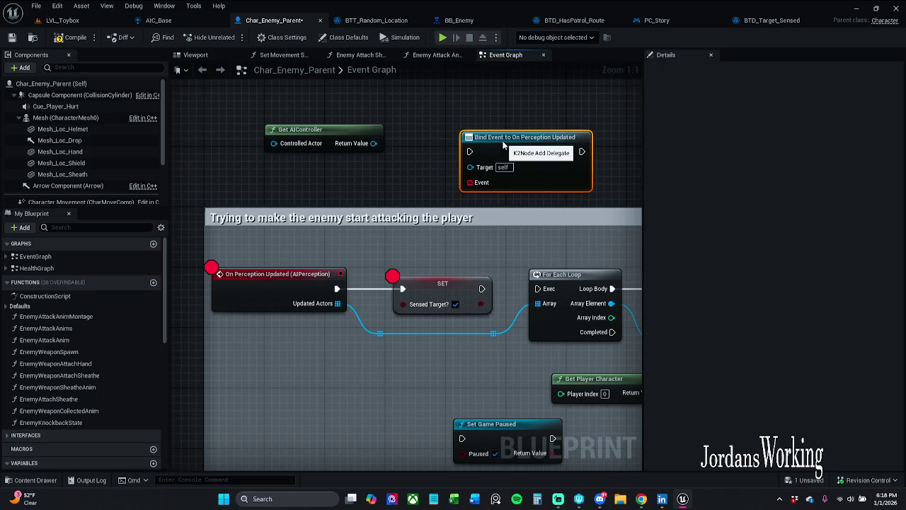
- Try wiring the AI controller's Return Value into the bind target, then abandon the incompatible connection
mouse_move(373, 143)
left_mouse_down()
mouse_move(417, 180)
mouse_move(486, 168)
left_mouse_up()
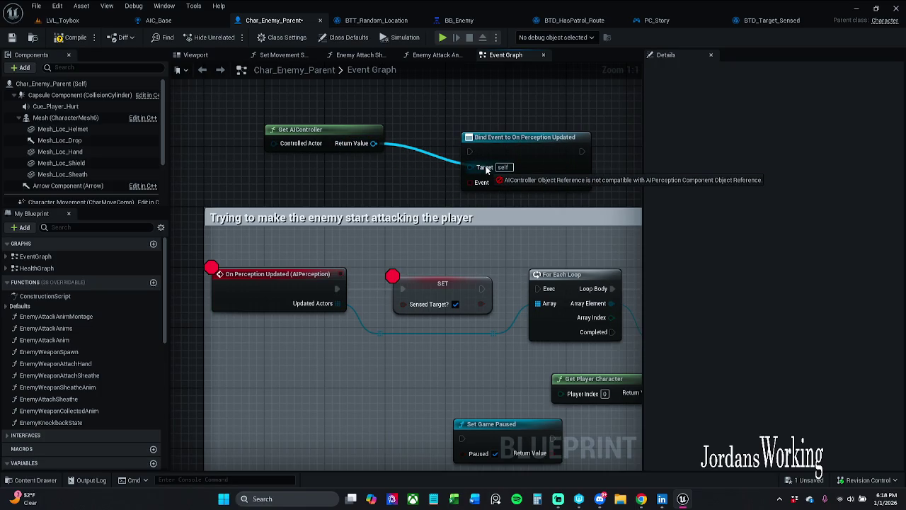
left_click_drag(486, 168, 484, 169)
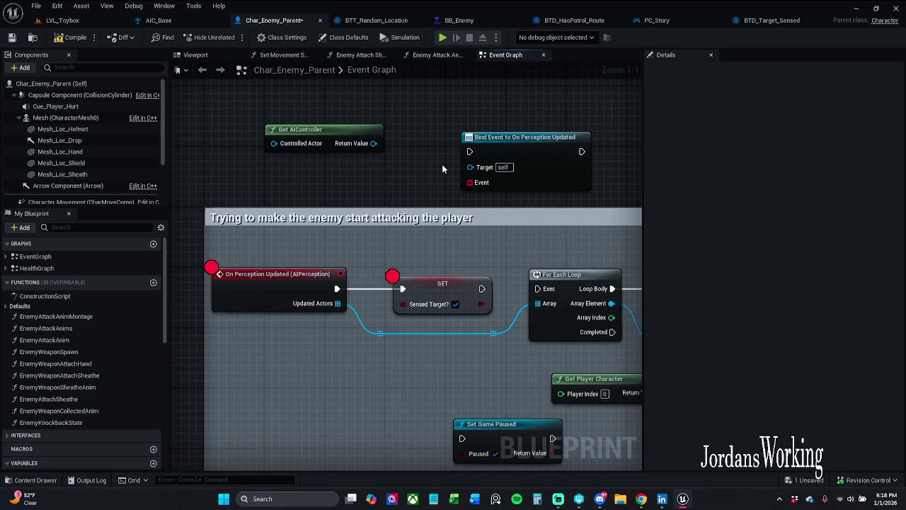
scroll(443, 167, "down", 1)
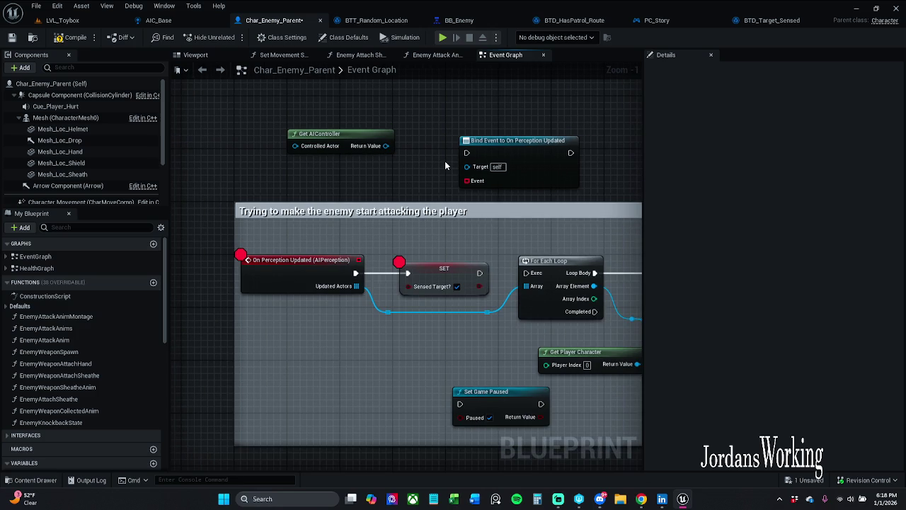
- Delete the Get AIController and Bind Event nodes and save Char_Enemy_Parent
left_click_drag(342, 169, 577, 112)
key("Delete")
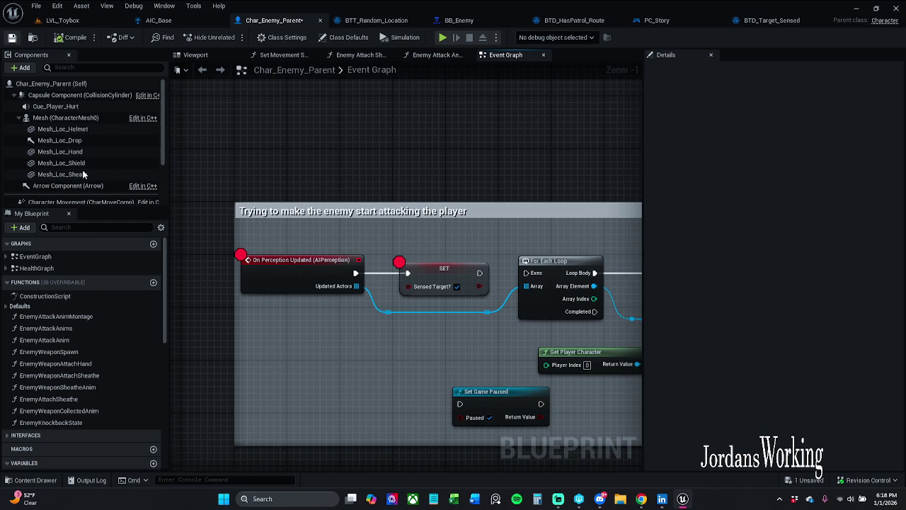
key("ctrl+s")
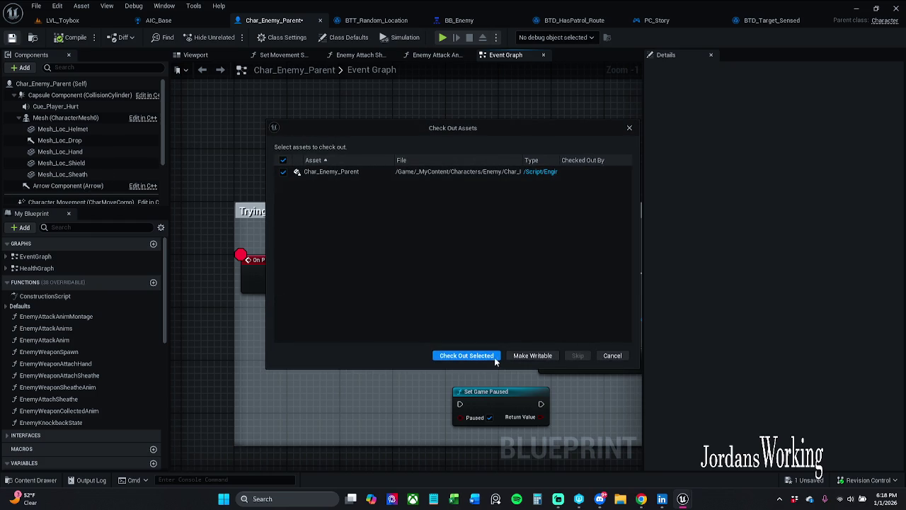
- Check out Char_Enemy_Parent to complete the save, then cancel deleting the AIPerception component
left_click(495, 360)
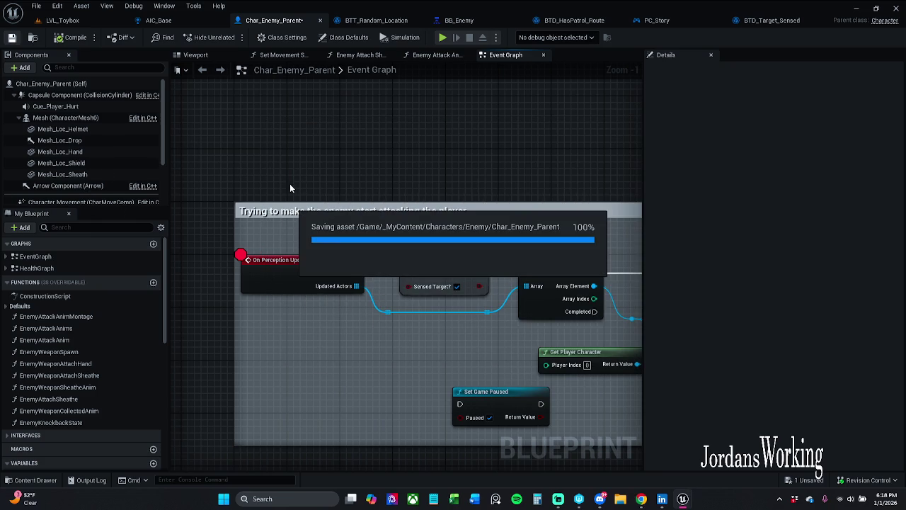
scroll(77, 149, "down", 3)
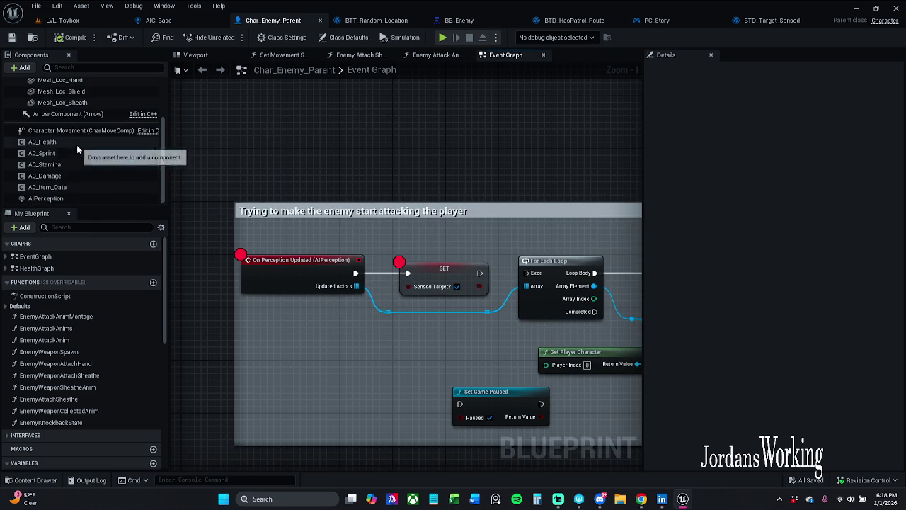
left_click(63, 199)
key("Delete")
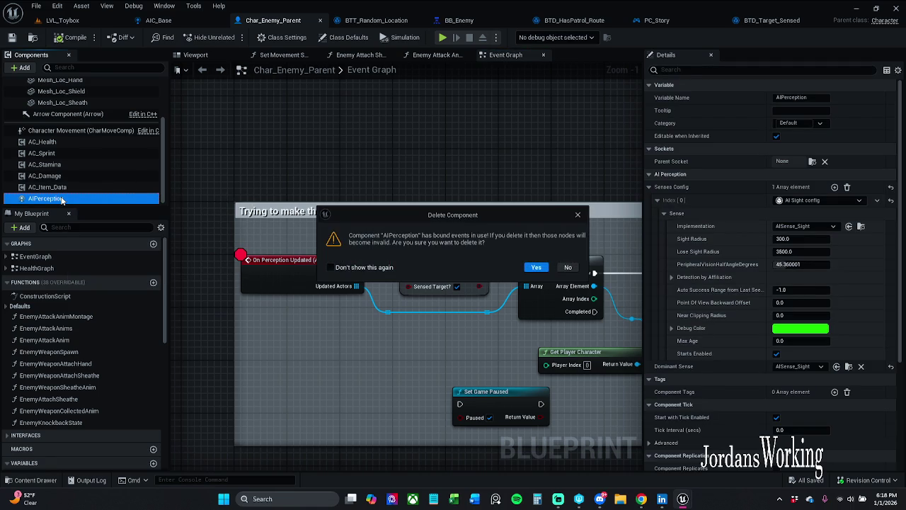
left_click(538, 268)
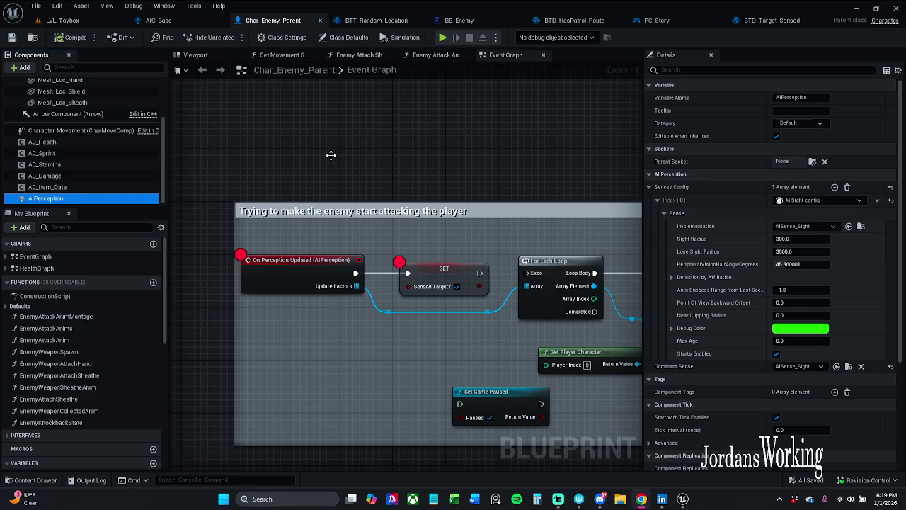
- Bring up Windows Task Manager over the unresponsive Unreal Editor
mouse_move(640, 498)
key("ctrl+shift+Escape")
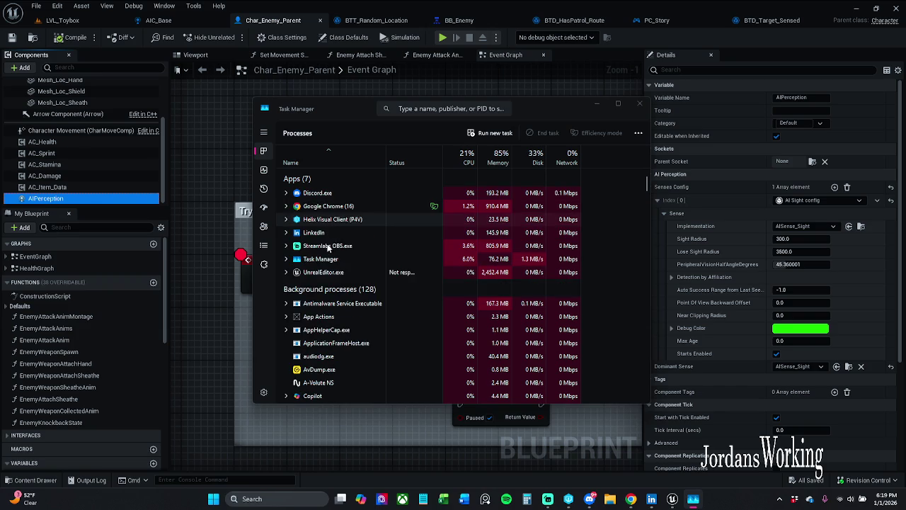
- End the frozen UnrealEditor task and close Task Manager
right_click(333, 275)
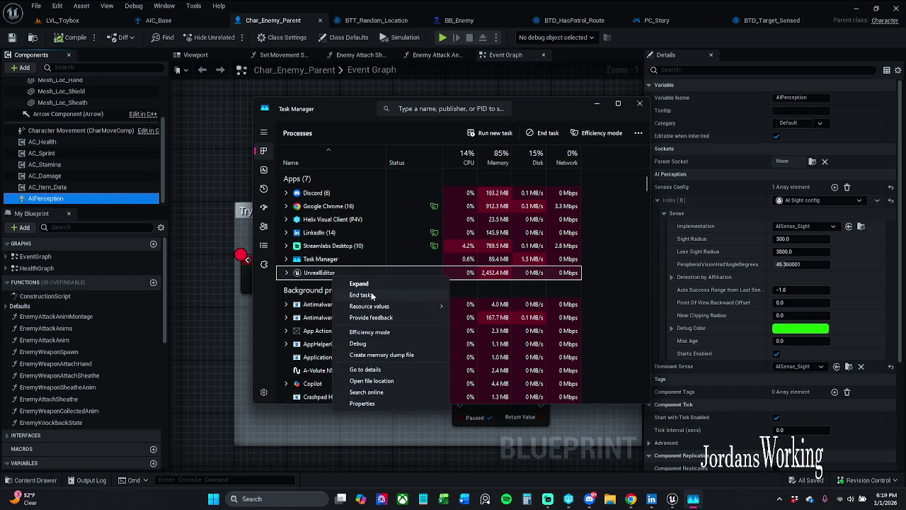
left_click(360, 294)
left_click(639, 103)
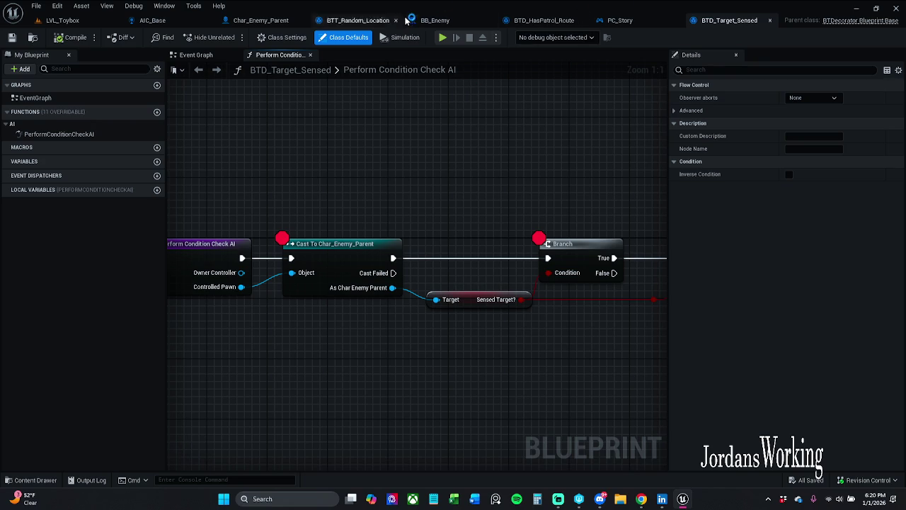
- Play-test LVL_Toybox briefly by walking forward, stop it, and bring up the BB_Enemy blackboard
left_click(239, 26)
scroll(82, 173, "down", 3)
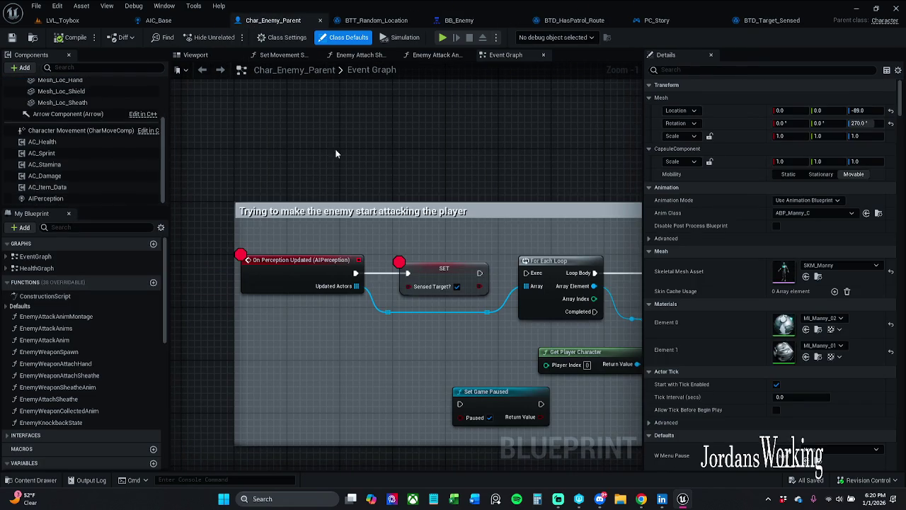
left_click(62, 20)
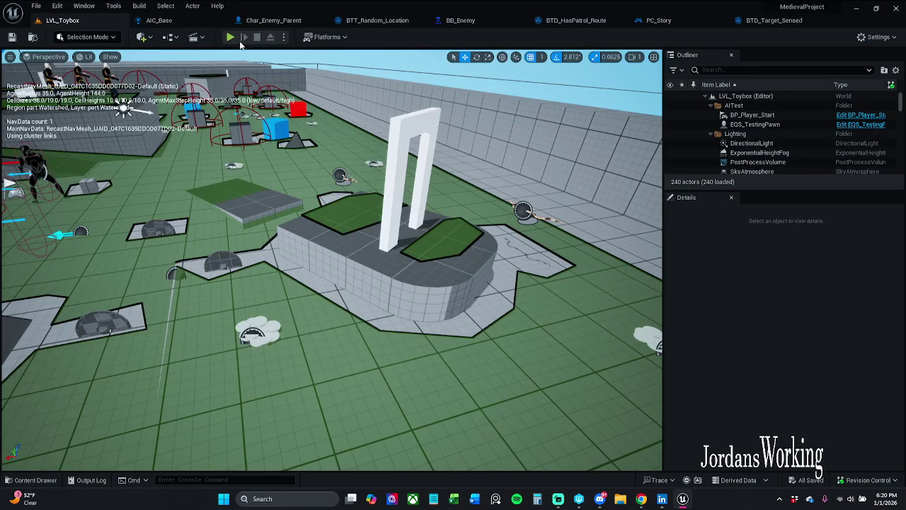
left_click(230, 37)
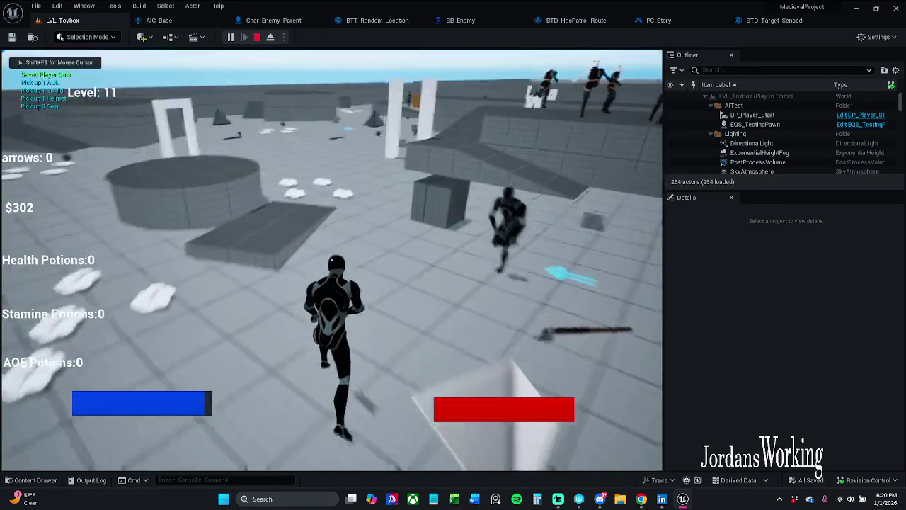
key("w")
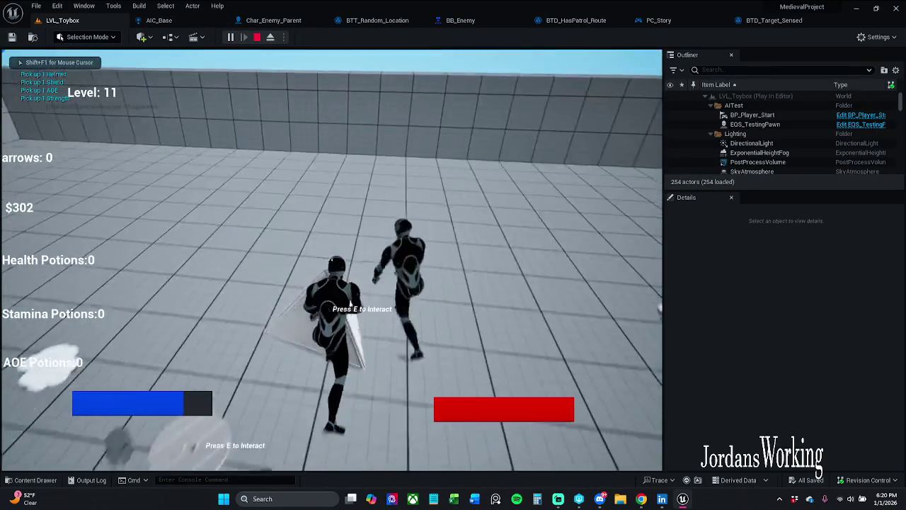
key("Escape")
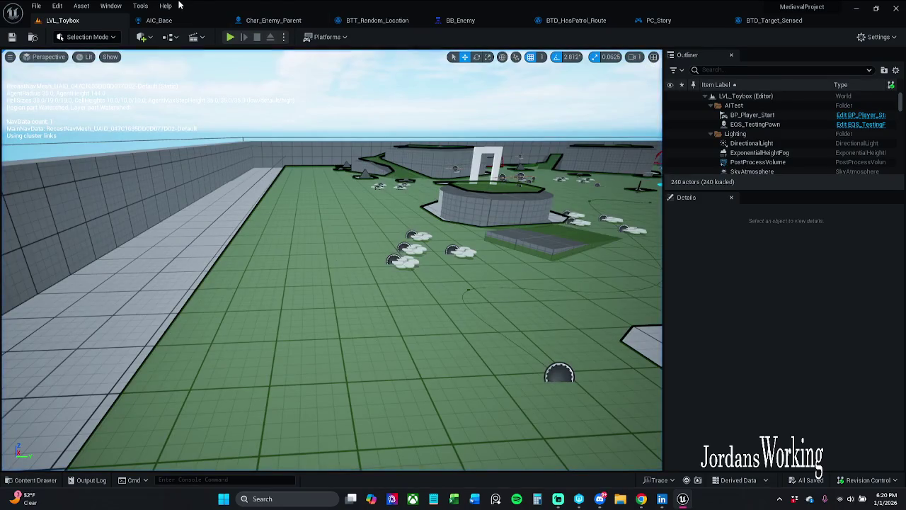
left_click_drag(446, 21, 150, 22)
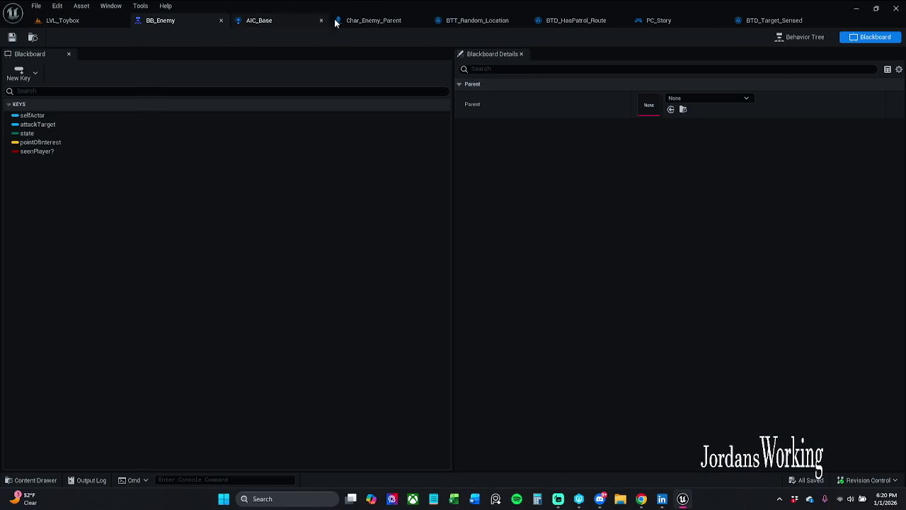
- Toggle breakpoints on the AIC_Base perception nodes, then check out and save AIC_Base
left_click(291, 21)
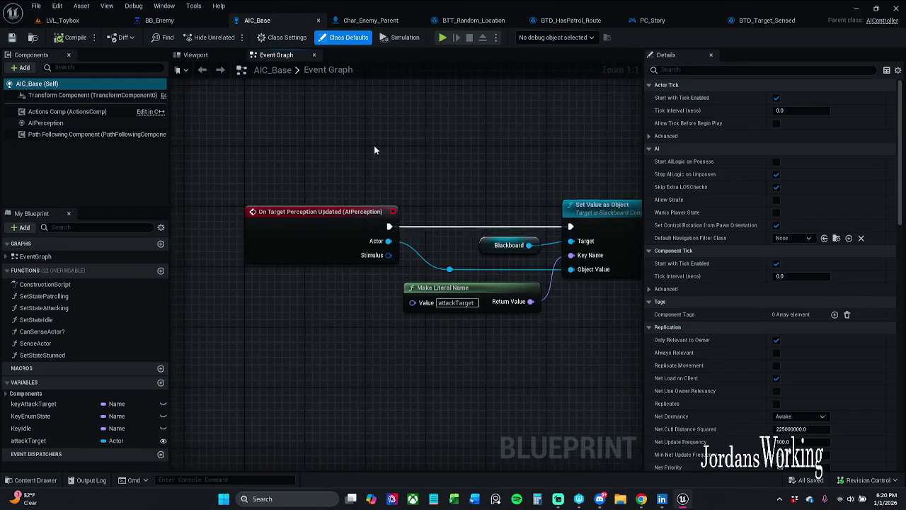
mouse_move(350, 176)
left_mouse_down()
mouse_move(319, 215)
mouse_move(580, 382)
left_mouse_up()
right_click(563, 257)
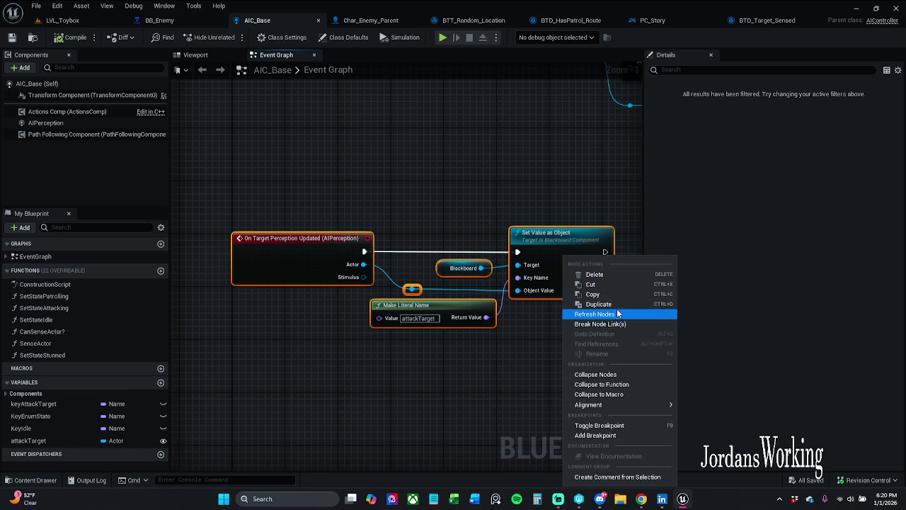
left_click(599, 425)
left_click(414, 290)
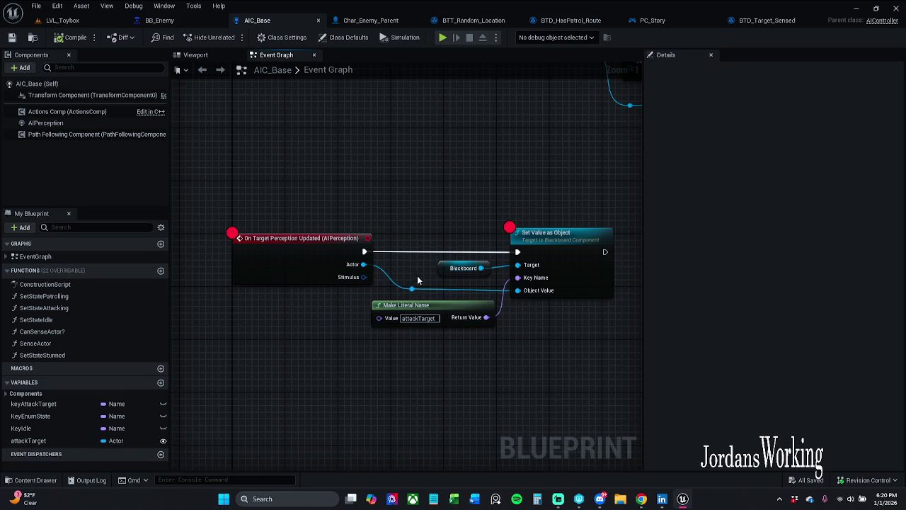
left_click(576, 242)
left_click(545, 308)
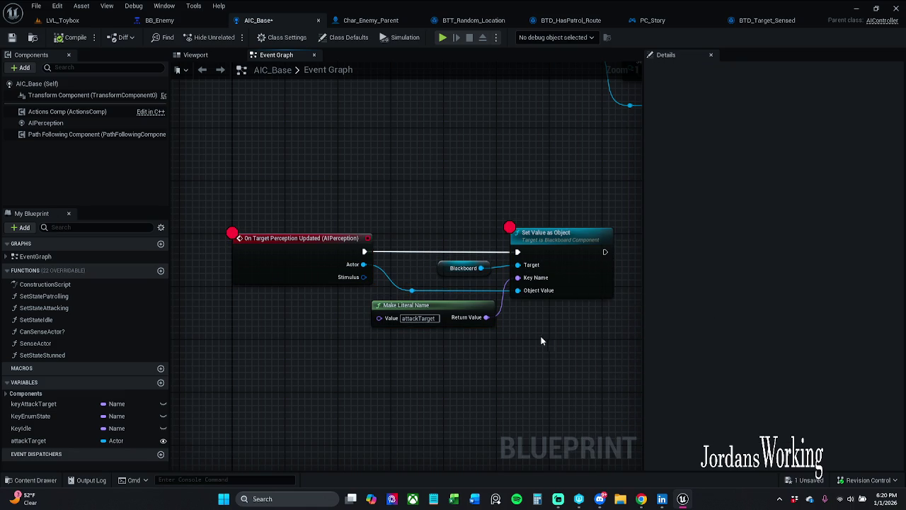
left_click(12, 36)
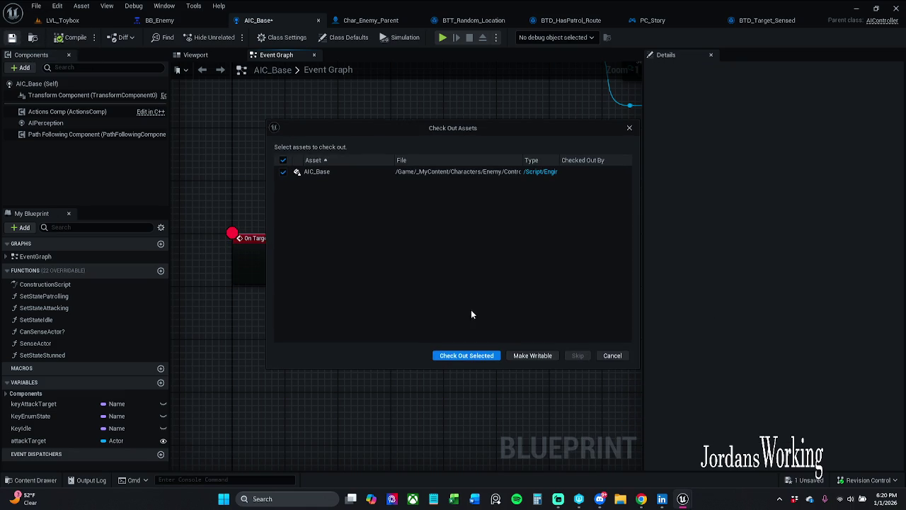
left_click(468, 354)
- Play LVL_Toybox, resume past each perception breakpoint hit, then stop the session
left_click(127, 21)
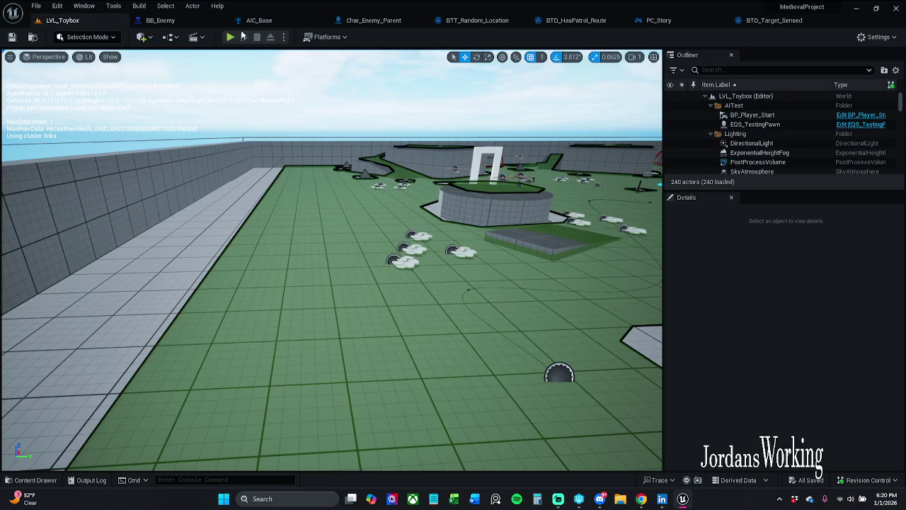
left_click(242, 37)
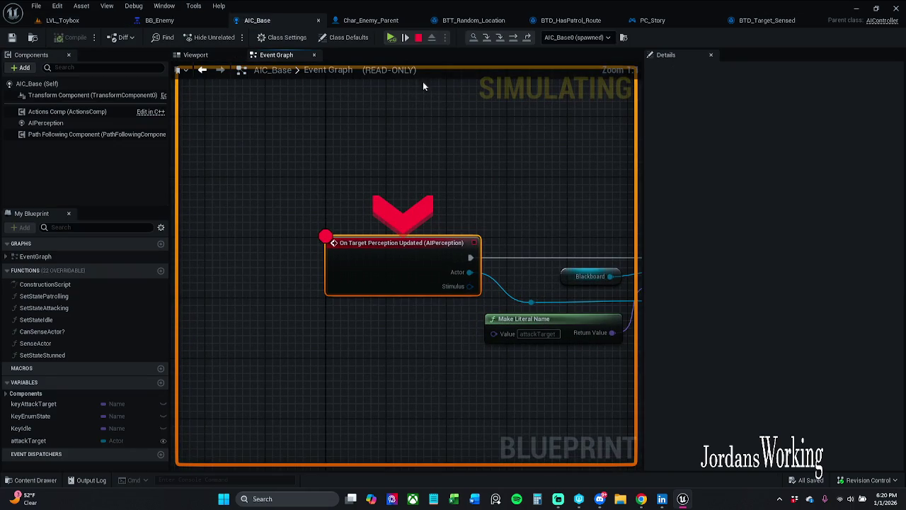
left_click(391, 37)
left_click(391, 37)
left_click(391, 37)
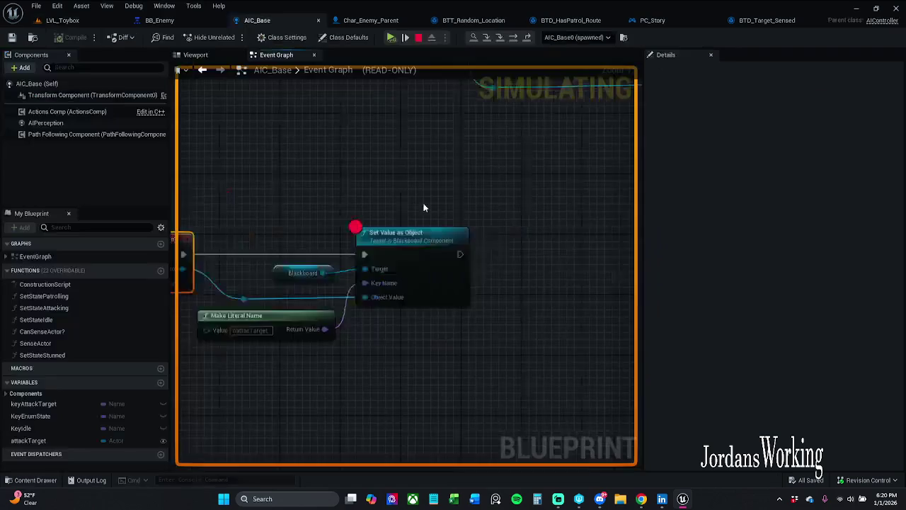
left_click(391, 36)
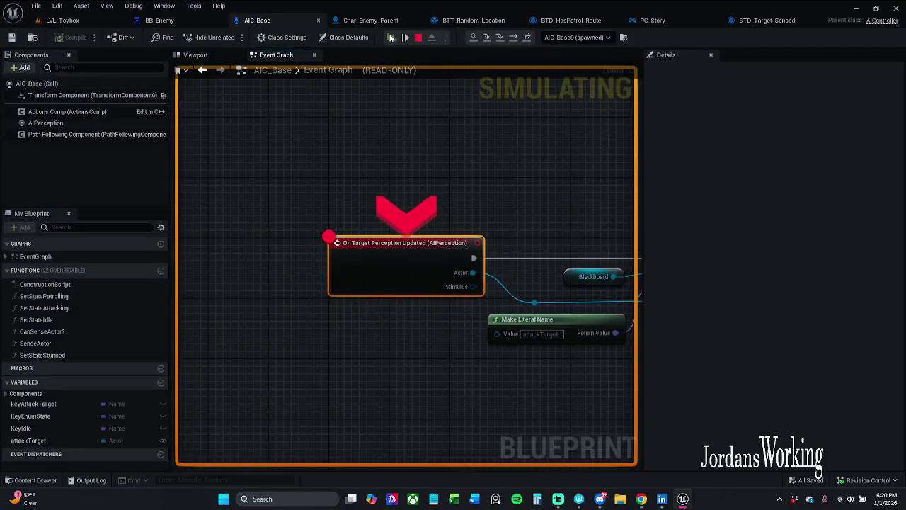
left_click(390, 37)
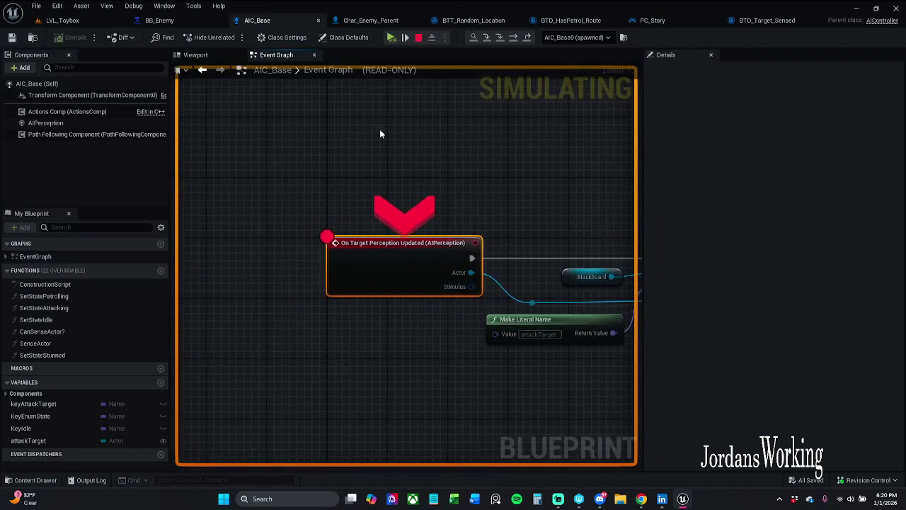
left_click(404, 38)
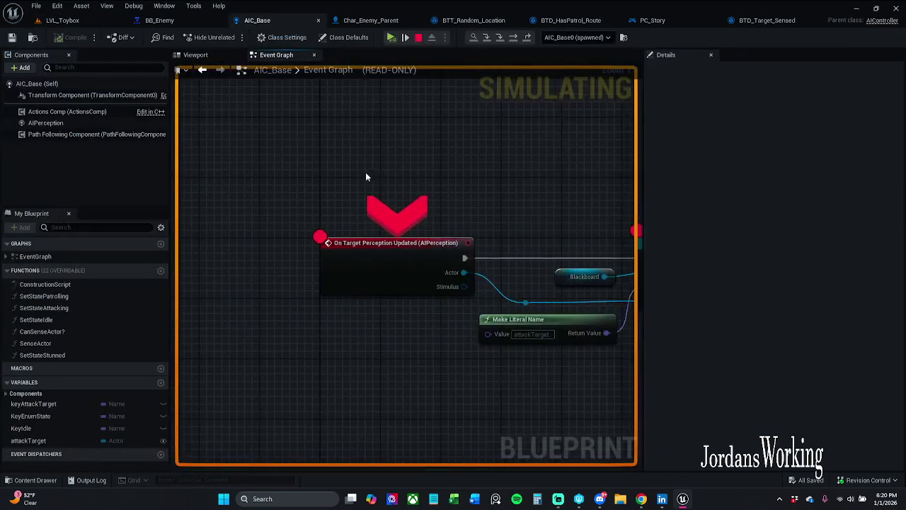
left_click(417, 36)
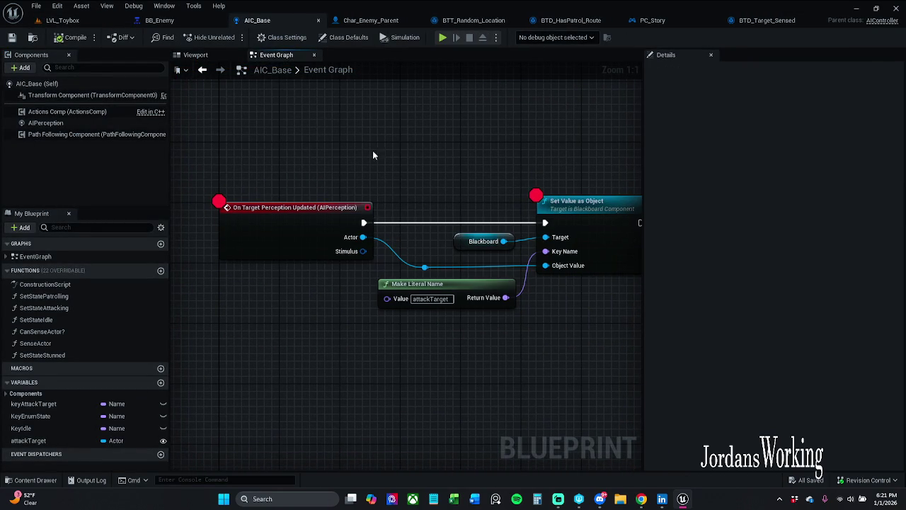
- Remove the breakpoints from both AIC_Base perception nodes
left_click_drag(288, 183, 584, 239)
right_click(570, 225)
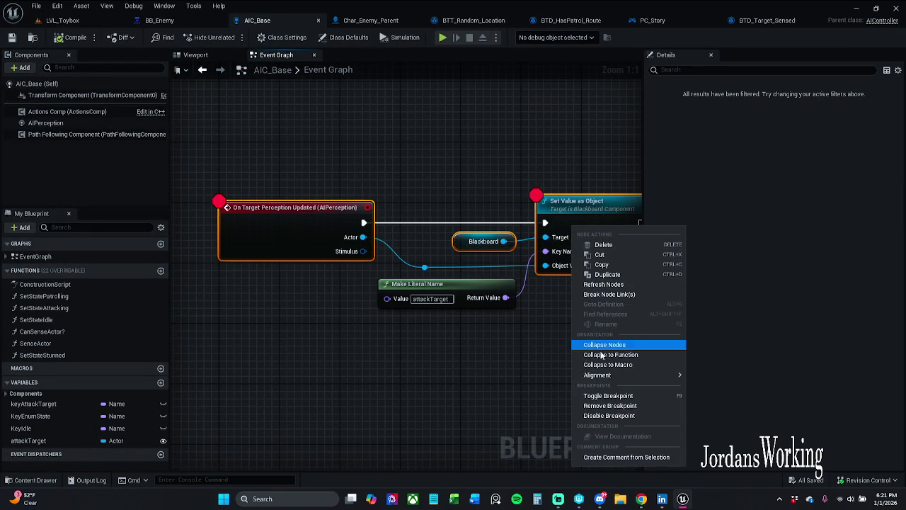
left_click(638, 405)
- Play LVL_Toybox twice, running the character through the doorway, and stop each session
left_click(107, 21)
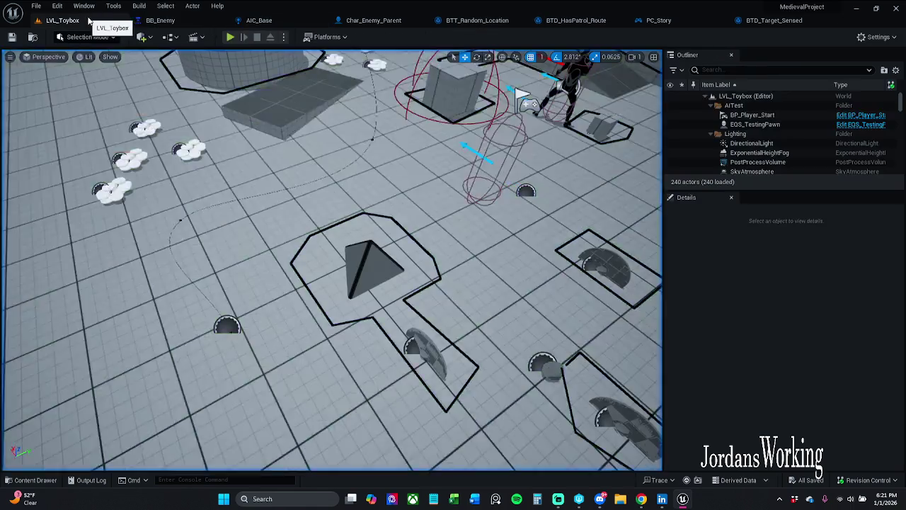
left_click(231, 38)
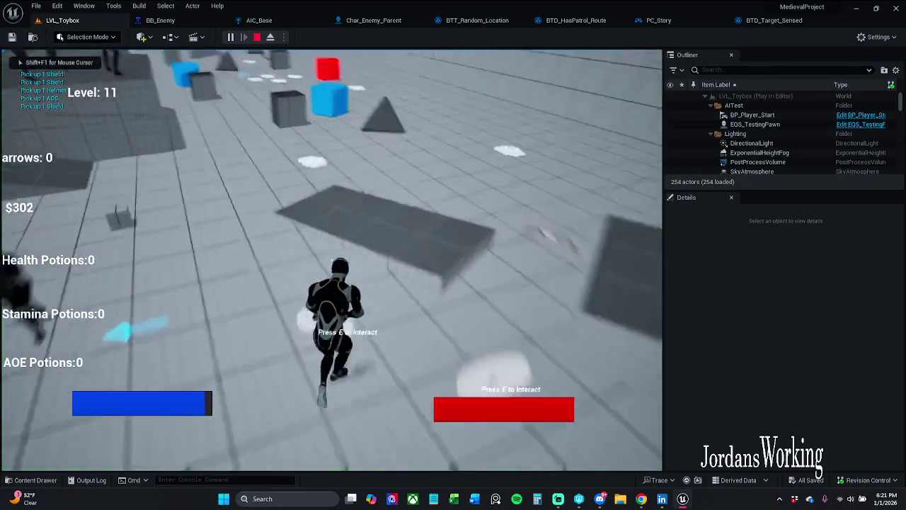
key("w")
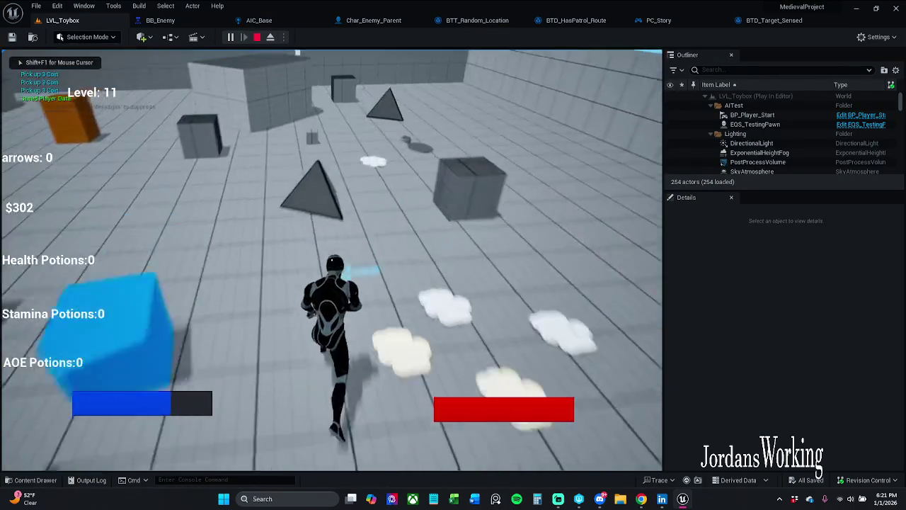
key("space")
key("w")
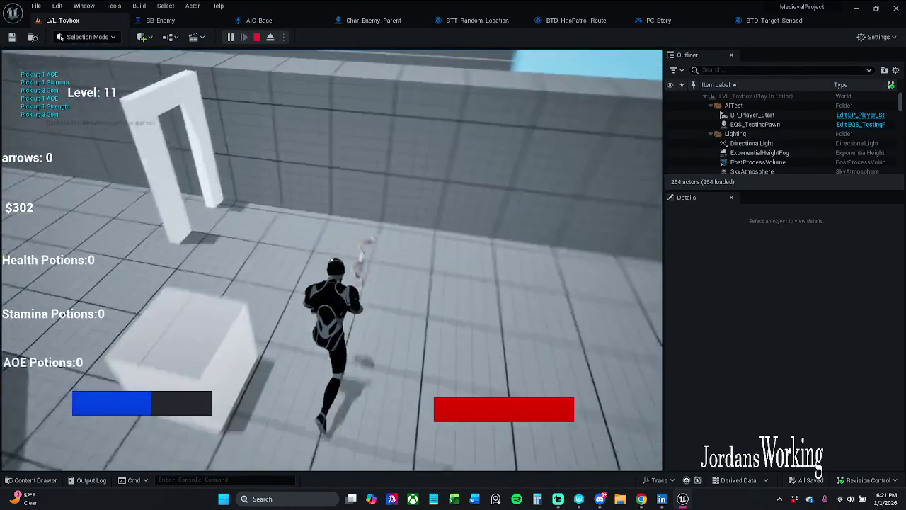
key("w")
key("Escape")
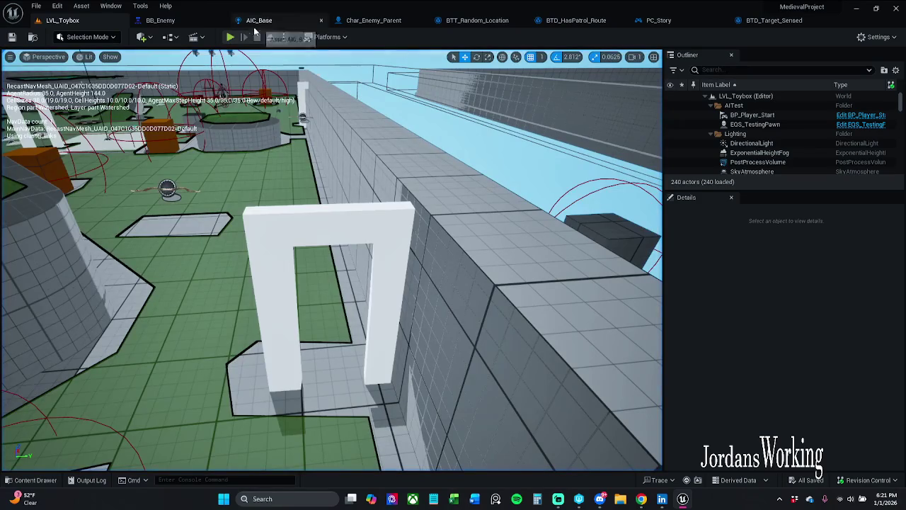
left_click(230, 37)
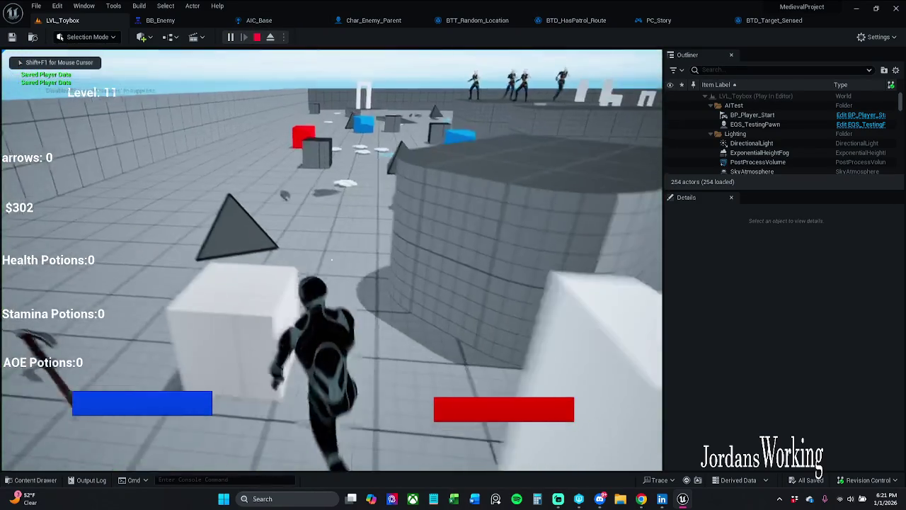
key("Escape")
- Add breakpoints back to both perception nodes in the AIC_Base event graph
left_click(259, 19)
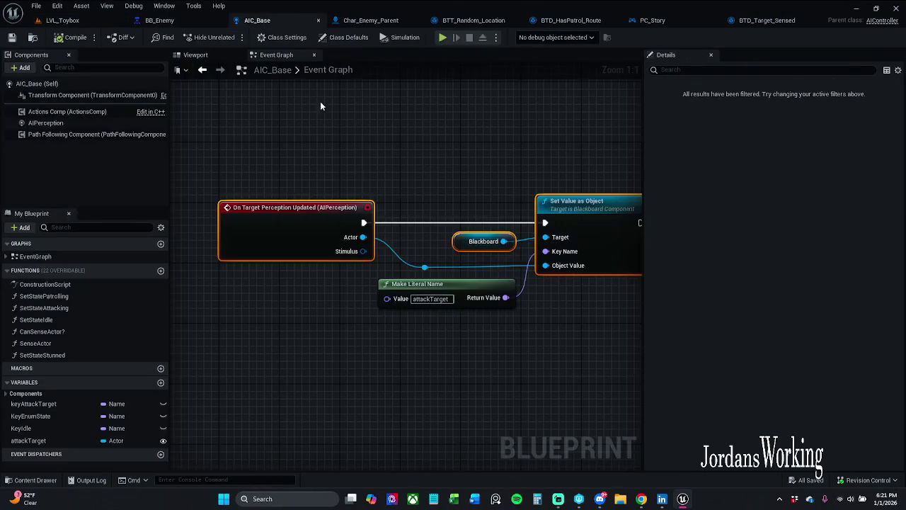
right_click(327, 223)
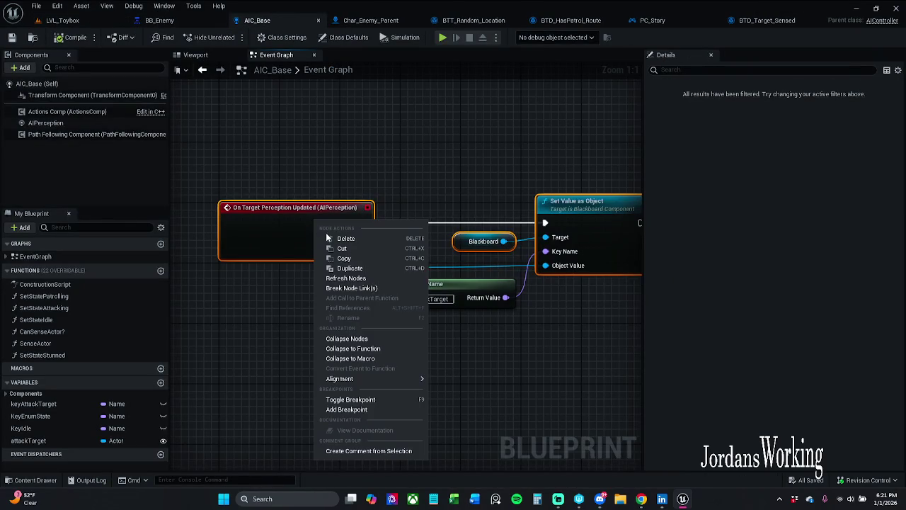
left_click(379, 399)
- Play LVL_Toybox to hit the breakpoints, resume twice, stop, and bring up BB_Enemy
left_click(63, 20)
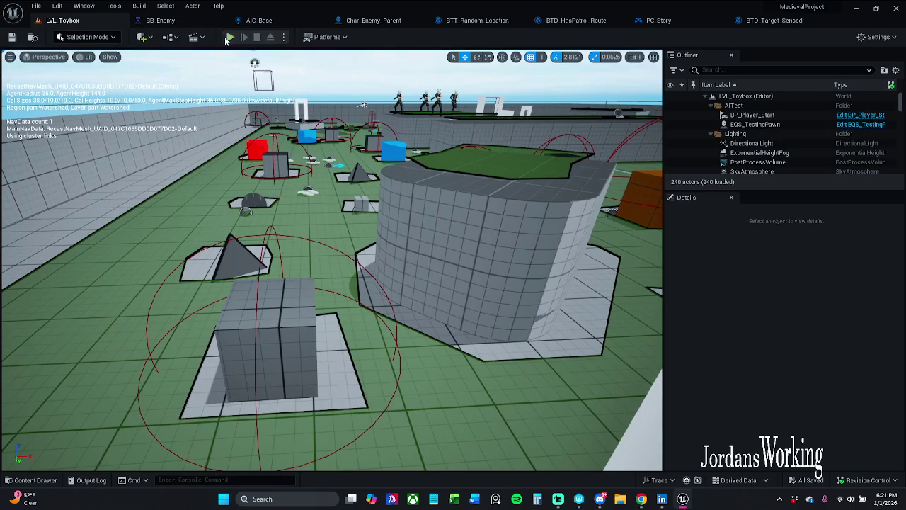
left_click(228, 44)
left_click(390, 37)
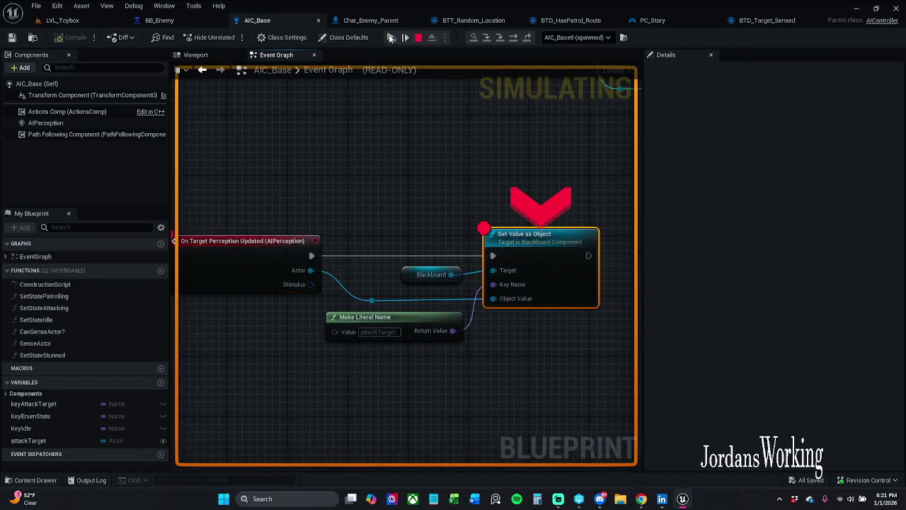
left_click(390, 37)
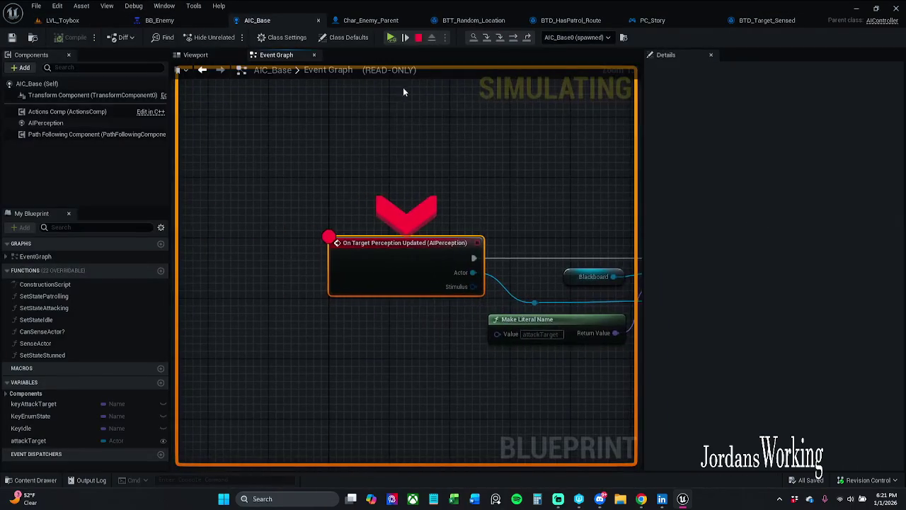
left_click(418, 37)
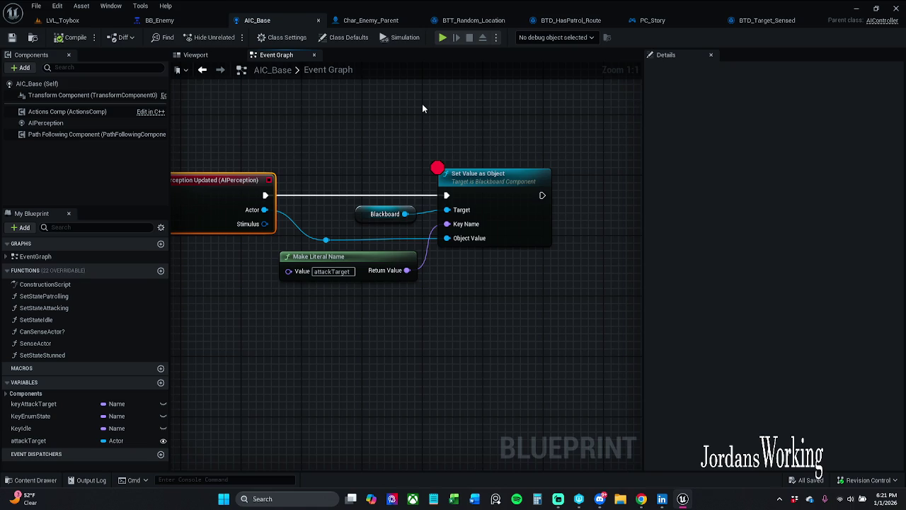
left_click(205, 23)
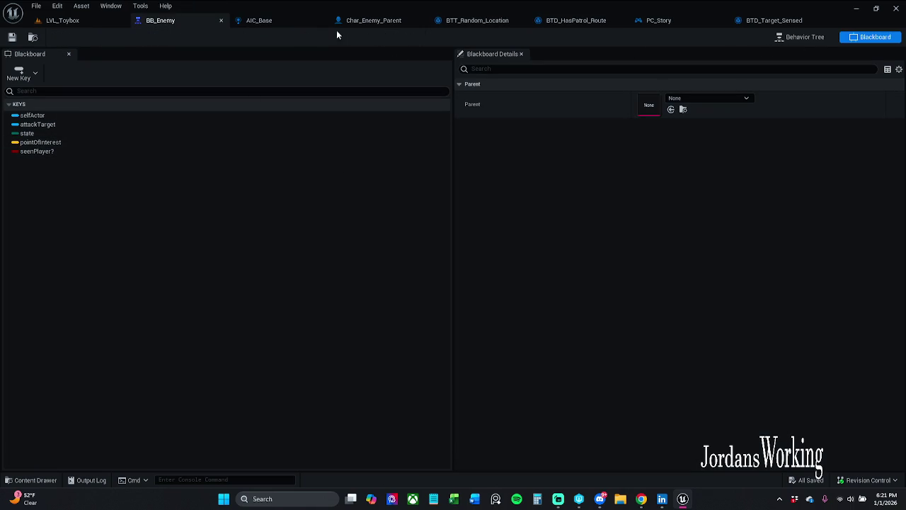
- Look over the BT_EnemyTest behavior tree graph, then return to the blackboard keys
left_click(797, 39)
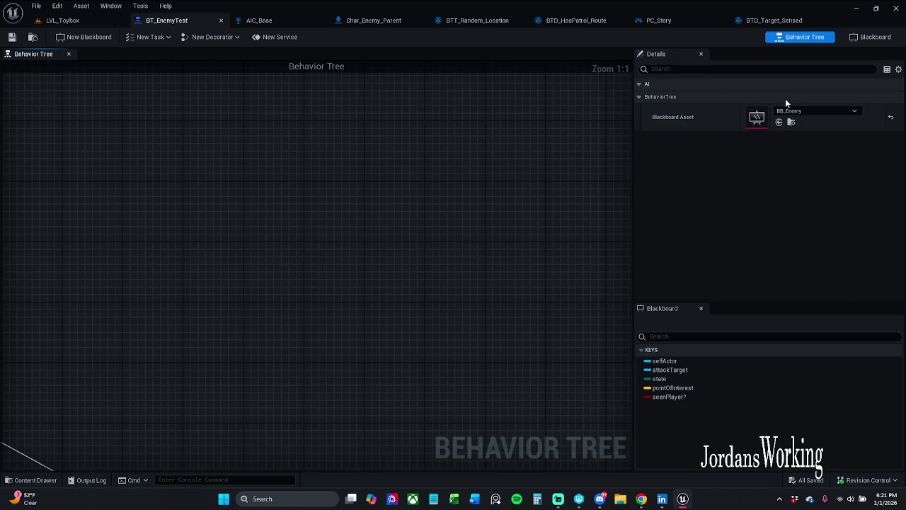
mouse_move(518, 151)
left_mouse_down()
mouse_move(453, 196)
mouse_move(460, 204)
mouse_move(514, 200)
left_mouse_up()
left_click(867, 37)
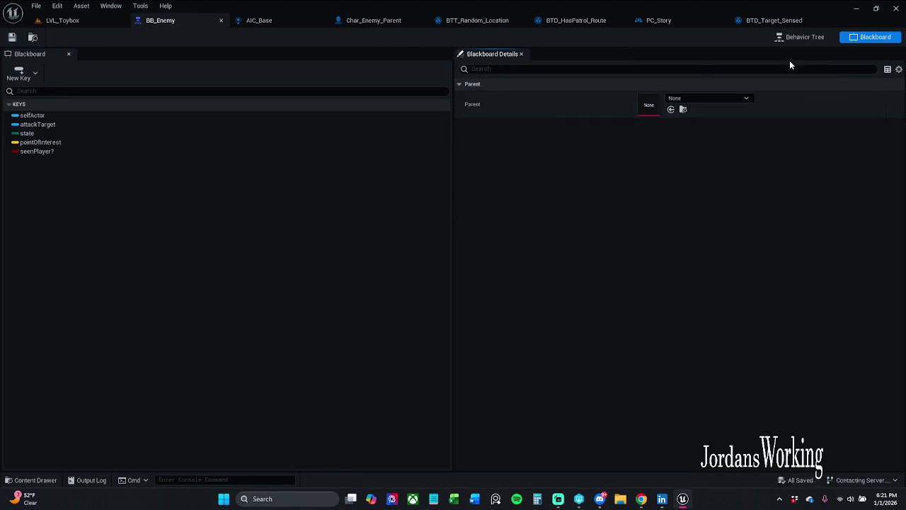
- Inspect the attackTarget key's details and options, then switch to the Behavior Tree graph
left_click(47, 124)
right_click(46, 126)
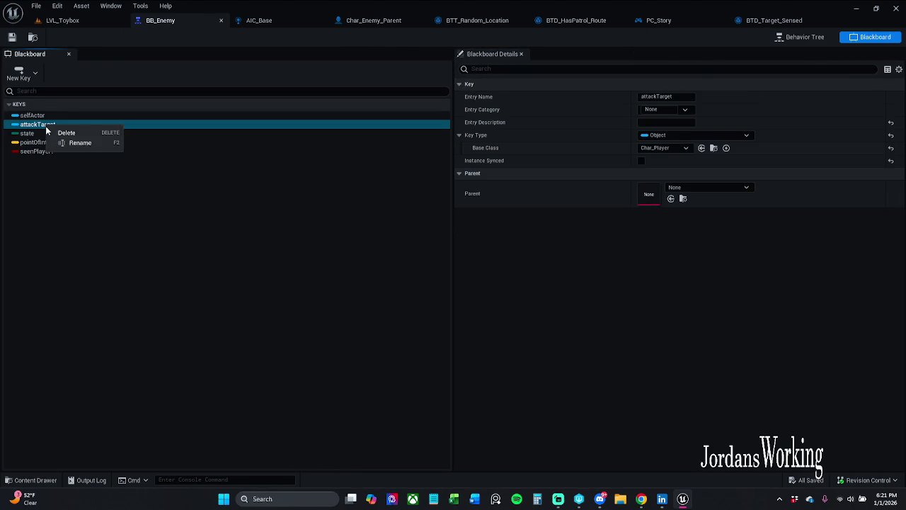
key("Escape")
left_click(57, 126)
right_click(65, 126)
key("Escape")
left_click(800, 37)
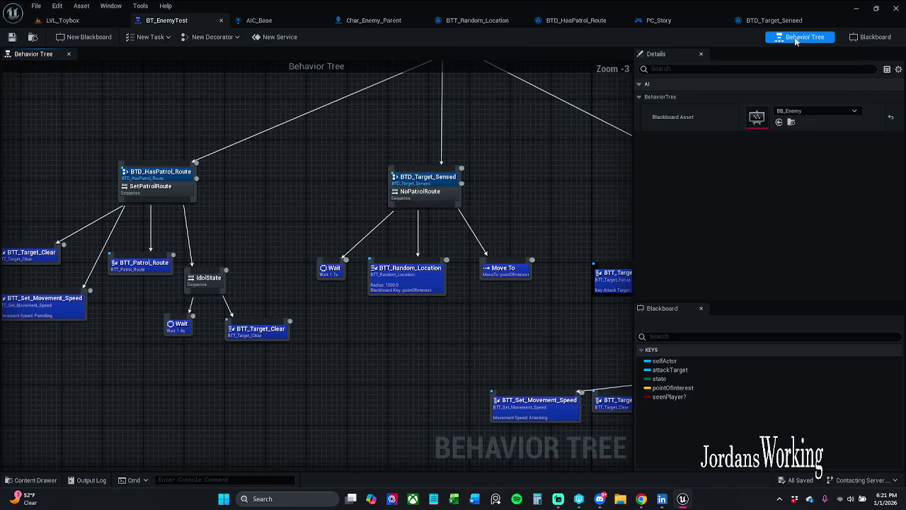
- Reposition the patrol task nodes and inspect BTT_Patrol_Route and BTT_Set_Movement_Speed settings
mouse_move(225, 293)
left_mouse_down()
mouse_move(329, 282)
mouse_move(212, 196)
left_mouse_up()
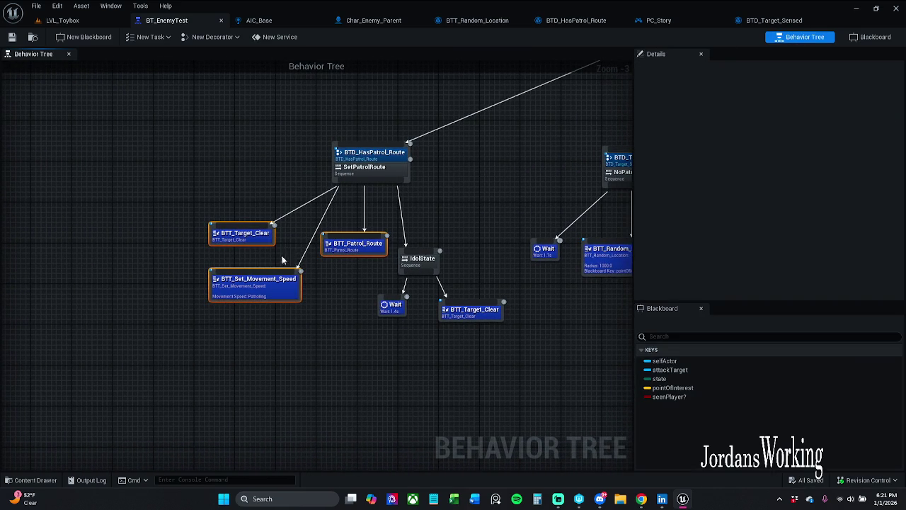
left_click_drag(258, 237, 248, 232)
left_click(278, 202)
left_click_drag(356, 246, 361, 257)
left_click(477, 197)
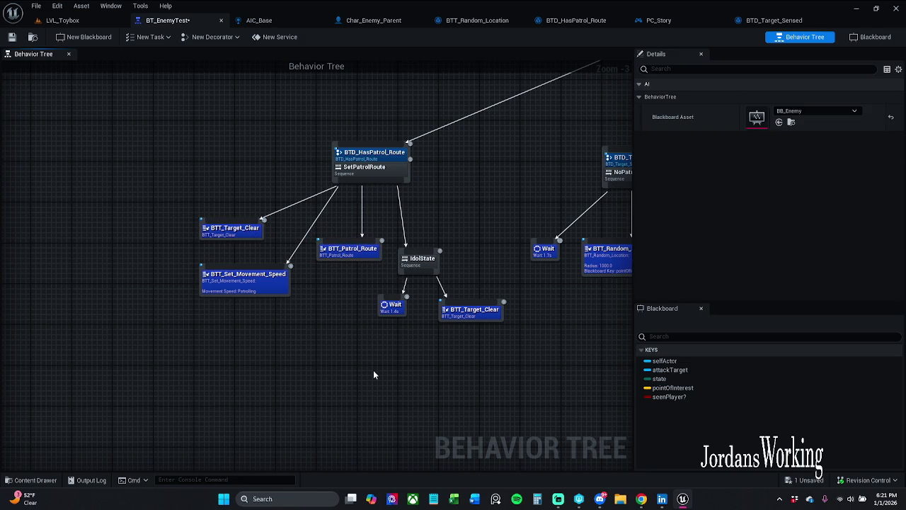
scroll(309, 298, "up", 3)
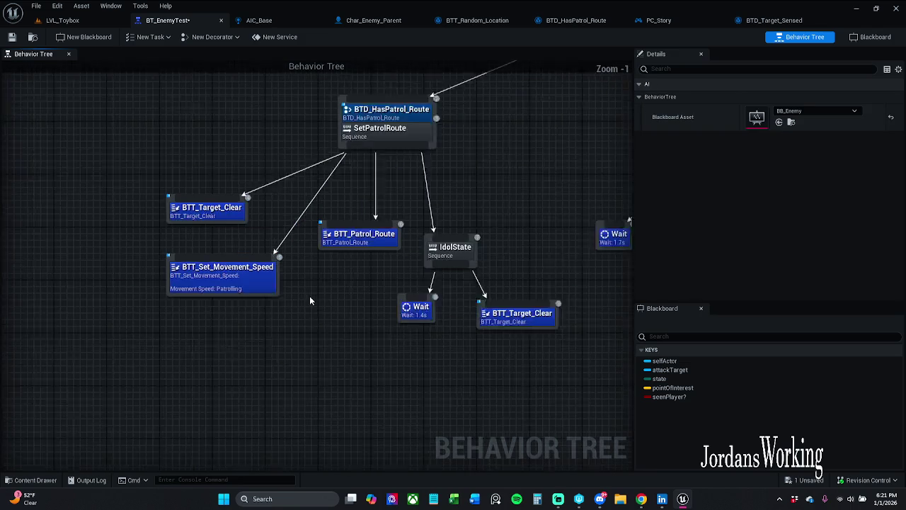
mouse_move(384, 318)
left_mouse_down()
mouse_move(415, 315)
mouse_move(308, 313)
left_mouse_up()
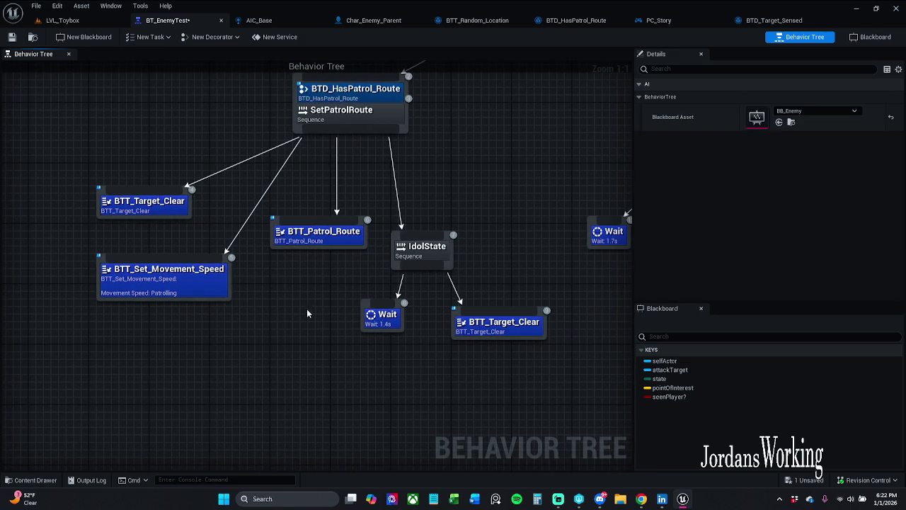
left_click(336, 243)
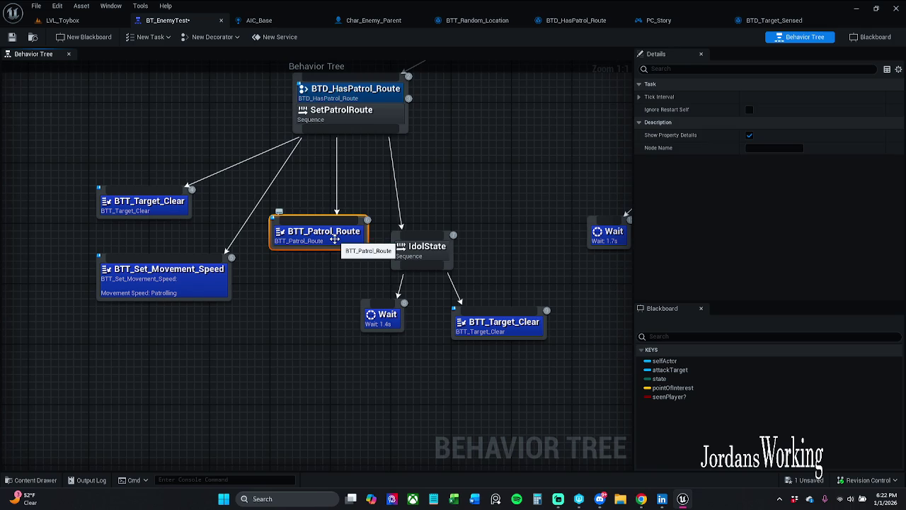
left_click(168, 292)
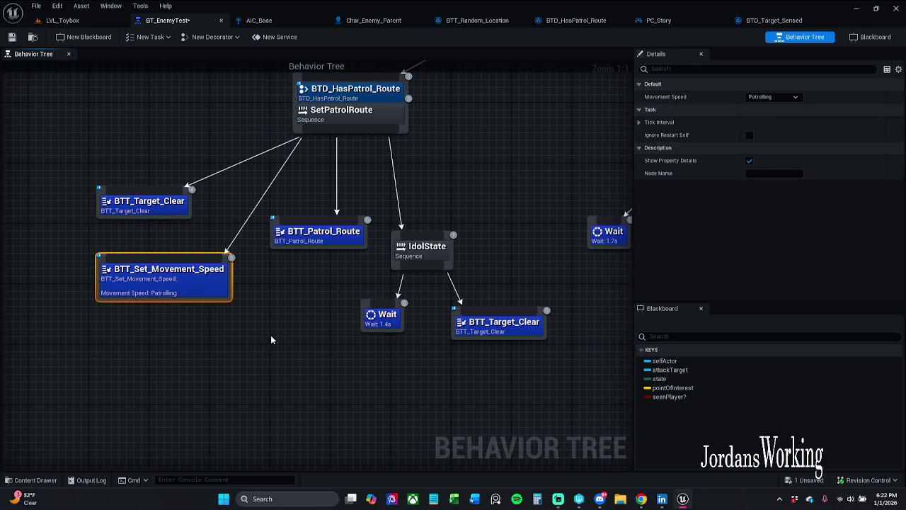
- Inspect the BTT_Random_Location radius and key, and the BTT_Target_Focus task node
left_click_drag(271, 335, 185, 300)
mouse_move(296, 332)
left_mouse_down()
mouse_move(348, 317)
mouse_move(358, 276)
left_mouse_up()
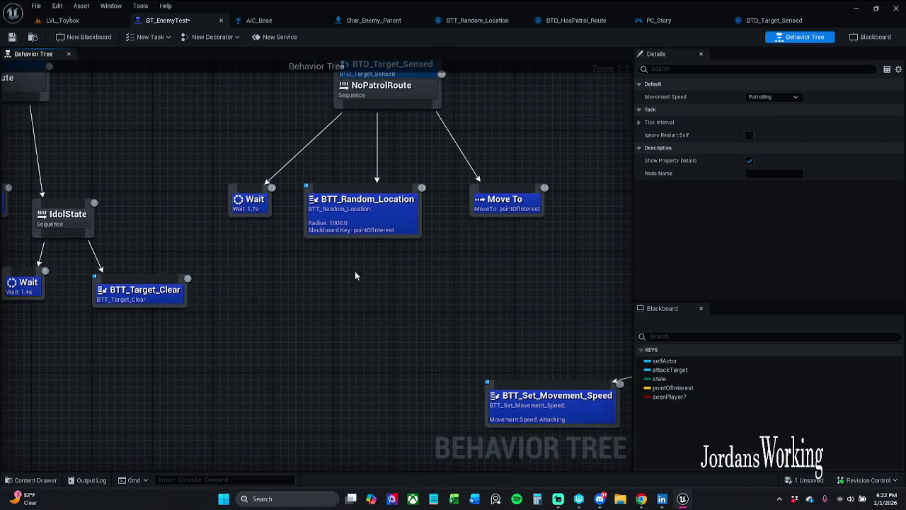
left_click(385, 234)
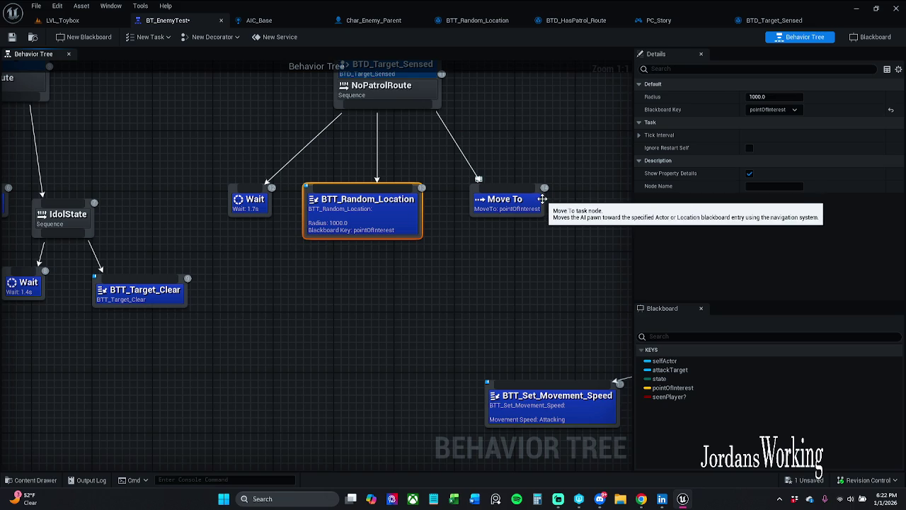
mouse_move(521, 223)
left_mouse_down()
mouse_move(425, 234)
mouse_move(407, 269)
mouse_move(467, 286)
left_mouse_up()
scroll(454, 333, "down", 2)
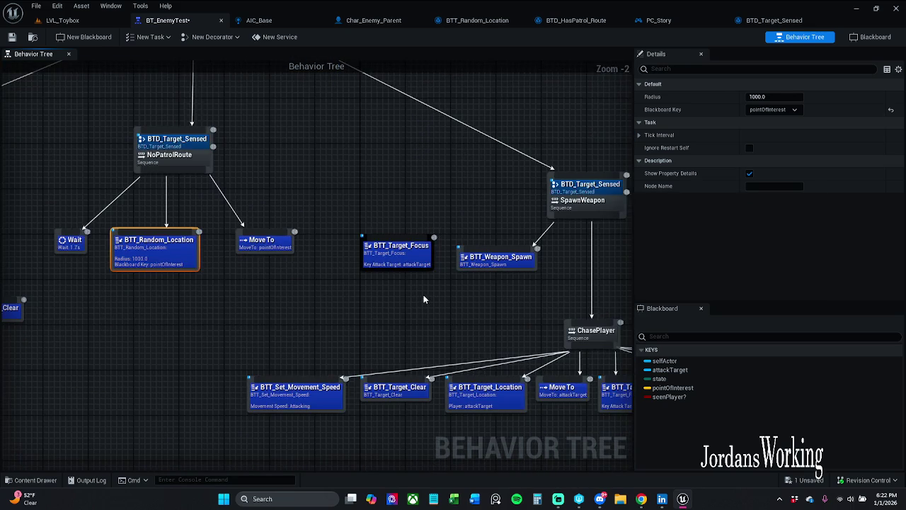
scroll(423, 297, "up", 2)
left_click(349, 223)
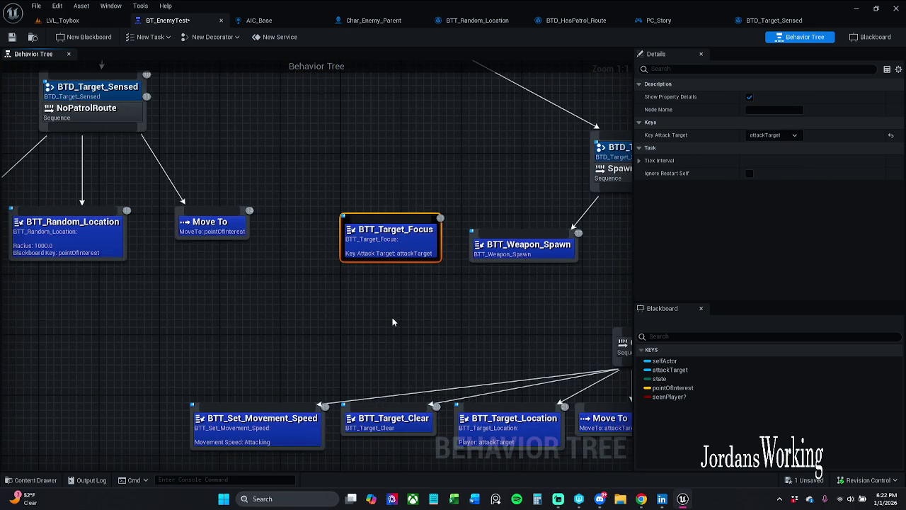
scroll(395, 320, "down", 1)
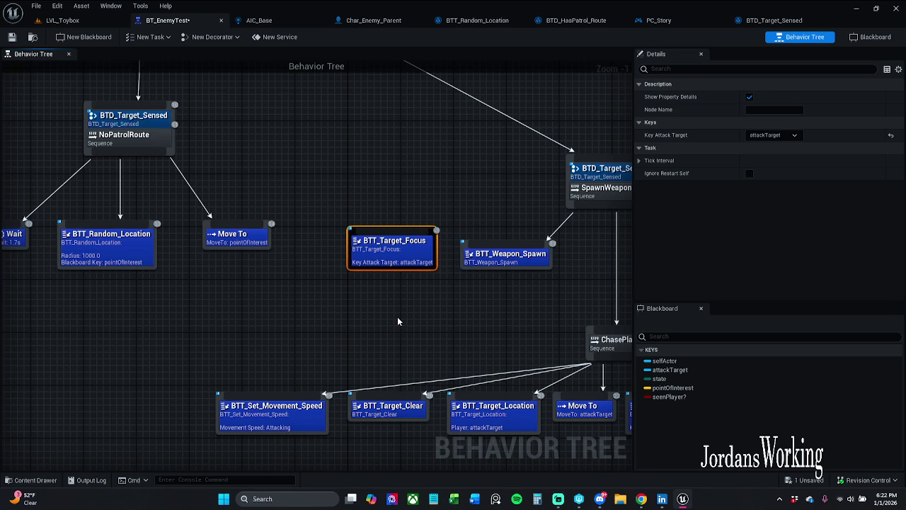
left_click(397, 316)
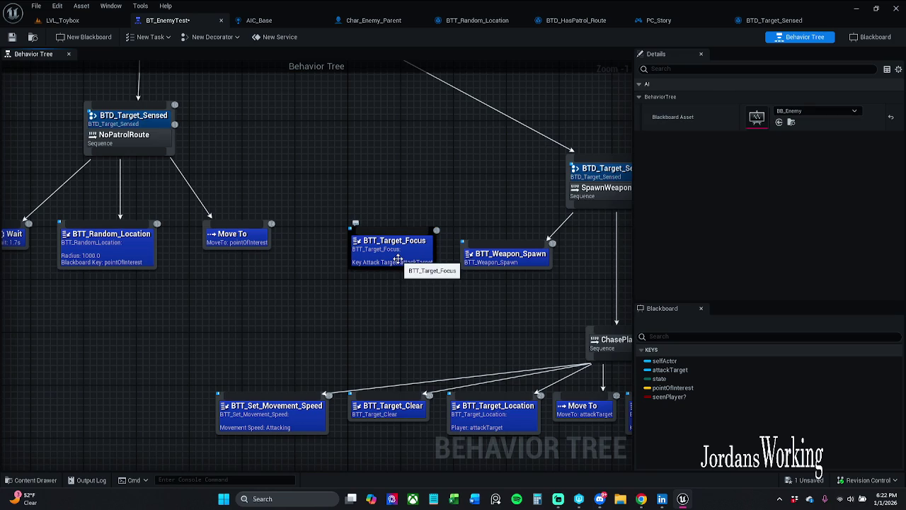
- Nudge BTT_Weapon_Spawn slightly, then open the BTT_Target_Focus task's Blueprint graph
mouse_move(514, 255)
left_mouse_down()
mouse_move(517, 244)
mouse_move(533, 245)
mouse_move(332, 268)
mouse_move(459, 262)
left_mouse_up()
left_click(330, 269)
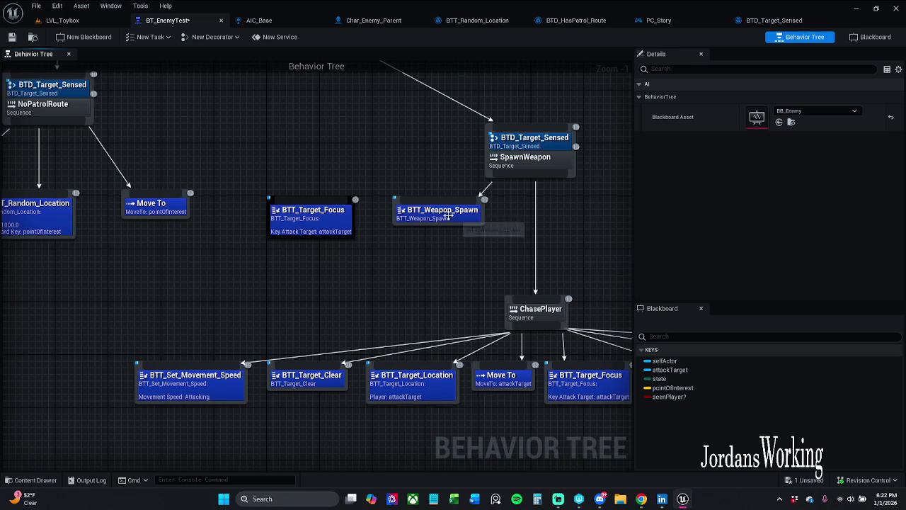
double_click(315, 214)
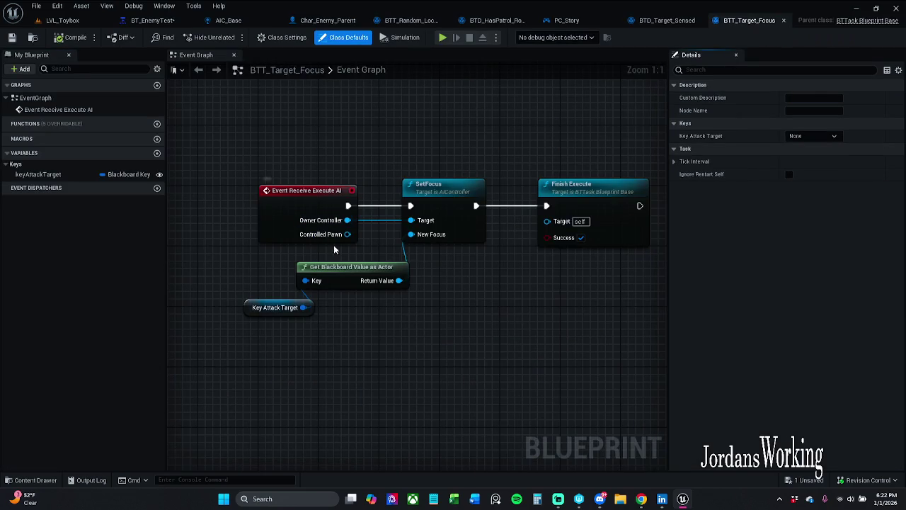
- Inspect the Key Attack Target node and keyAttackTarget variable details, then return to BT_EnemyTest
left_click(256, 309)
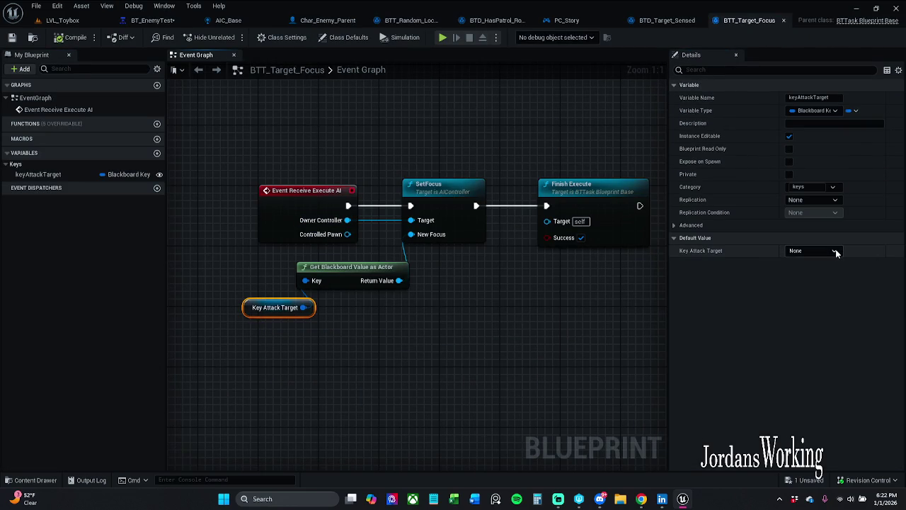
left_click(377, 334)
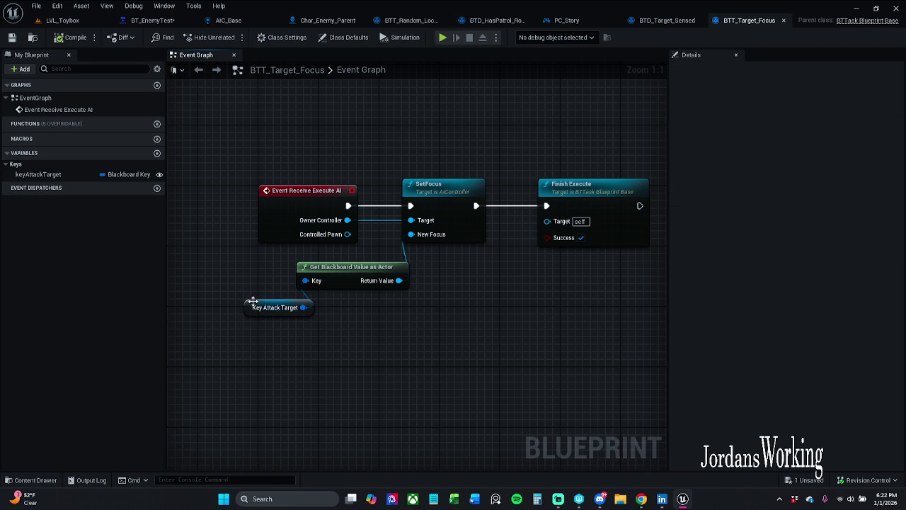
left_click(55, 175)
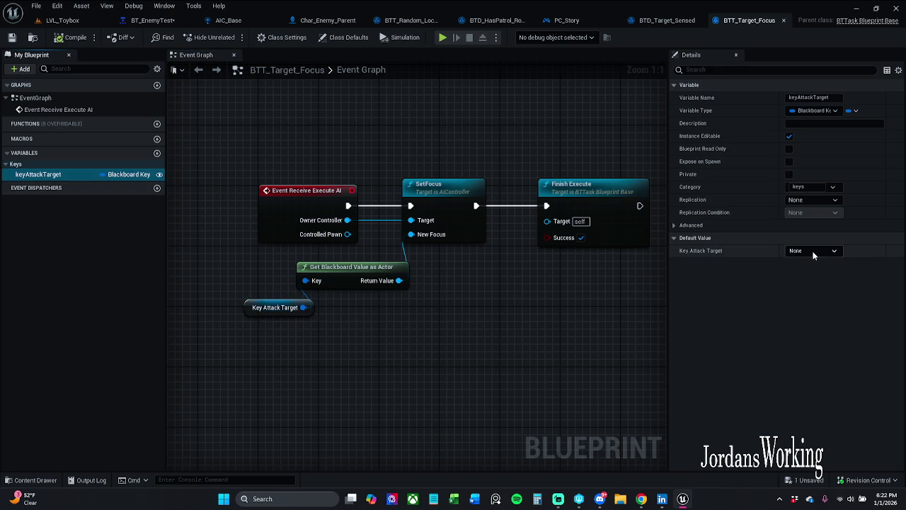
left_click(150, 21)
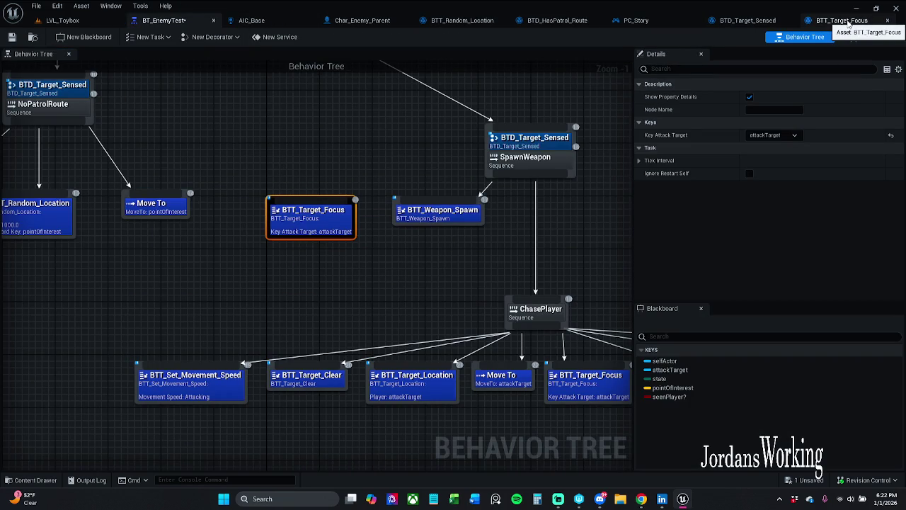
left_click(782, 137)
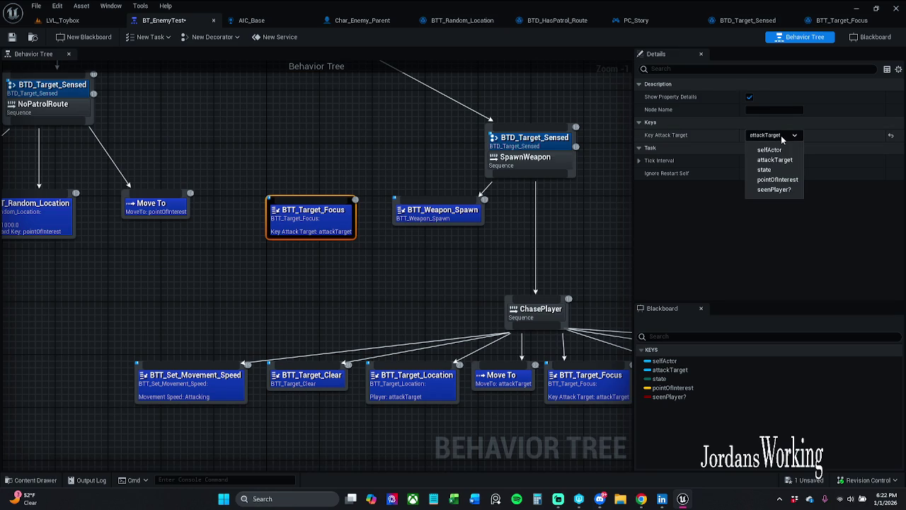
left_click(775, 160)
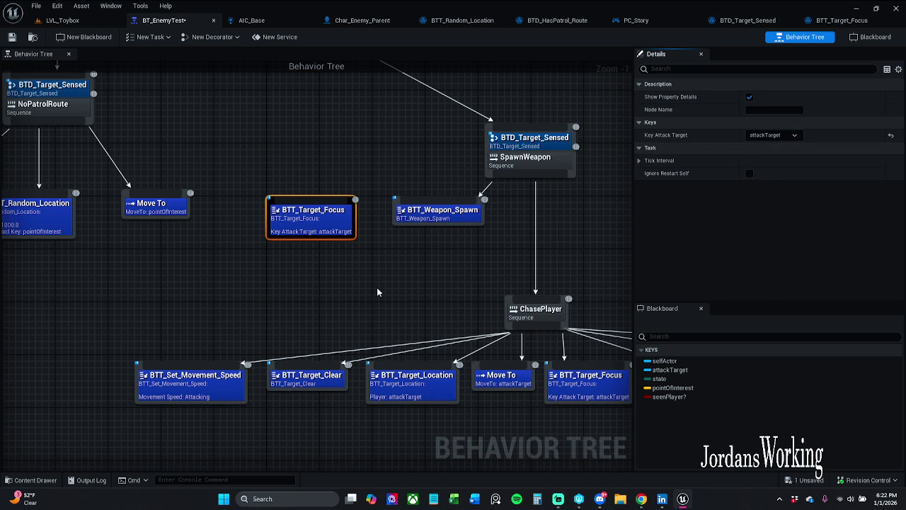
left_click(876, 37)
left_click(41, 125)
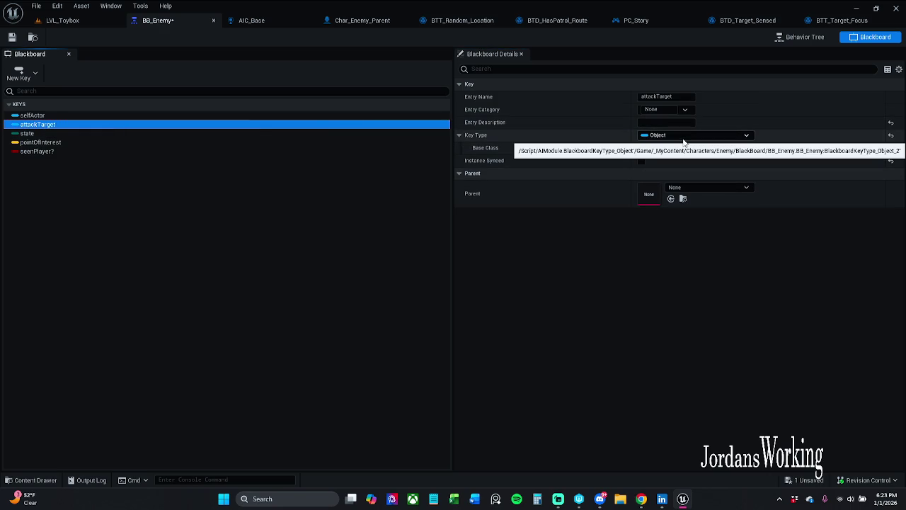
left_click(809, 37)
mouse_move(410, 255)
left_mouse_down()
mouse_move(463, 222)
mouse_move(472, 202)
left_mouse_up()
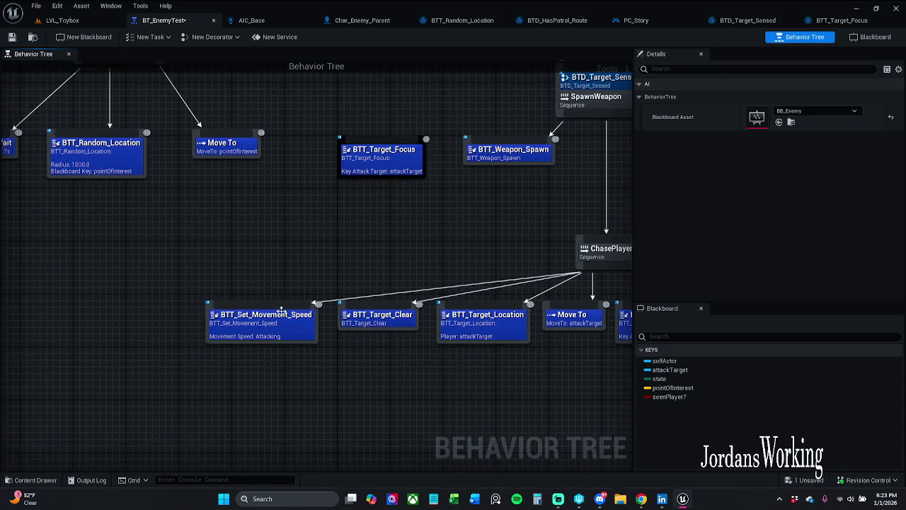
left_click_drag(285, 289, 262, 281)
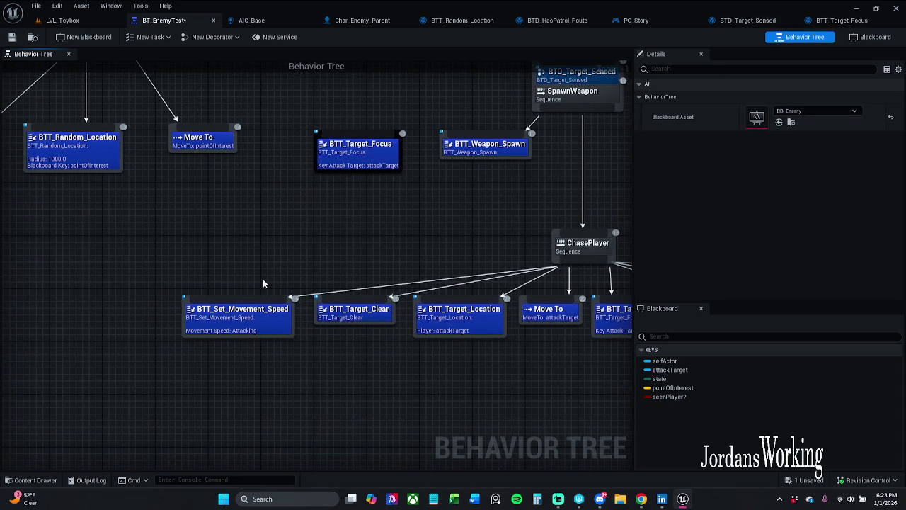
left_click_drag(255, 323, 254, 317)
left_click(353, 237)
left_click_drag(353, 237, 349, 237)
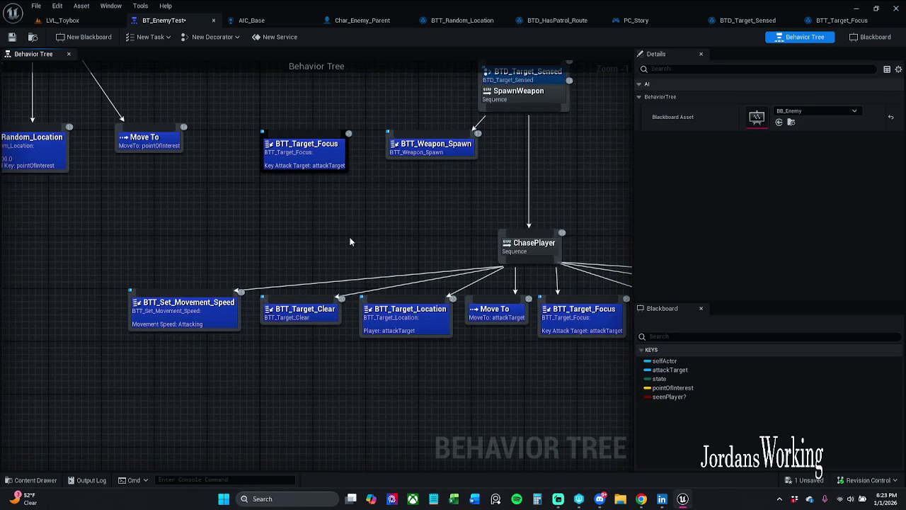
mouse_move(406, 434)
left_mouse_down()
mouse_move(399, 397)
mouse_move(335, 382)
mouse_move(423, 364)
mouse_move(450, 349)
mouse_move(386, 353)
left_mouse_up()
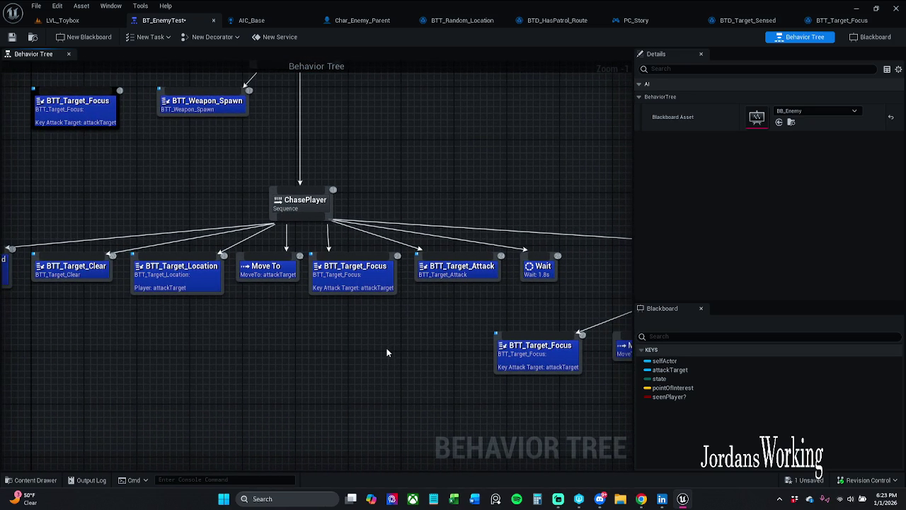
mouse_move(426, 339)
left_mouse_down()
mouse_move(384, 337)
mouse_move(393, 323)
left_mouse_up()
mouse_move(259, 339)
left_mouse_down()
mouse_move(273, 324)
mouse_move(468, 255)
left_mouse_up()
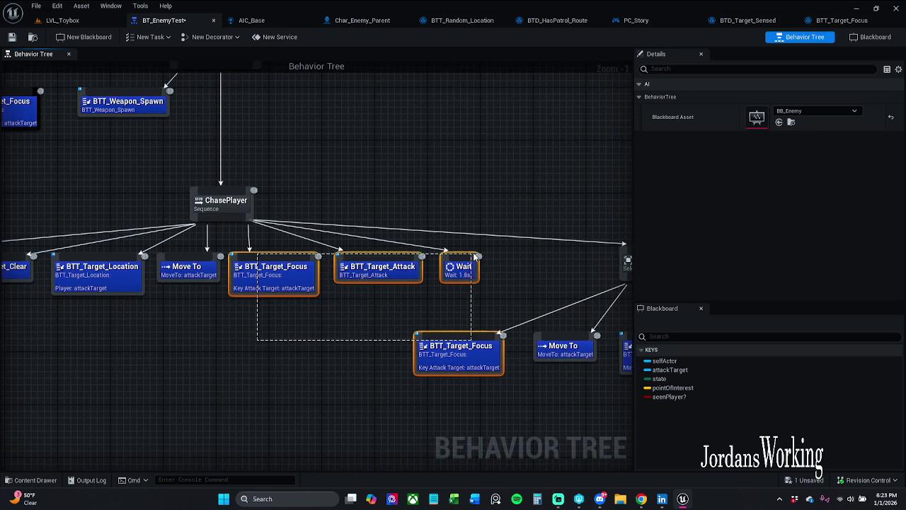
left_click(449, 355, "ctrl")
left_click_drag(405, 275, 412, 274)
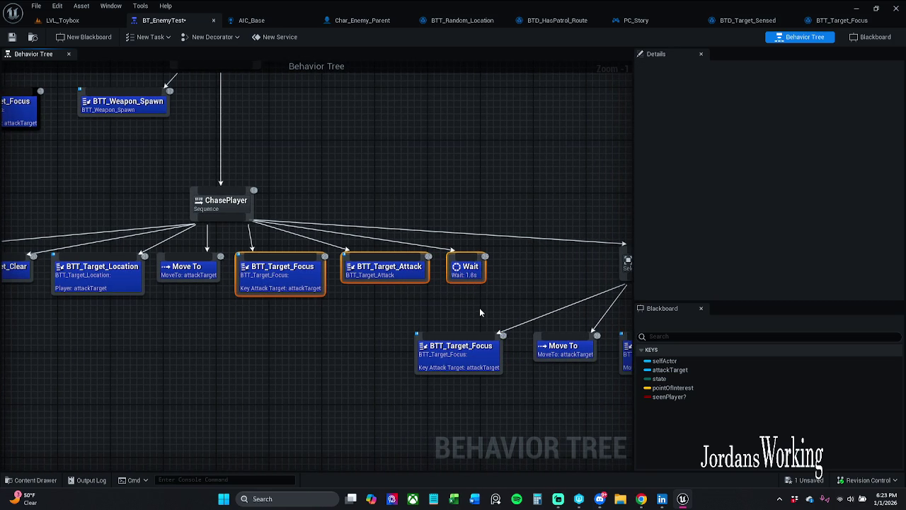
left_click(479, 310)
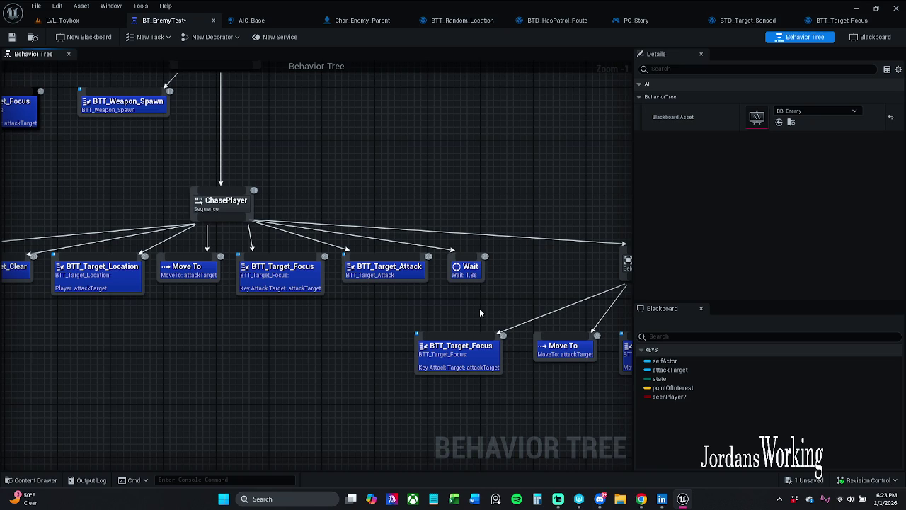
mouse_move(479, 308)
left_mouse_down()
mouse_move(665, 283)
mouse_move(518, 292)
mouse_move(593, 283)
mouse_move(563, 284)
left_mouse_up()
scroll(536, 293, "down", 1)
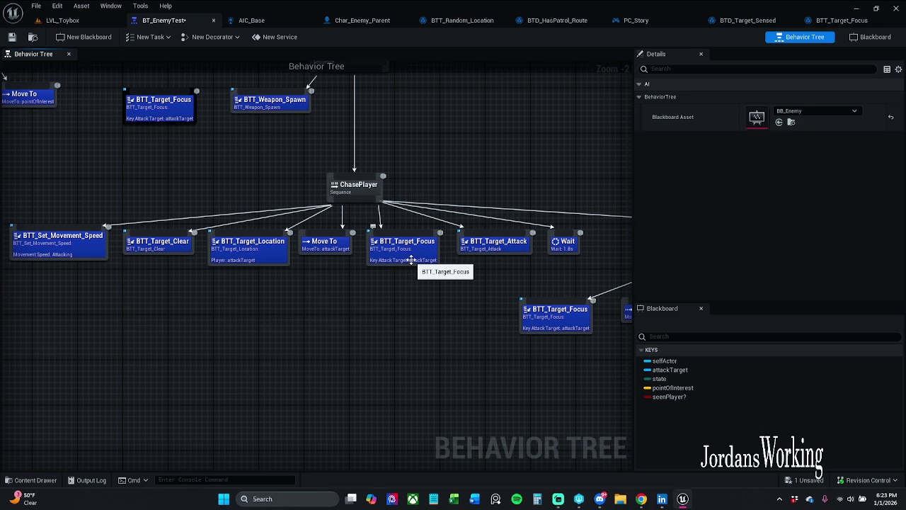
- Pan along the Strafe branch and save the modified behavior tree assets
mouse_move(462, 273)
left_mouse_down()
mouse_move(459, 265)
mouse_move(278, 259)
left_mouse_up()
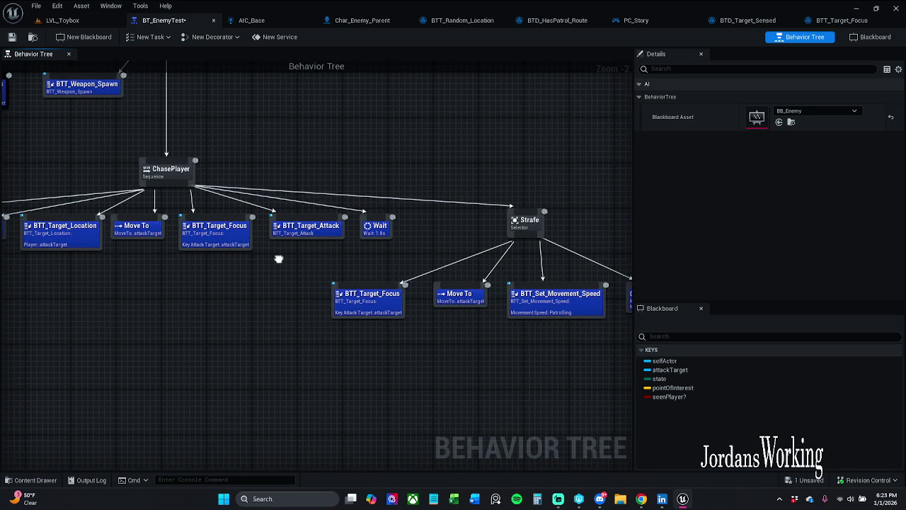
left_click_drag(278, 259, 251, 252)
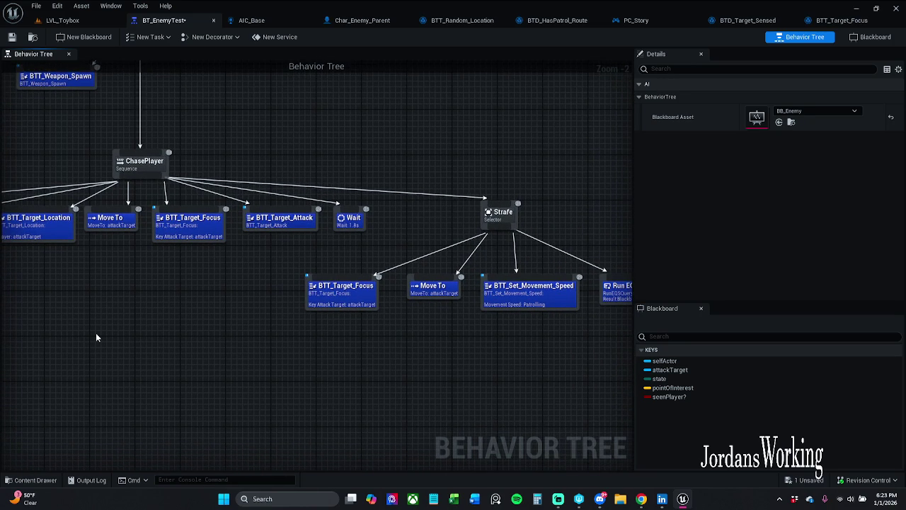
left_click_drag(317, 334, 274, 325)
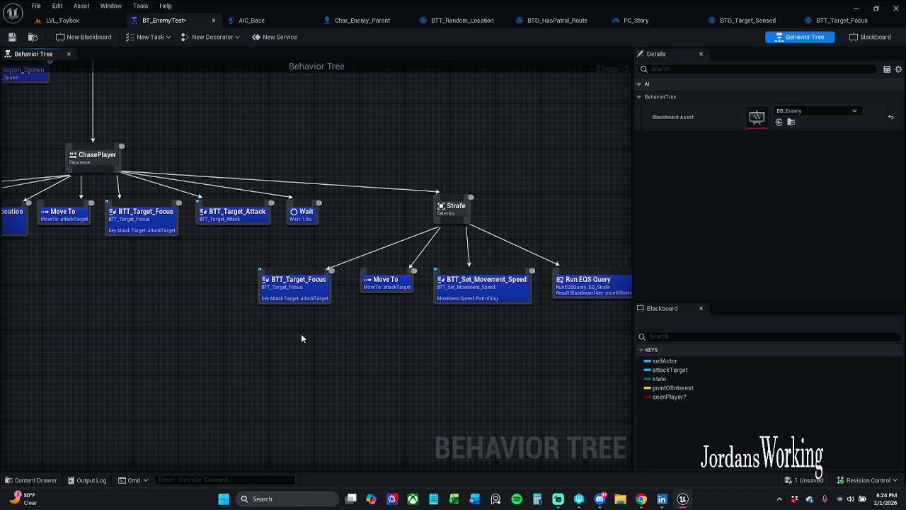
left_click_drag(301, 333, 244, 327)
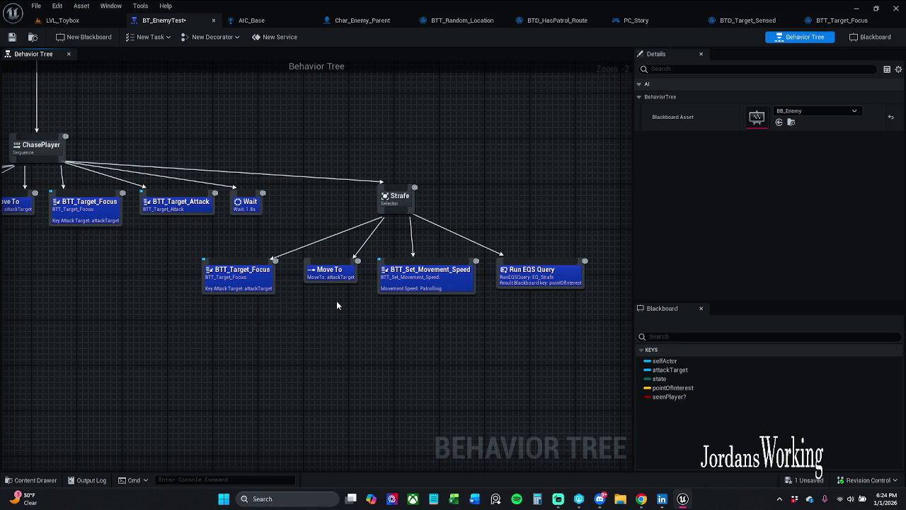
left_click_drag(527, 330, 445, 298)
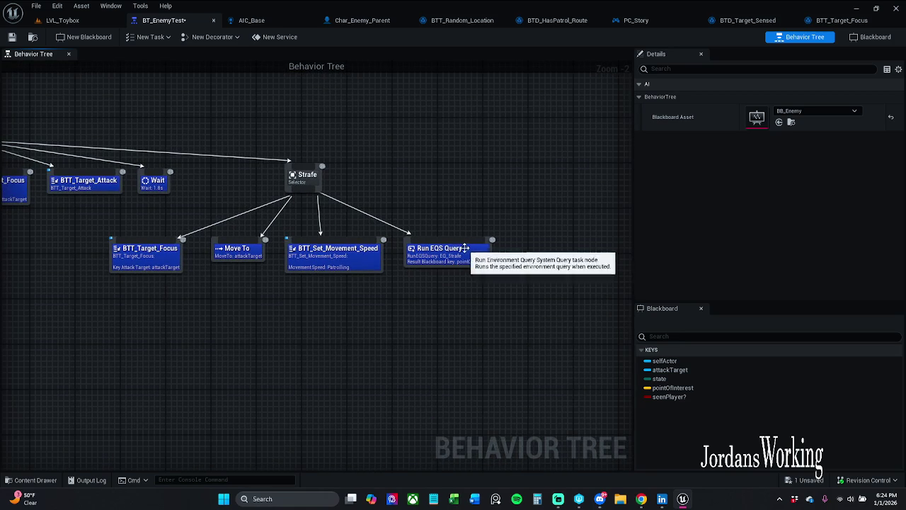
left_click_drag(417, 211, 529, 228)
scroll(529, 222, "down", 1)
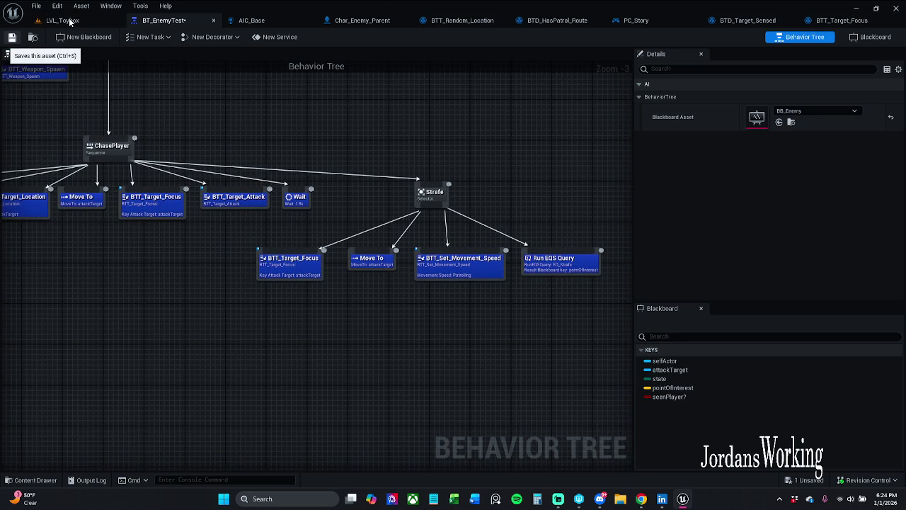
key("ctrl+shift+s")
left_click(467, 355)
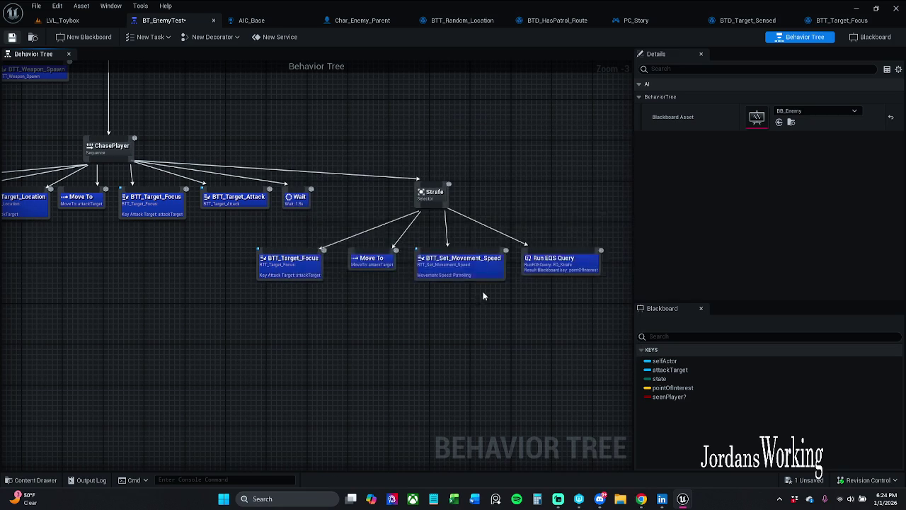
left_click_drag(322, 311, 334, 339)
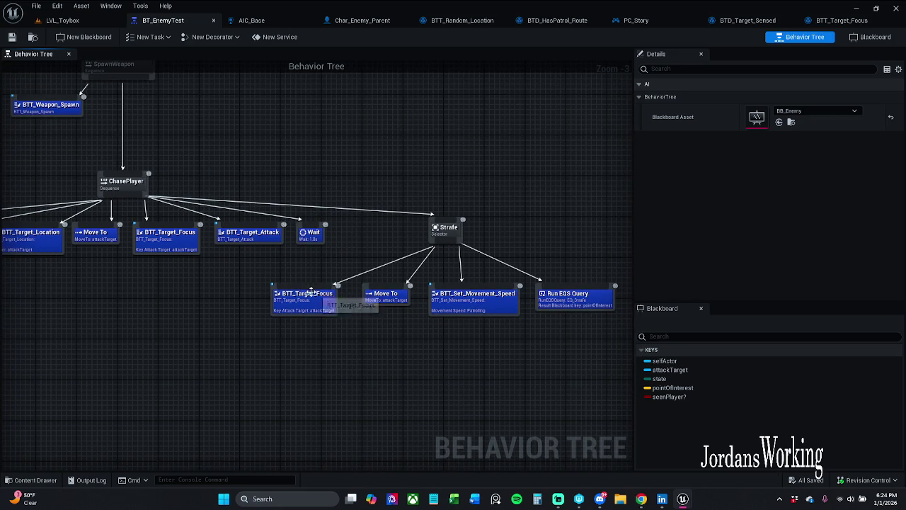
- Rename the Strafe selector node to CombatStrafe and save
left_click(446, 230)
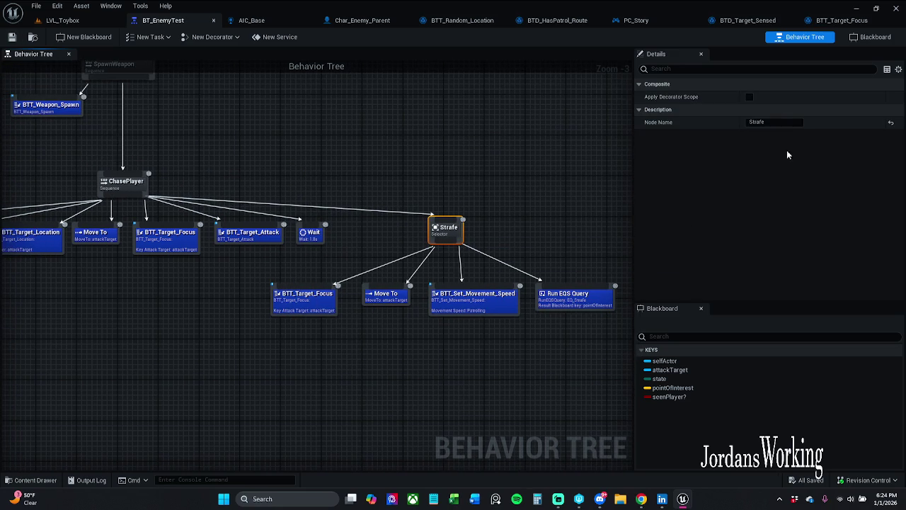
left_click(779, 122)
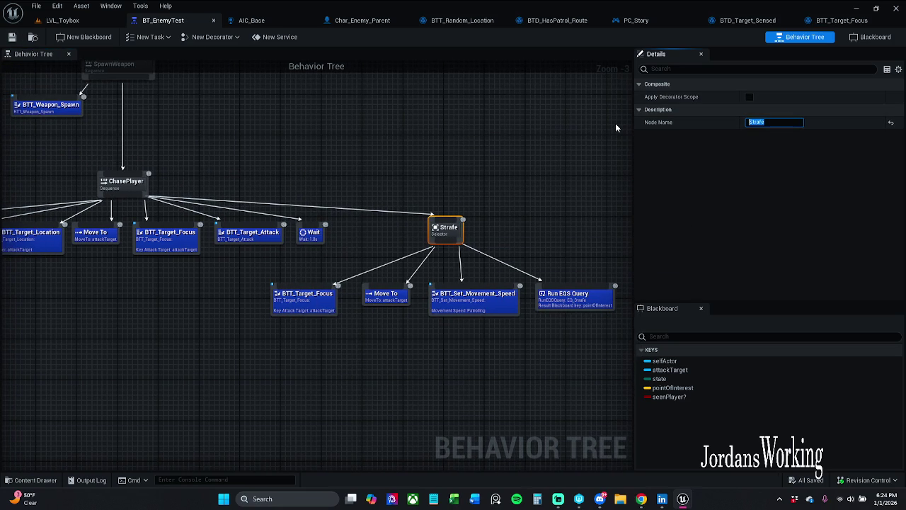
key("End")
type("cOMBAT")
key("BackSpace")
key("BackSpace")
key("BackSpace")
type("Combat")
key("Return")
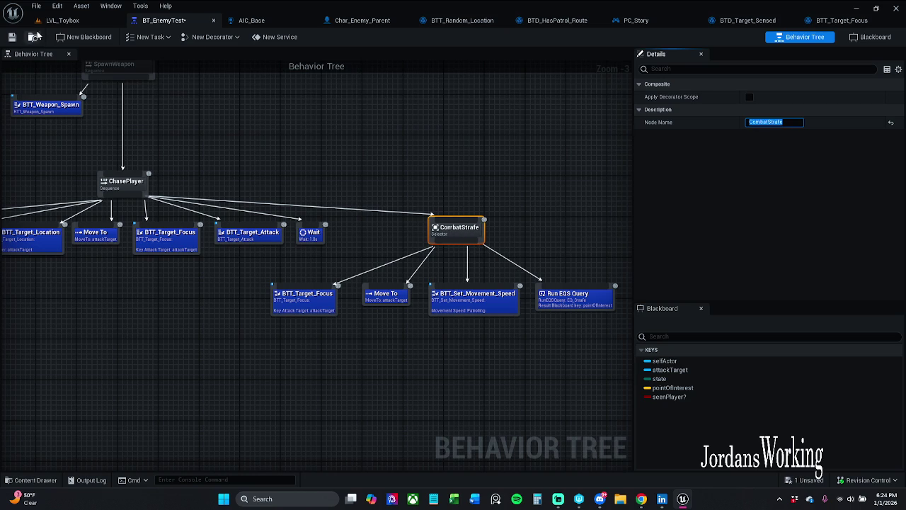
left_click(12, 37)
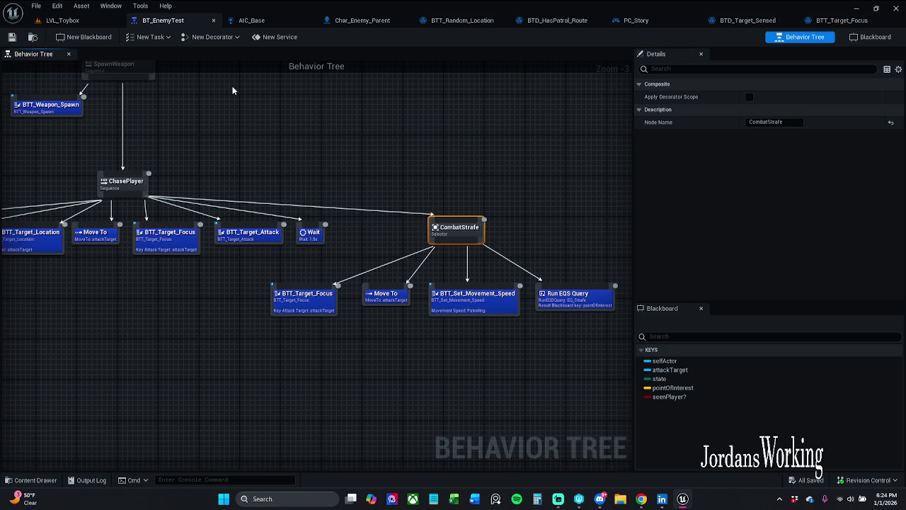
- Rename the ChasePlayer sequence to AttackPlayer and save the behavior tree
left_click(232, 85)
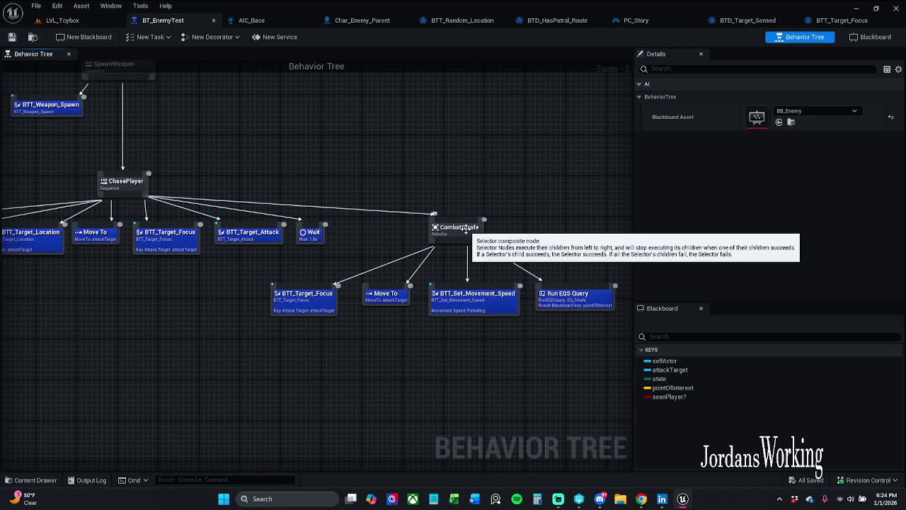
mouse_move(173, 171)
left_mouse_down()
mouse_move(301, 184)
mouse_move(305, 167)
mouse_move(273, 192)
mouse_move(283, 309)
mouse_move(310, 249)
left_mouse_up()
left_click(309, 247)
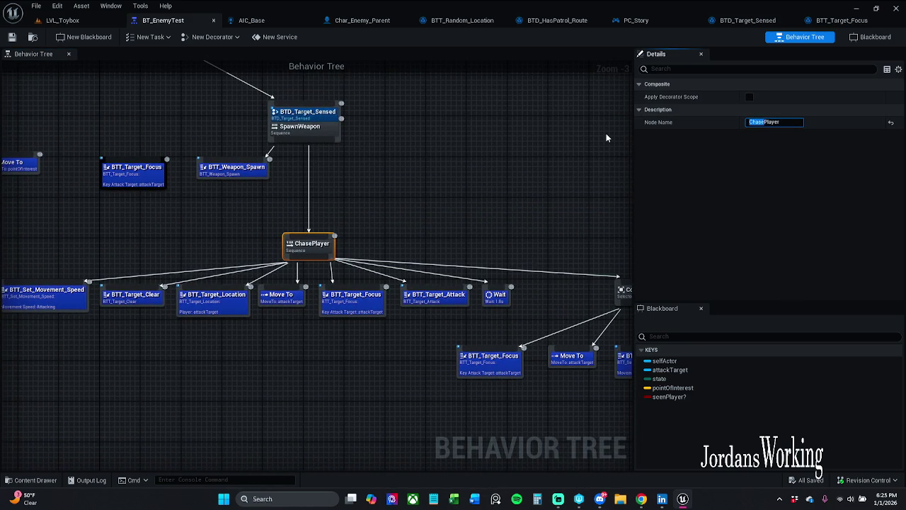
type("Attack")
key("Return")
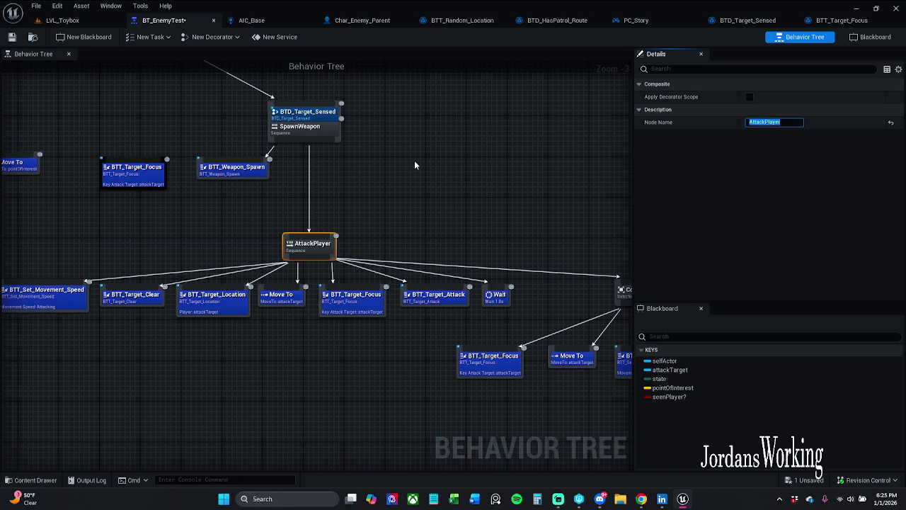
left_click(11, 37)
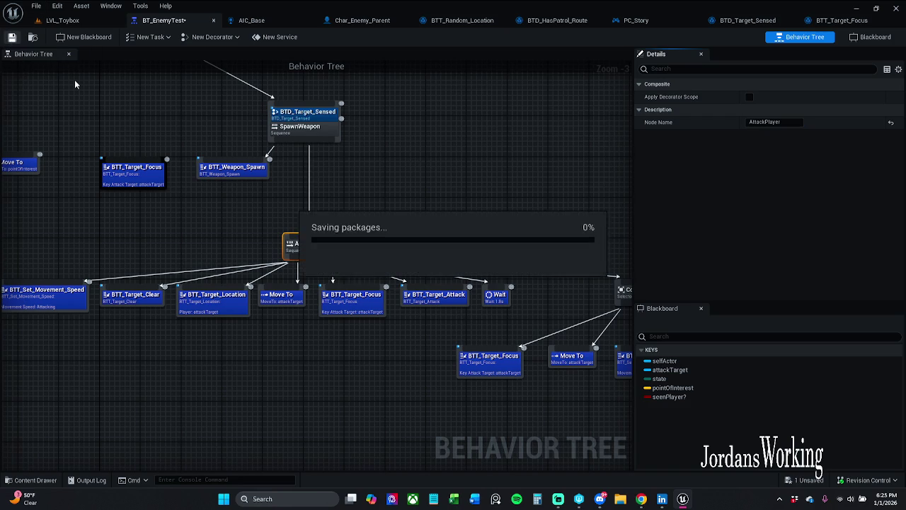
- Pan across the tree to view the patrol branches and the SpawnWeapon/AttackPlayer branch
left_click_drag(455, 220, 363, 227)
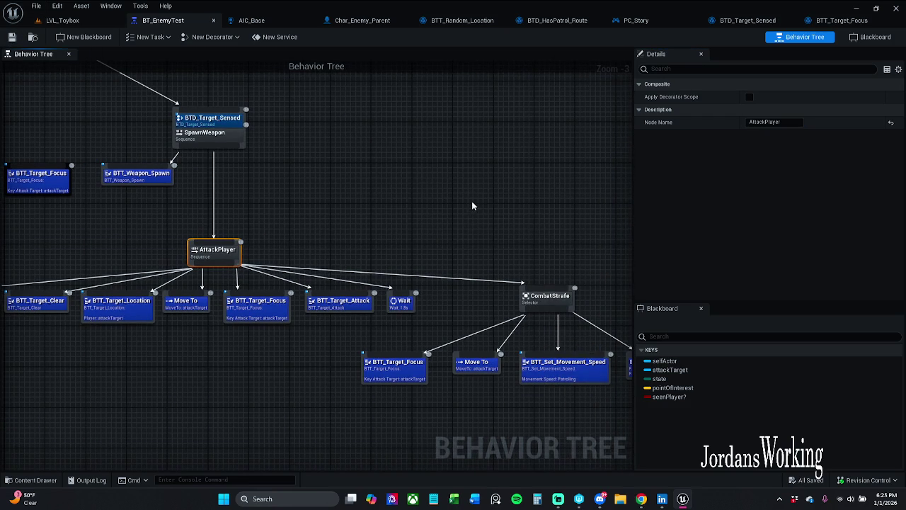
scroll(456, 211, "down", 2)
scroll(420, 251, "up", 2)
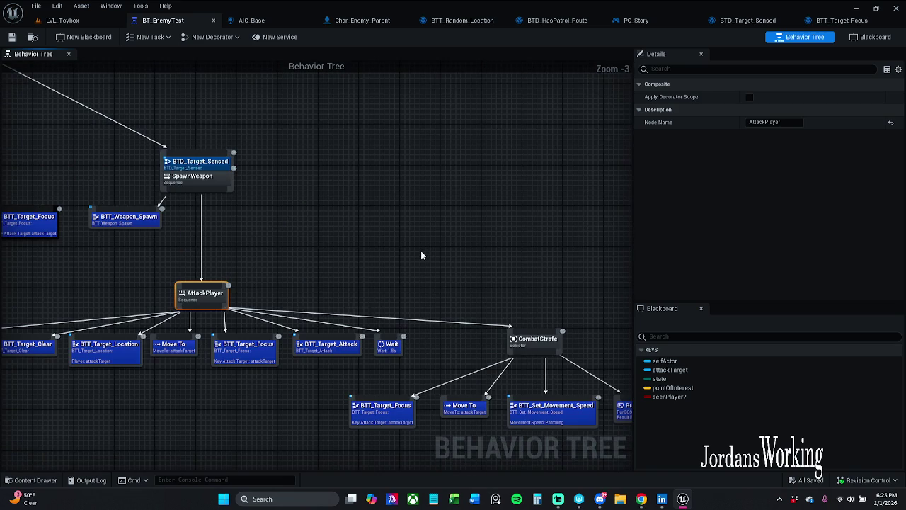
mouse_move(357, 230)
left_mouse_down()
mouse_move(533, 234)
mouse_move(410, 240)
mouse_move(488, 262)
mouse_move(520, 284)
left_mouse_up()
scroll(527, 279, "down", 2)
scroll(448, 282, "up", 1)
scroll(459, 216, "up", 1)
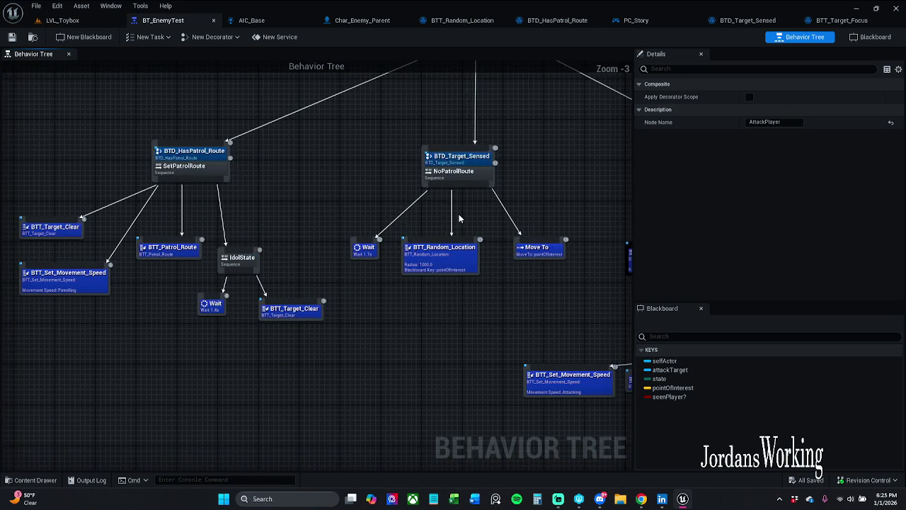
mouse_move(544, 300)
left_mouse_down()
mouse_move(121, 300)
mouse_move(163, 319)
mouse_move(279, 319)
left_mouse_up()
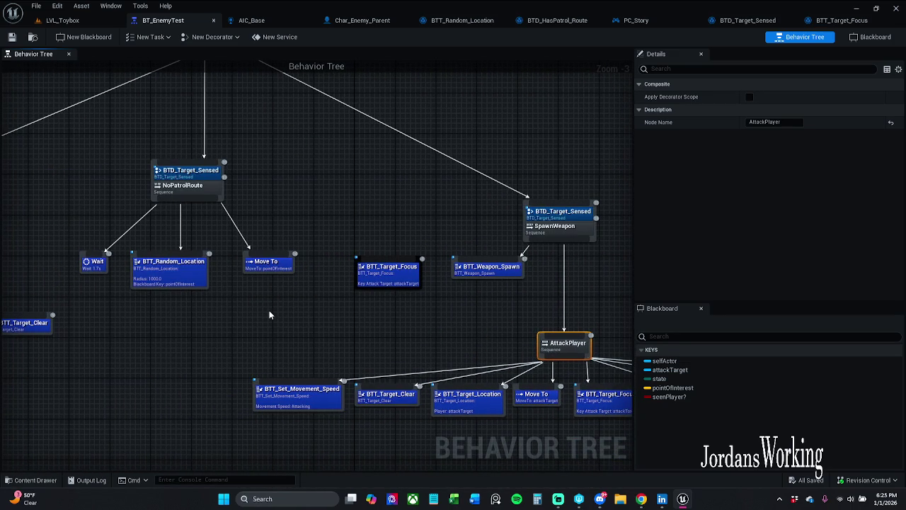
left_click_drag(296, 214, 300, 241)
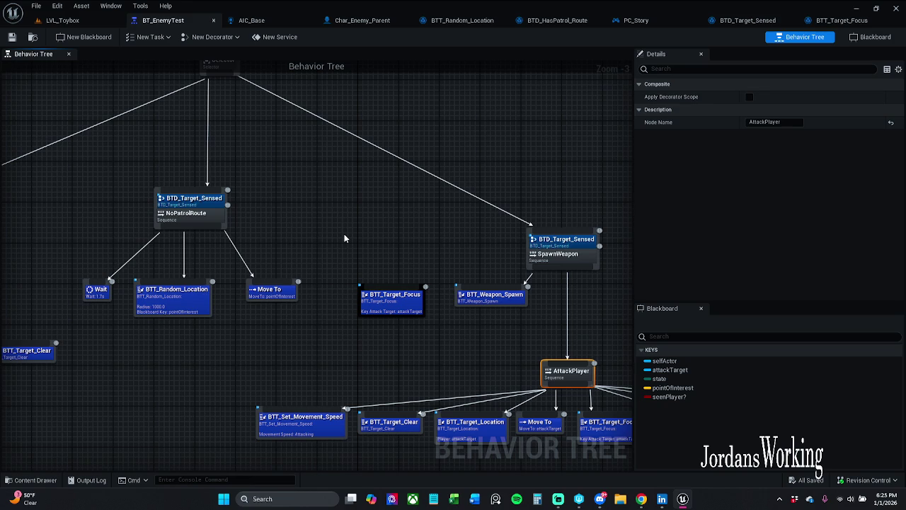
- Move the NoPatrolRoute branch nodes slightly up-left, then save the behavior tree
left_click_drag(300, 221, 473, 204)
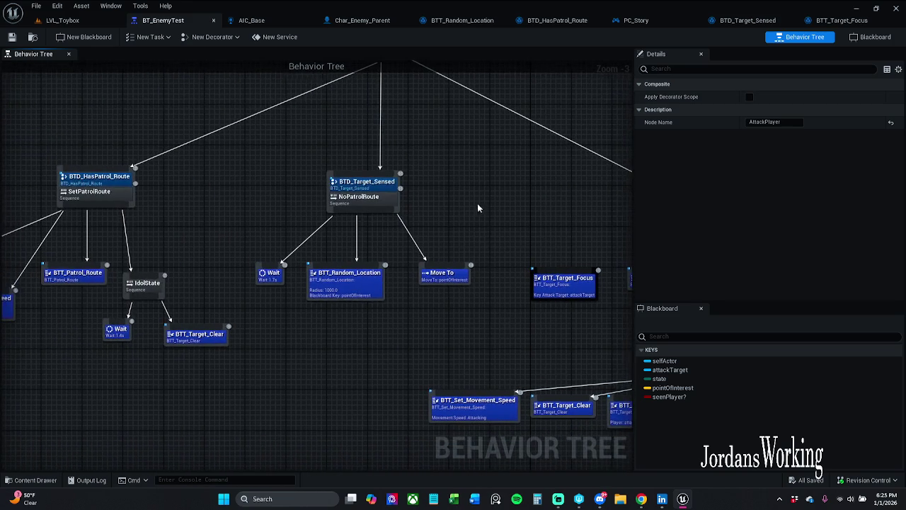
left_click_drag(492, 319, 248, 176)
left_click_drag(358, 197, 347, 192)
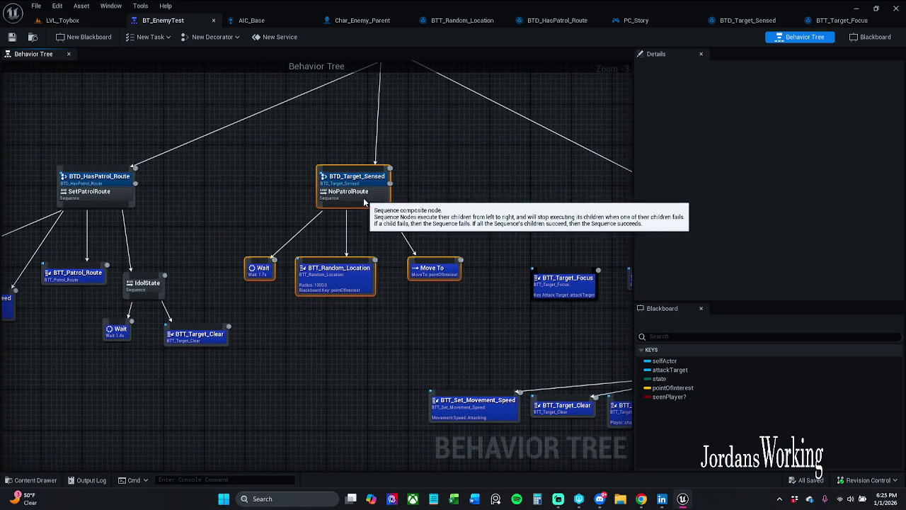
left_click(403, 152)
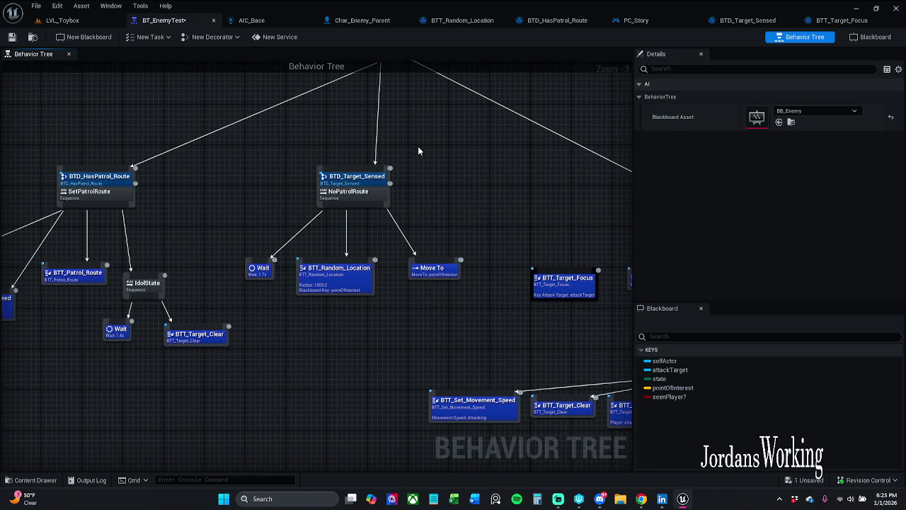
mouse_move(491, 177)
left_mouse_down()
mouse_move(243, 196)
mouse_move(281, 200)
left_mouse_up()
left_click(534, 243)
left_click(236, 234)
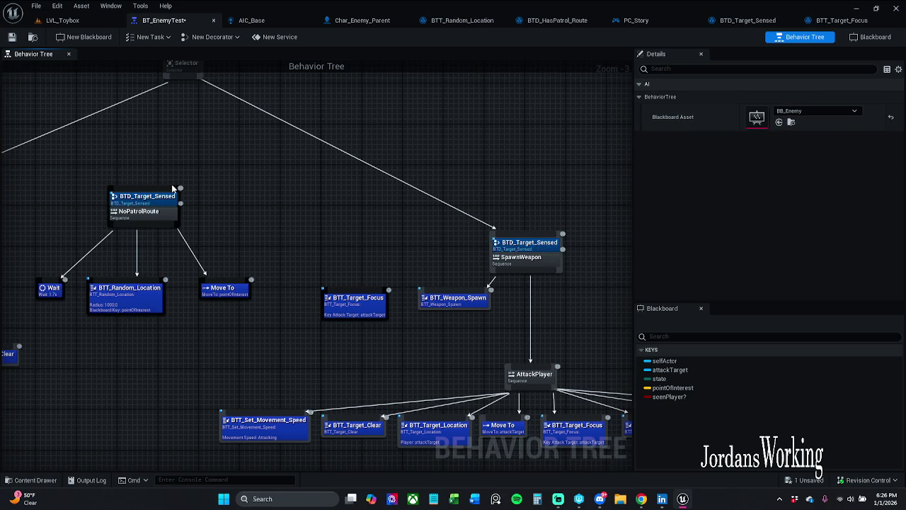
left_click_drag(172, 188, 281, 205)
left_click(11, 37)
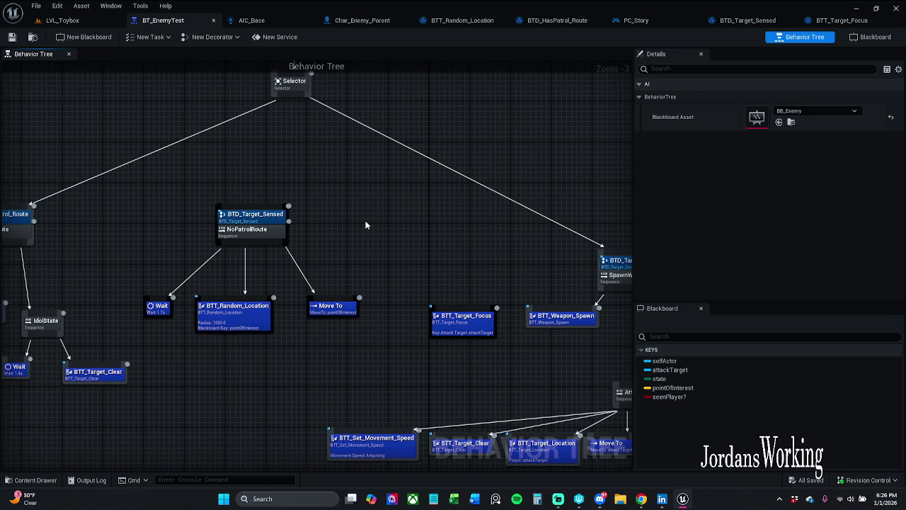
- Play LVL_Toybox, remove the breakpoint on Set Value as Object and resume the game
left_click(68, 20)
left_click(231, 37)
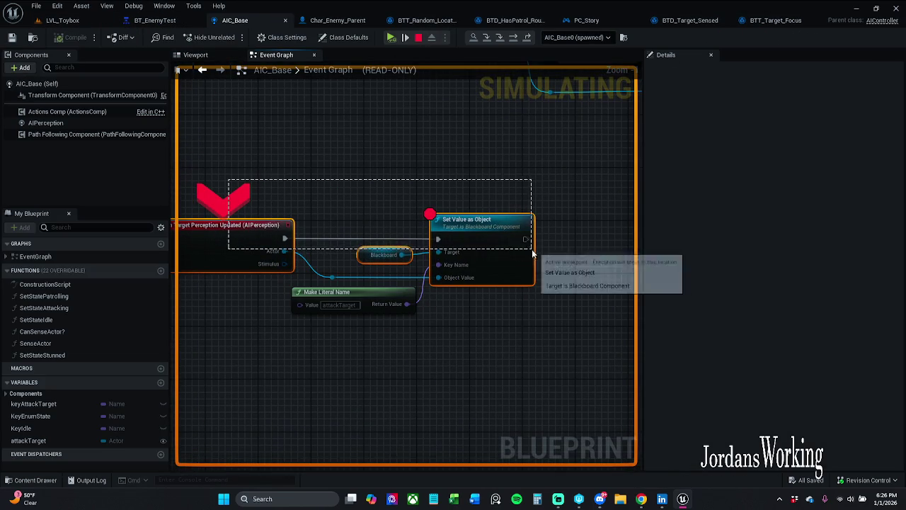
right_click(496, 240)
left_click(535, 298)
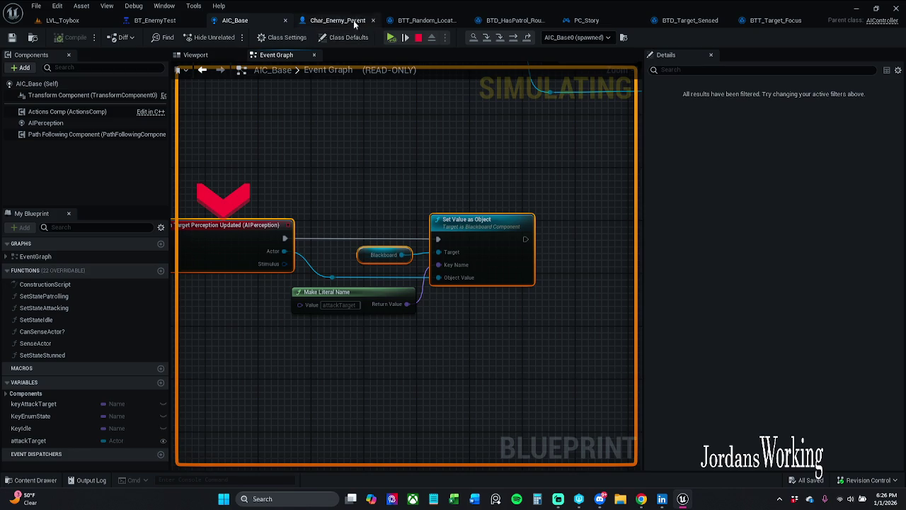
left_click(390, 37)
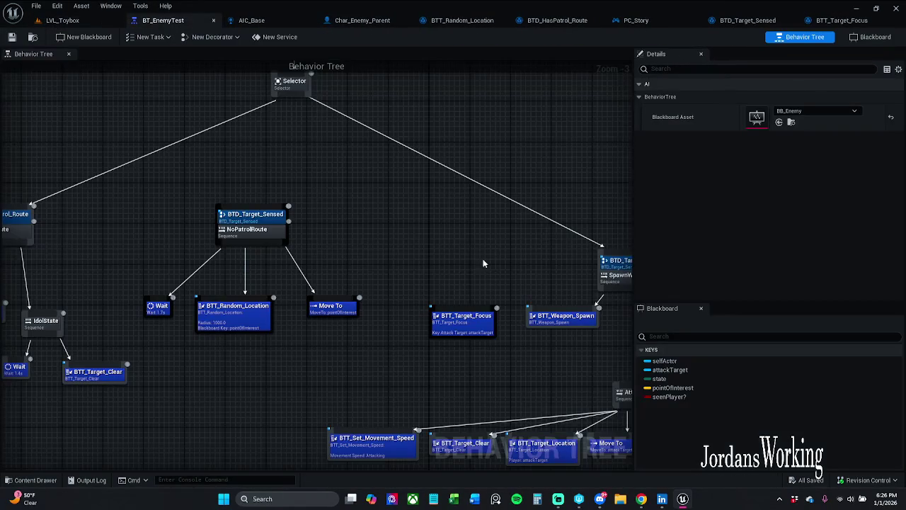
- Enable Inverse Condition on the BTD_Target_Sensed decorator guarding SpawnWeapon
mouse_move(451, 261)
left_mouse_down()
mouse_move(381, 261)
mouse_move(321, 247)
left_mouse_up()
left_click(487, 247)
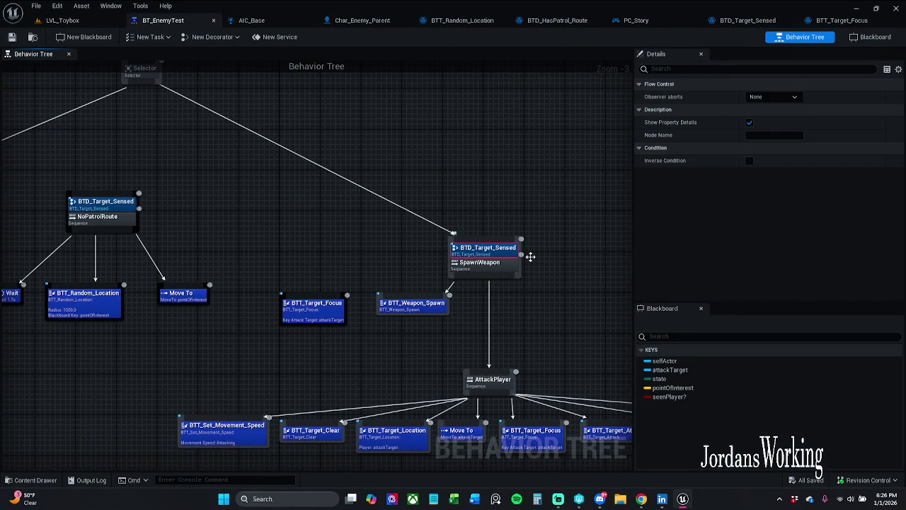
left_click(749, 160)
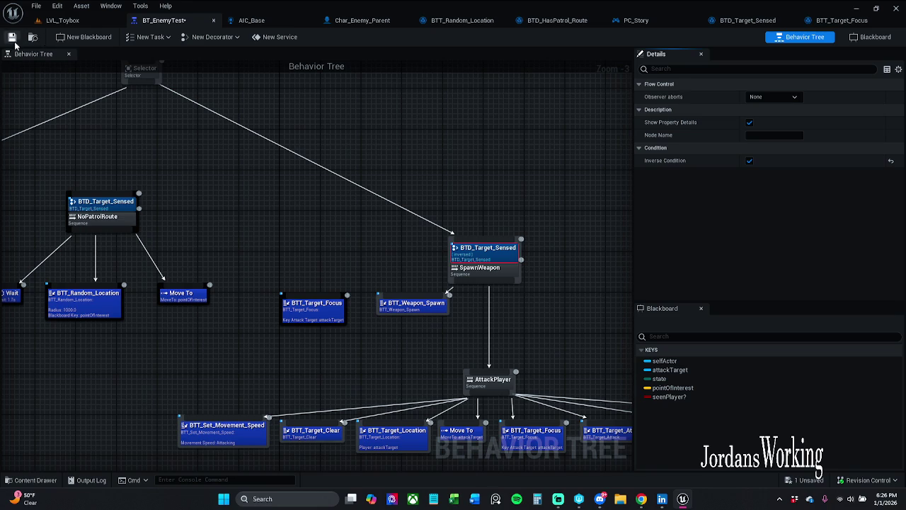
left_click(71, 21)
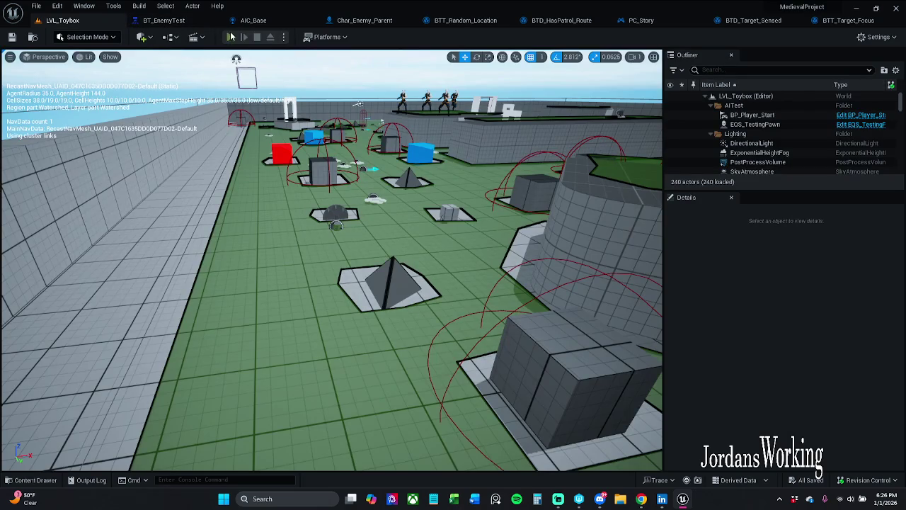
- Start and stop a playtest, returning to the BT_EnemyTest behavior tree
left_click(230, 37)
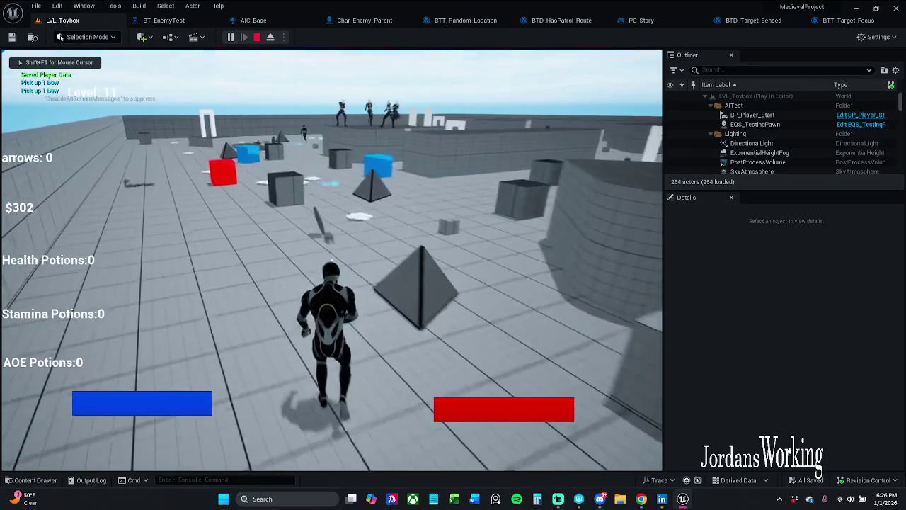
key("Escape")
left_click(163, 20)
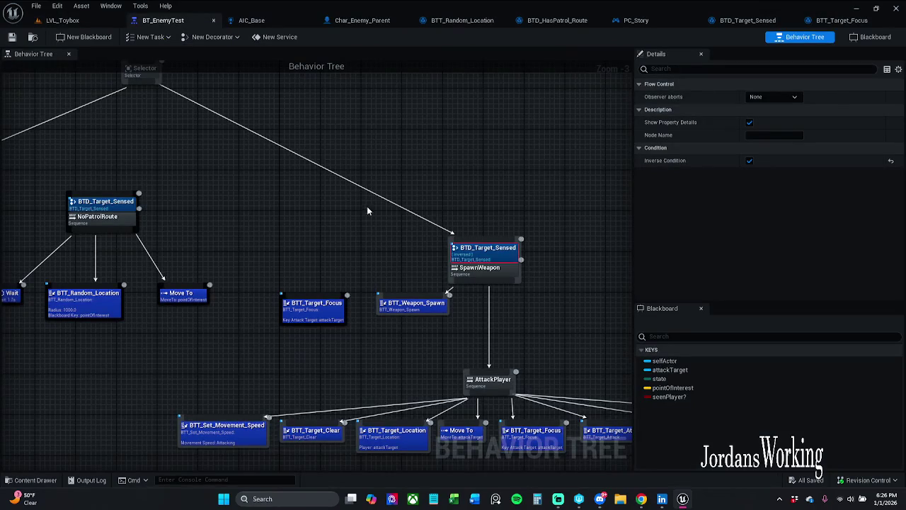
- Place BTT_Weapon_Spawn under SpawnWeapon and BTT_Target_Focus up-right, then save
left_click_drag(428, 303, 402, 311)
left_click(419, 283)
left_click_drag(327, 302, 354, 241)
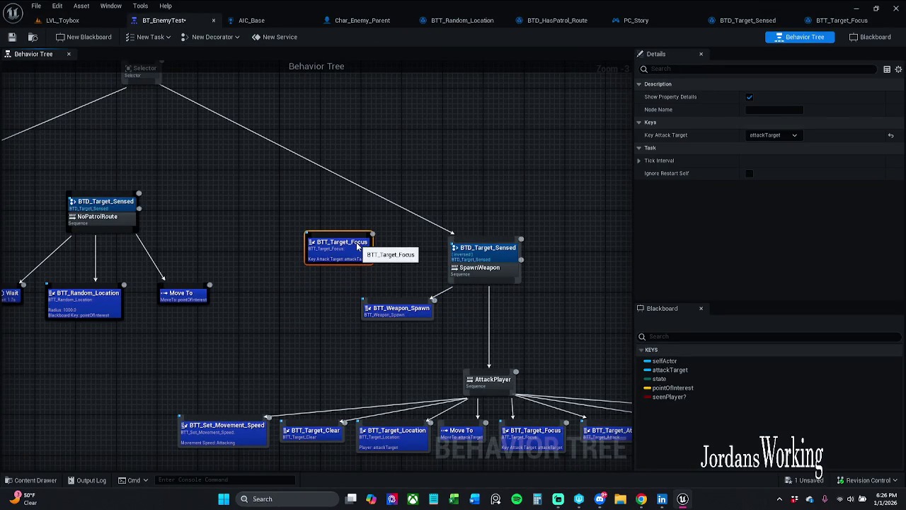
left_click(439, 159)
left_click(11, 37)
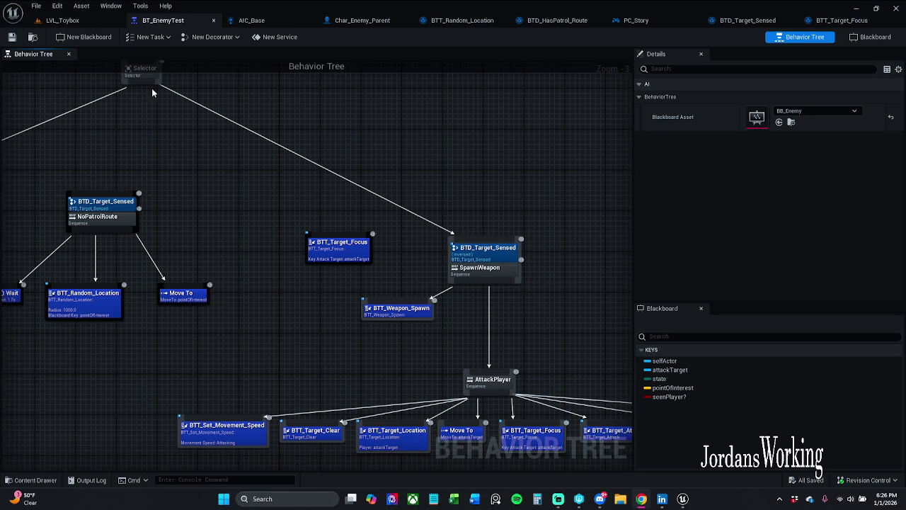
left_click(62, 19)
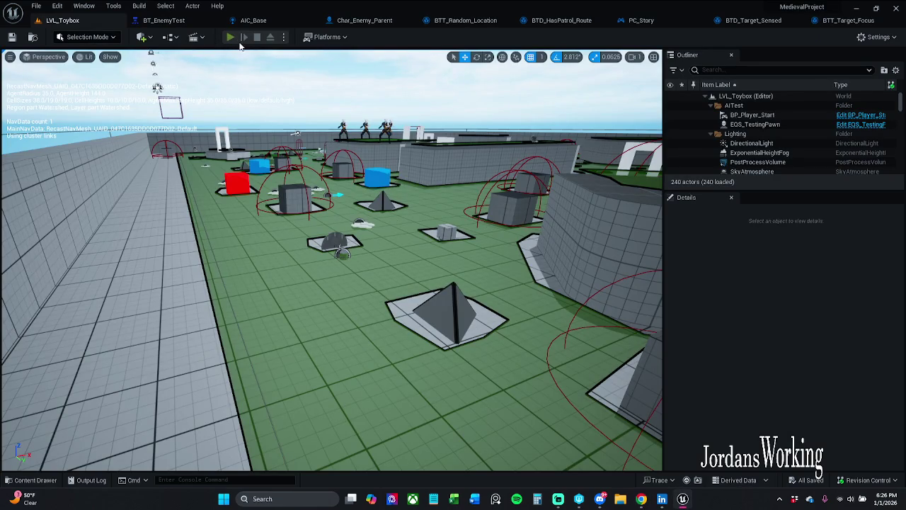
- Run a quick playtest, stop it, adjust the level view and play again
left_click(231, 37)
key("w")
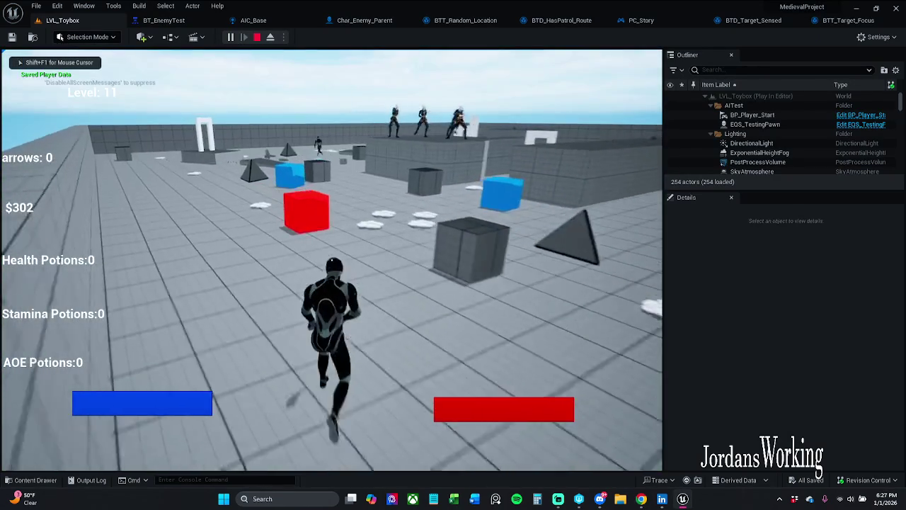
key("Escape")
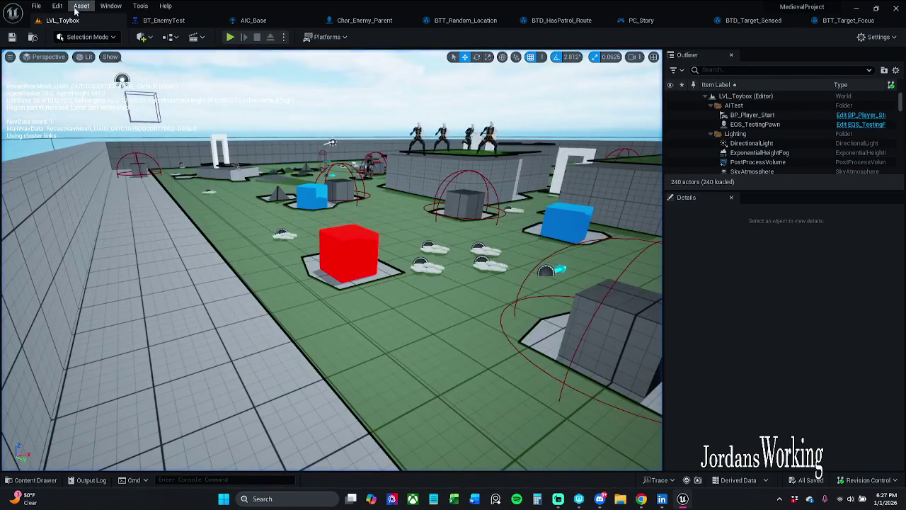
left_click(35, 6)
left_click(79, 61)
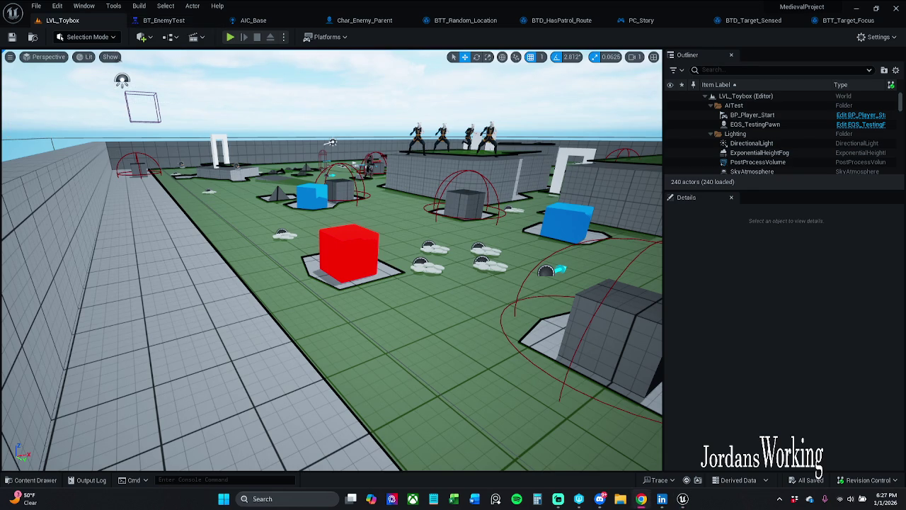
left_click_drag(182, 252, 170, 249)
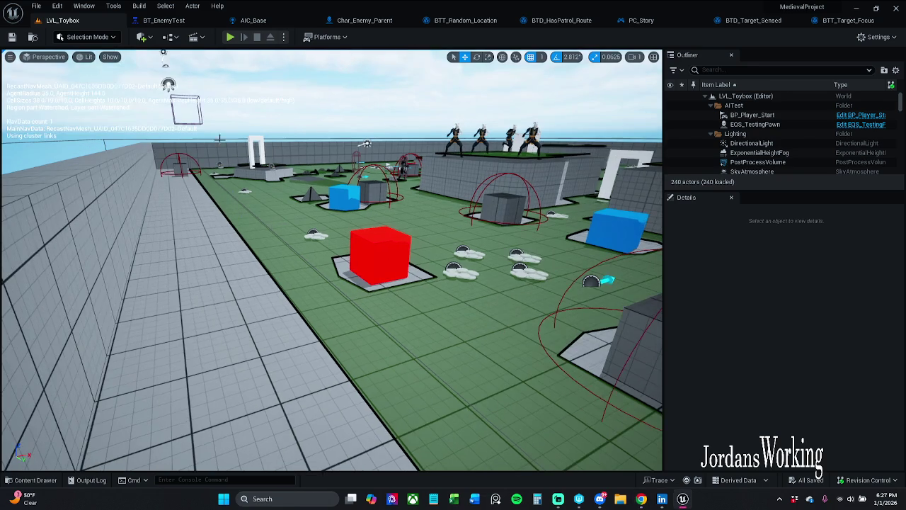
left_click(230, 37)
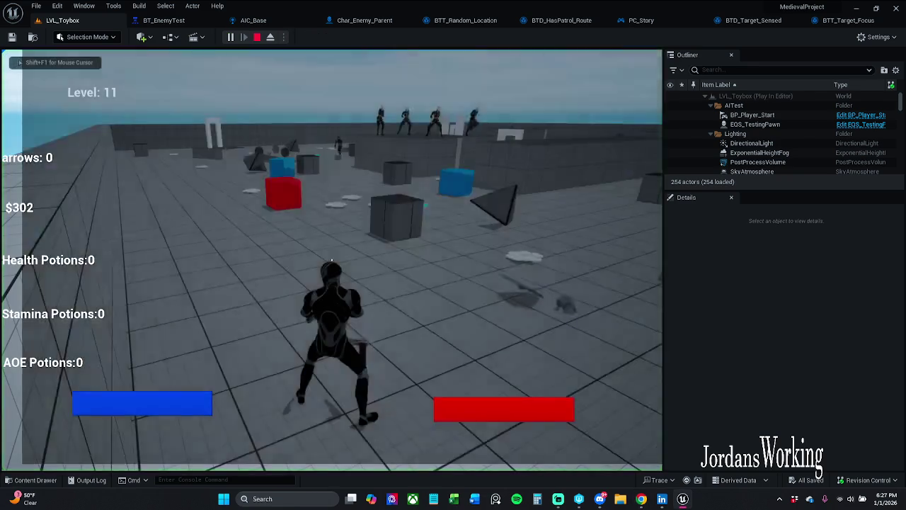
- Open the gameplay debugger on the enemy, show Perception with numpad 4, and eject with F8
key("apostrophe")
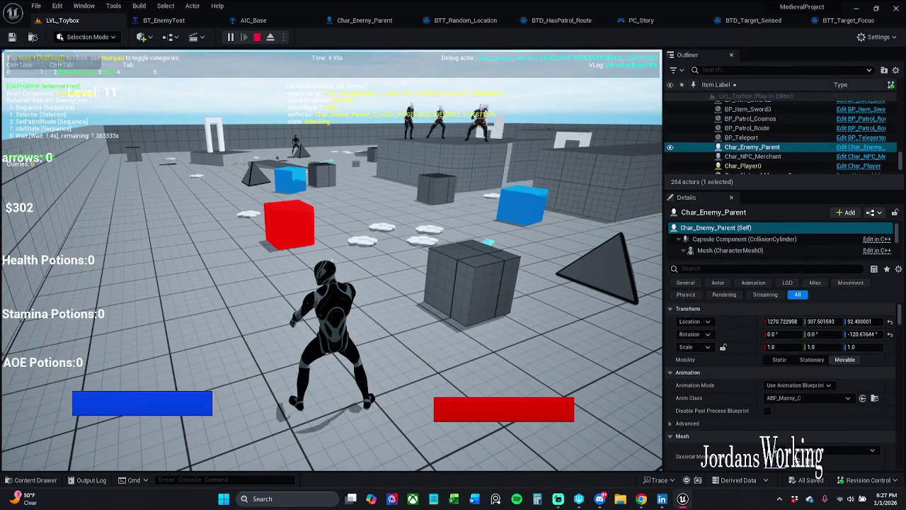
key("KP_4")
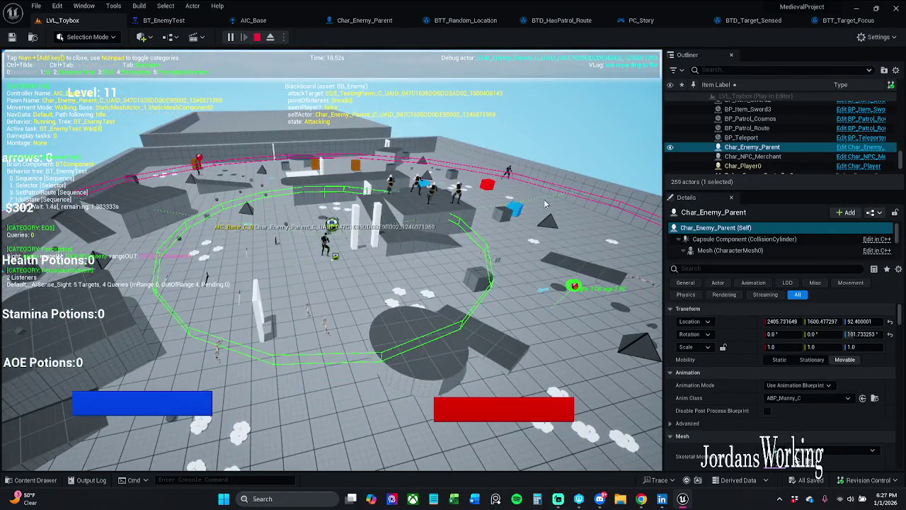
key("F8")
left_click(231, 40)
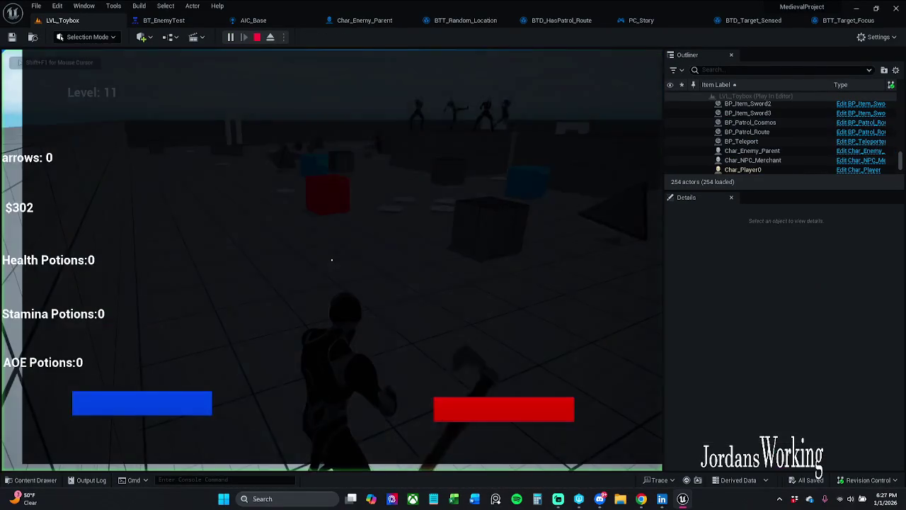
key("w")
key("space")
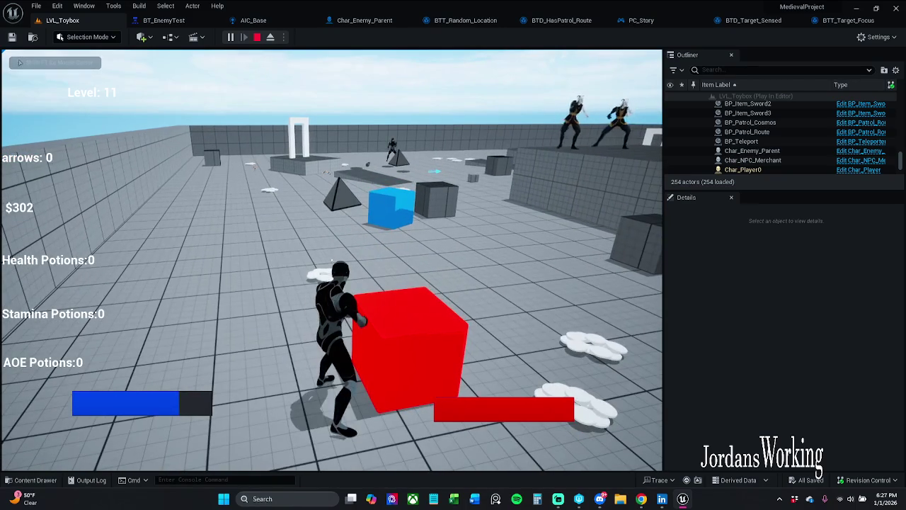
key("apostrophe")
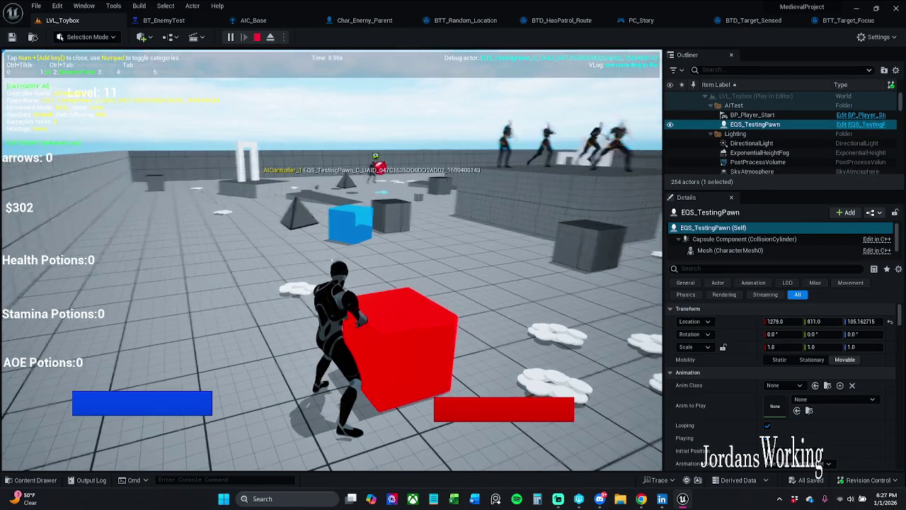
- View EQS_TestingPawn from a high, pulled-back overview, then end the play session
key("space")
key("Tab")
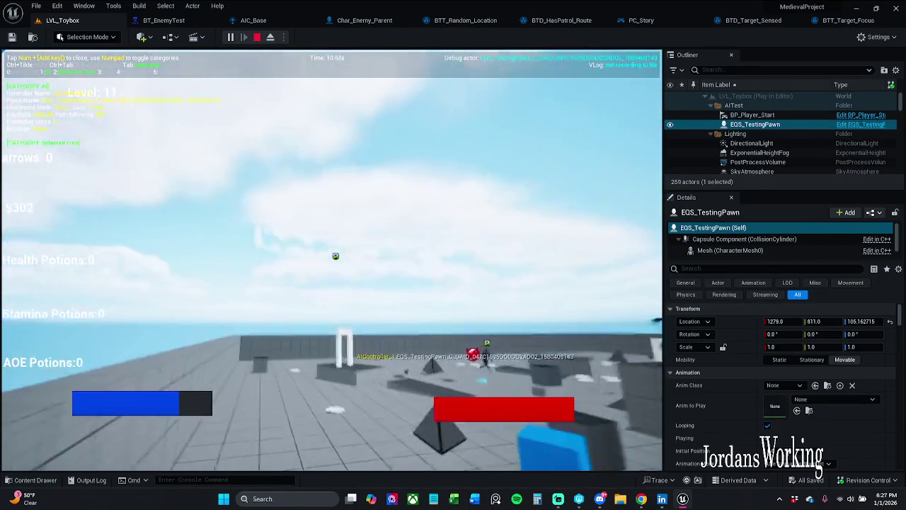
key("s")
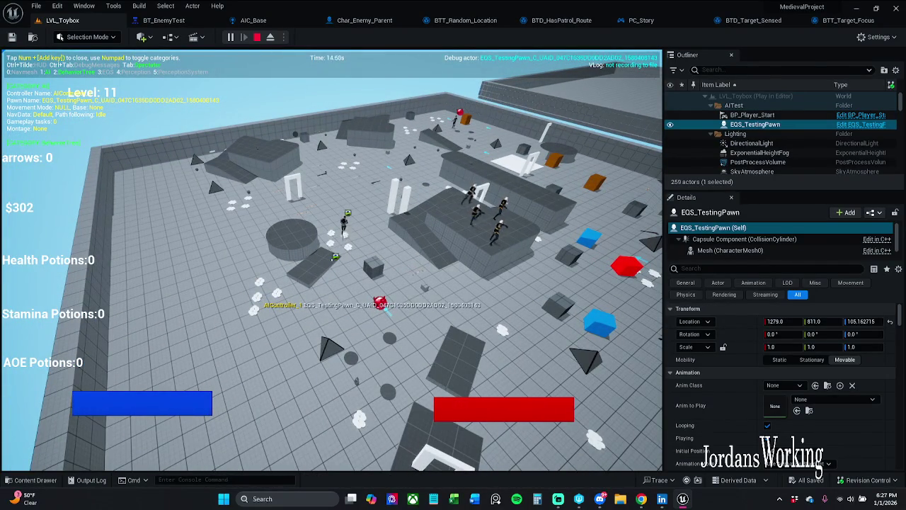
key("Escape")
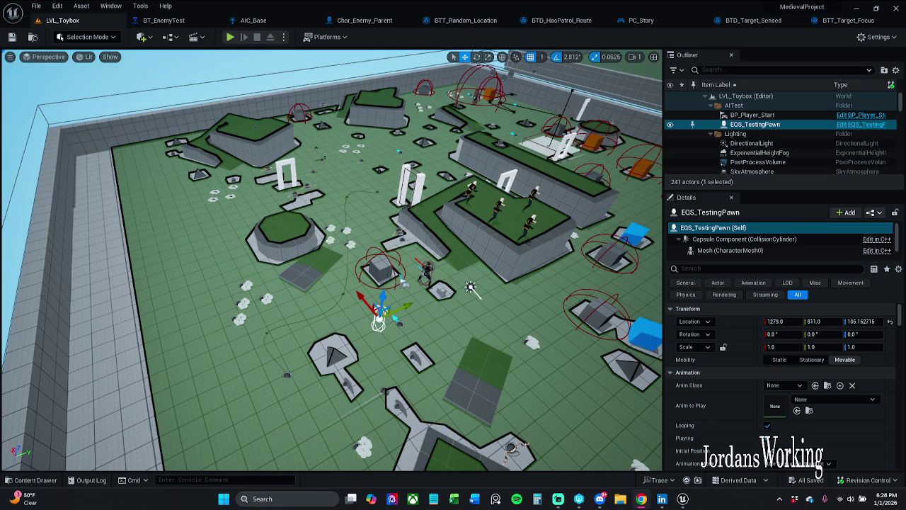
- Show the navigation mesh, then close the Char_Enemy_Parent and BTT_Random_Location editors
key("p")
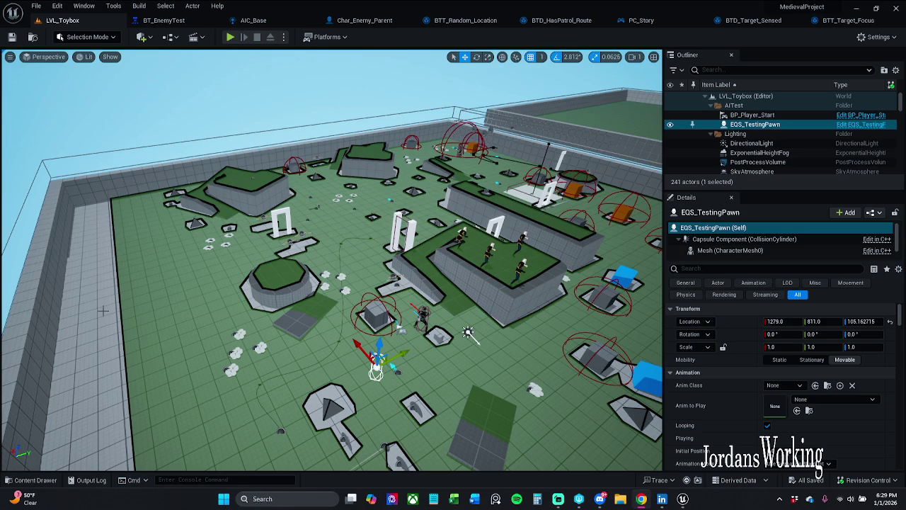
left_click(162, 20)
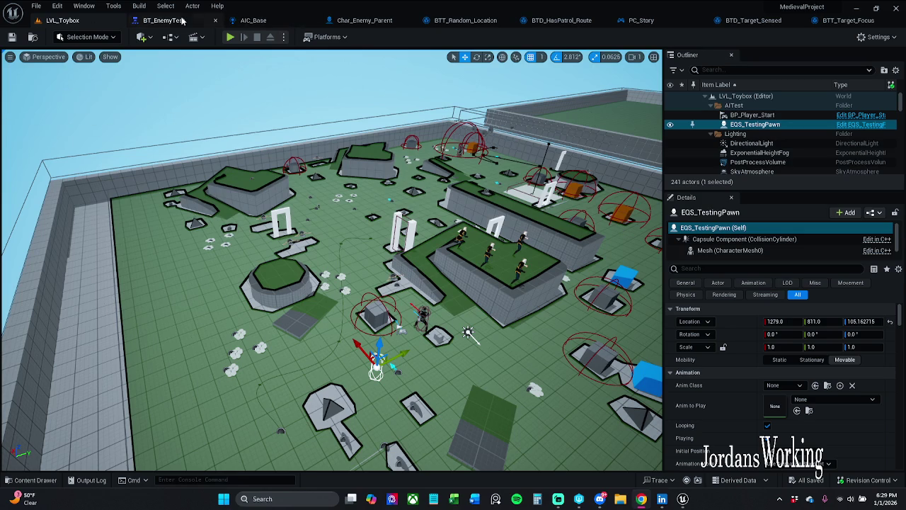
left_click(399, 20)
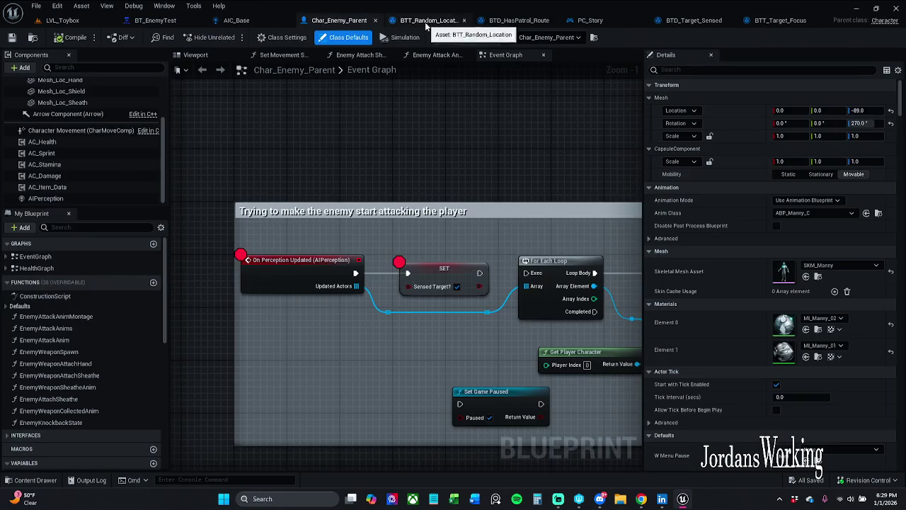
left_click(377, 21)
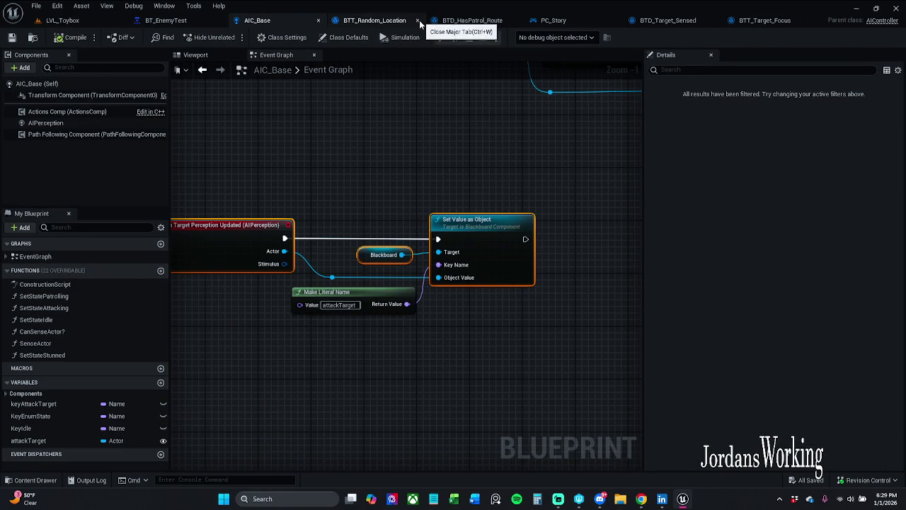
left_click(417, 20)
- Close the BTD_HasPatrol_Route, PC_Story and BTT_Target_Focus editors and return to BT_EnemyTest
left_click(420, 22)
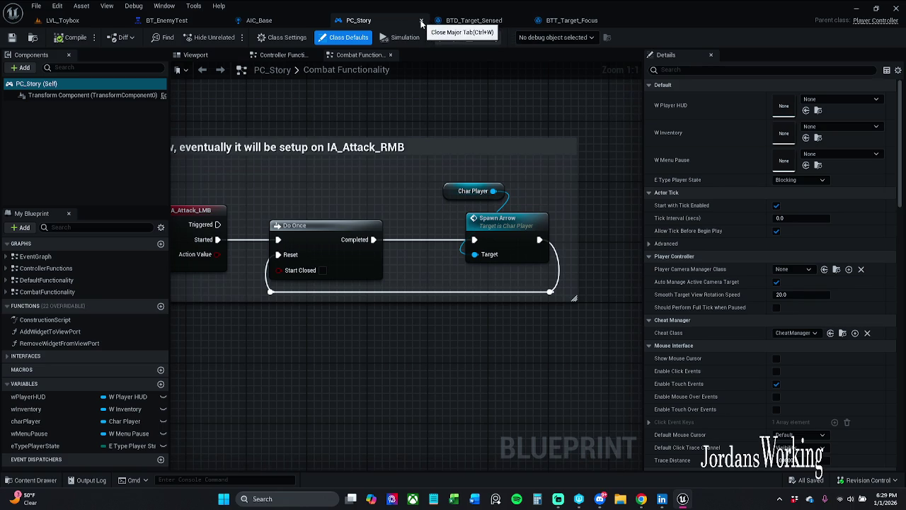
left_click(421, 21)
left_click(418, 22)
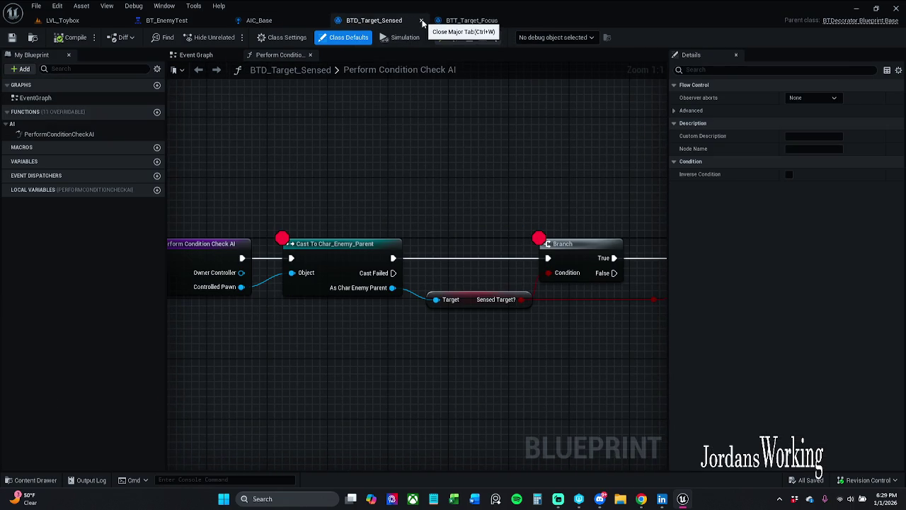
left_click(473, 21)
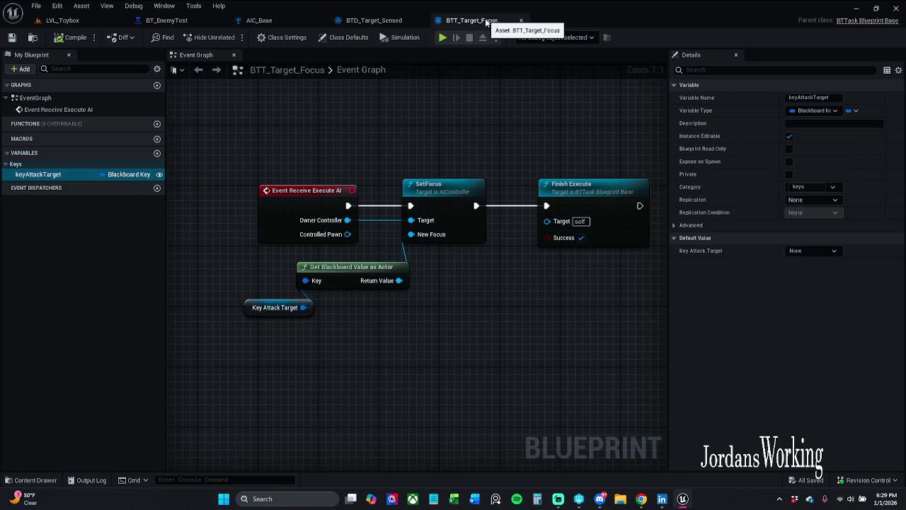
left_click(521, 22)
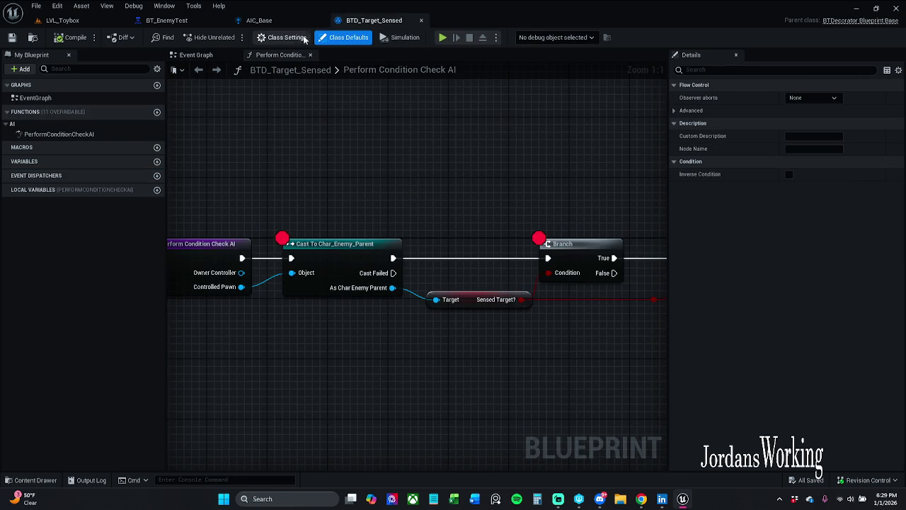
left_click(182, 22)
left_click_drag(286, 234, 344, 198)
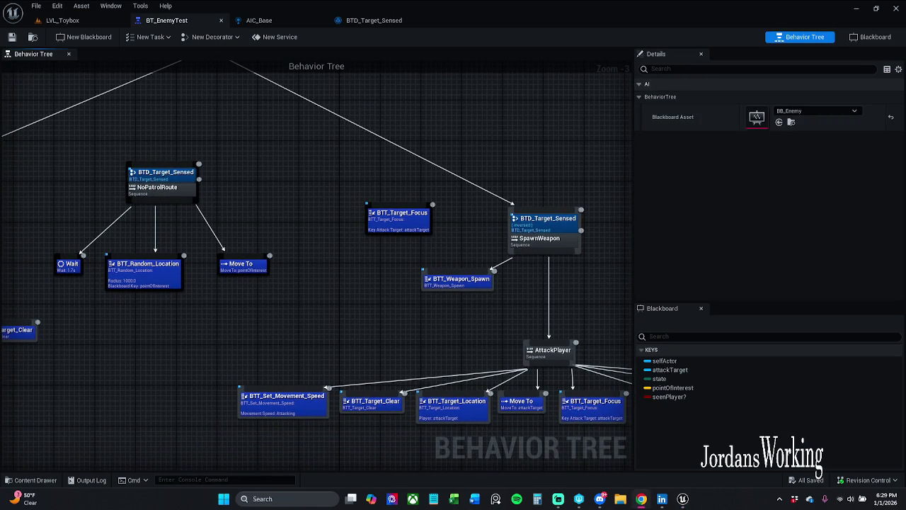
- Copy the SetPatrolRoute sequence and place the pasted copy at the graph's upper left
mouse_move(293, 270)
left_mouse_down()
mouse_move(486, 277)
mouse_move(535, 295)
left_mouse_up()
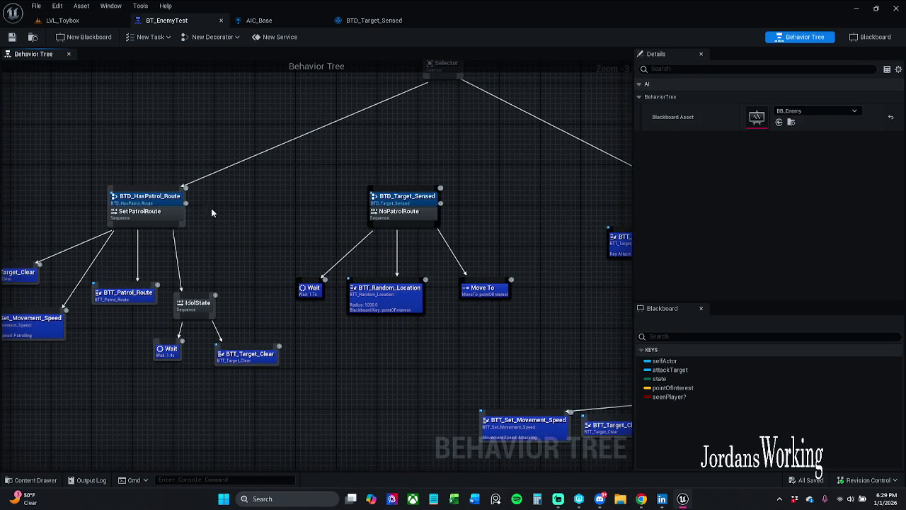
left_click(163, 198)
left_click_drag(106, 159, 187, 227)
key("ctrl+c")
key("ctrl+v")
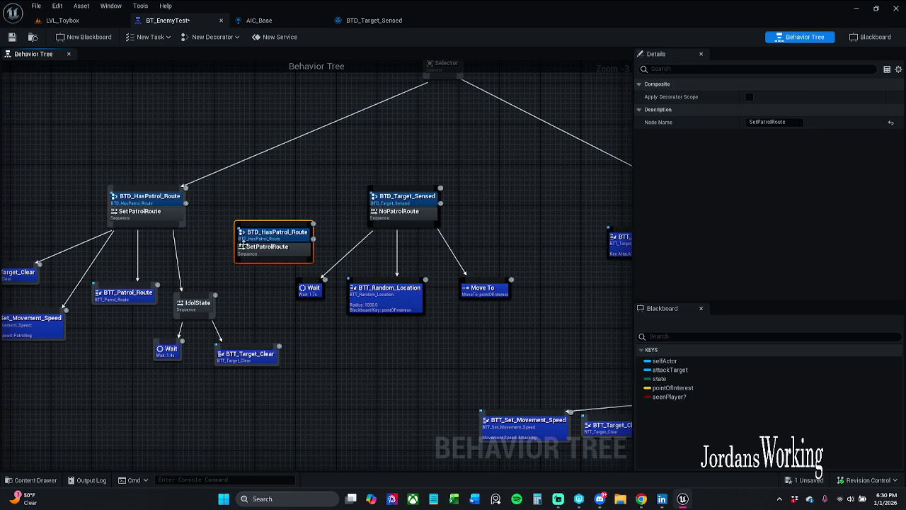
left_click_drag(242, 244, 330, 265)
mouse_move(384, 276)
left_mouse_down()
mouse_move(201, 169)
mouse_move(106, 125)
left_mouse_up()
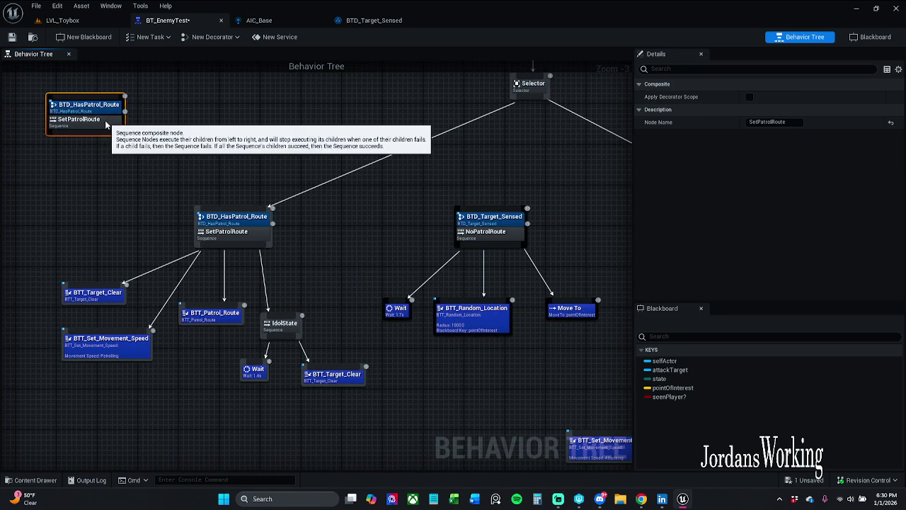
left_click(166, 182)
- Delete the BTD_HasPatrol_Route decorator from the original SetPatrolRoute sequence and save
left_click(247, 218)
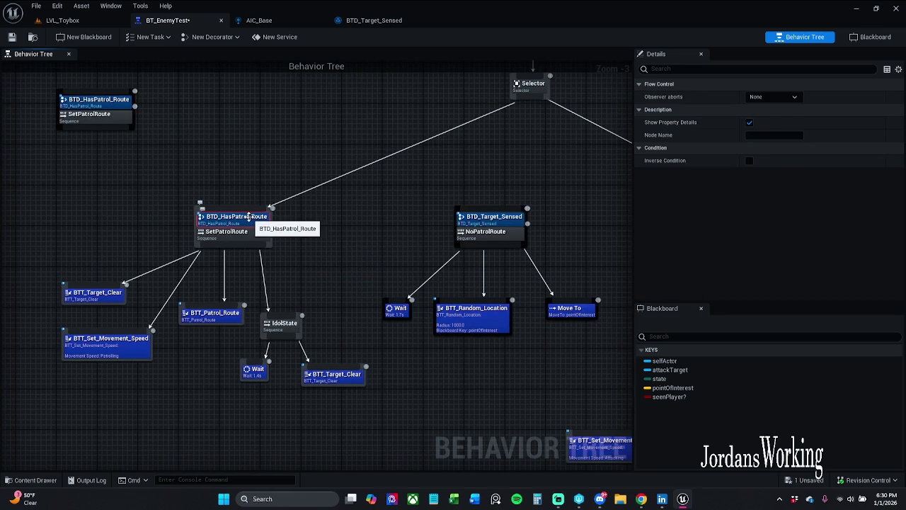
key("Delete")
right_click(242, 224)
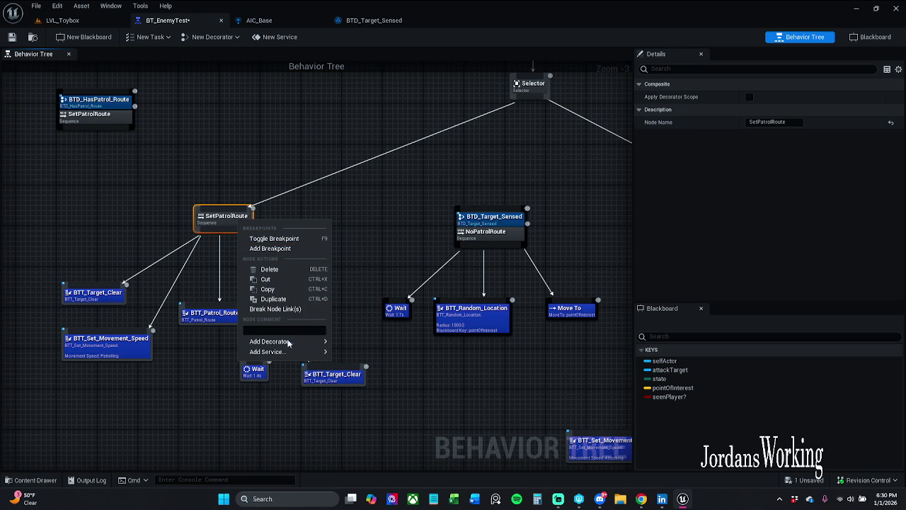
mouse_move(290, 345)
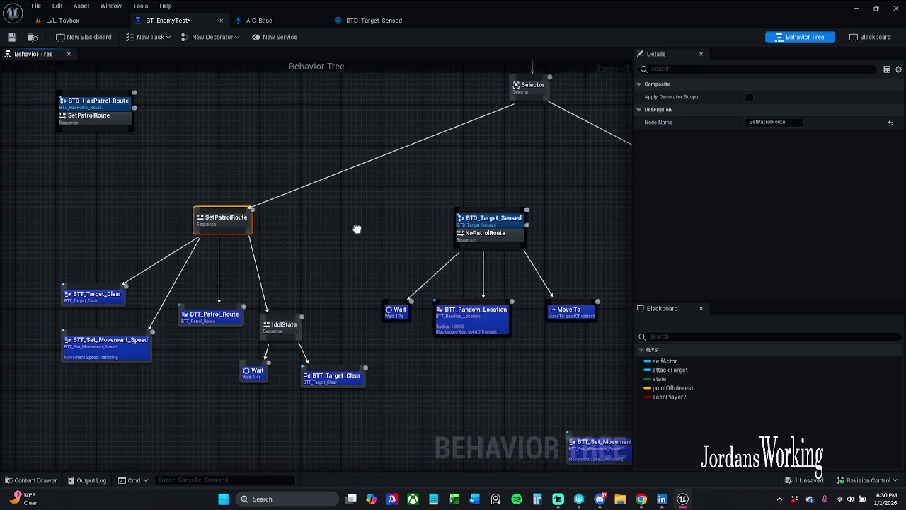
left_click_drag(356, 226, 349, 260)
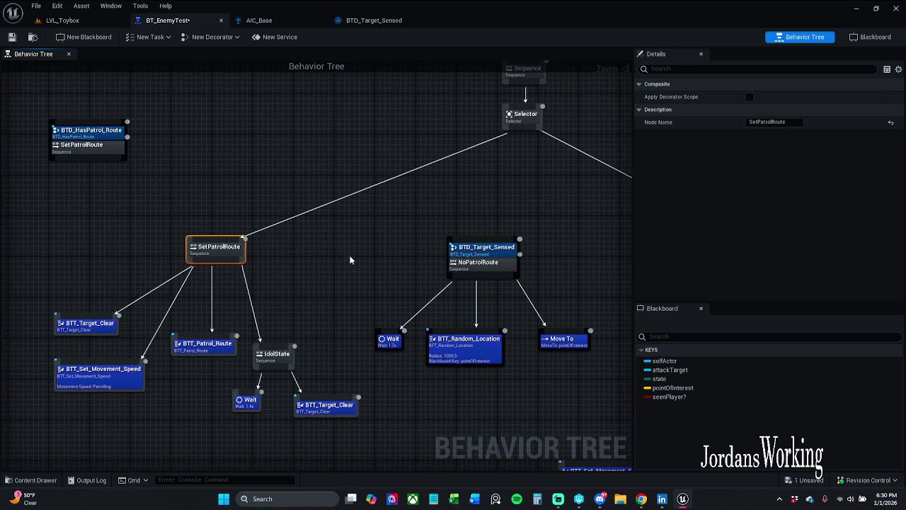
left_click(12, 36)
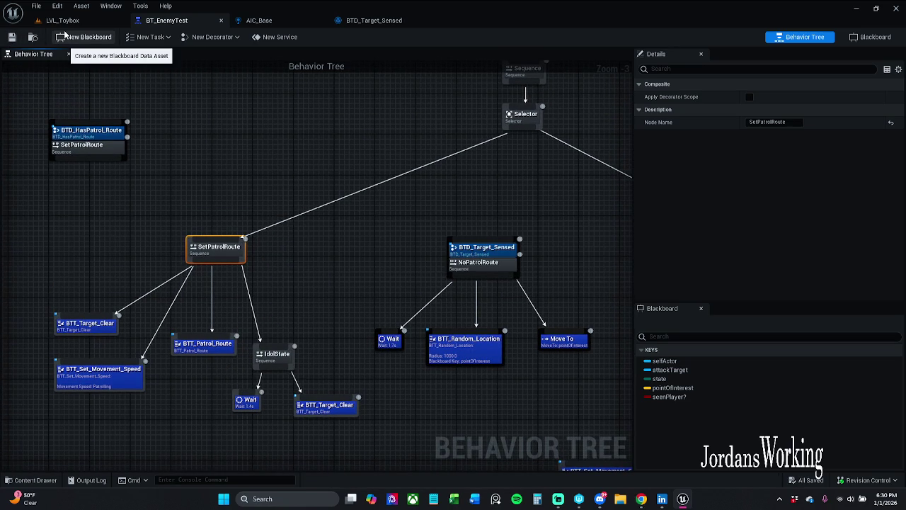
right_click(225, 254)
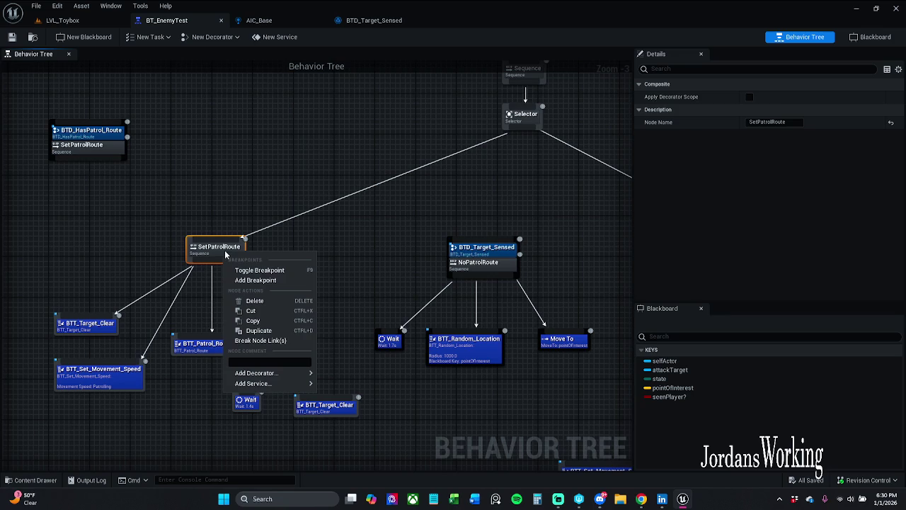
left_click(252, 197)
- Move the BTD_HasPatrol_Route sequence above the old SetPatrolRoute branch
left_click_drag(461, 198, 94, 163)
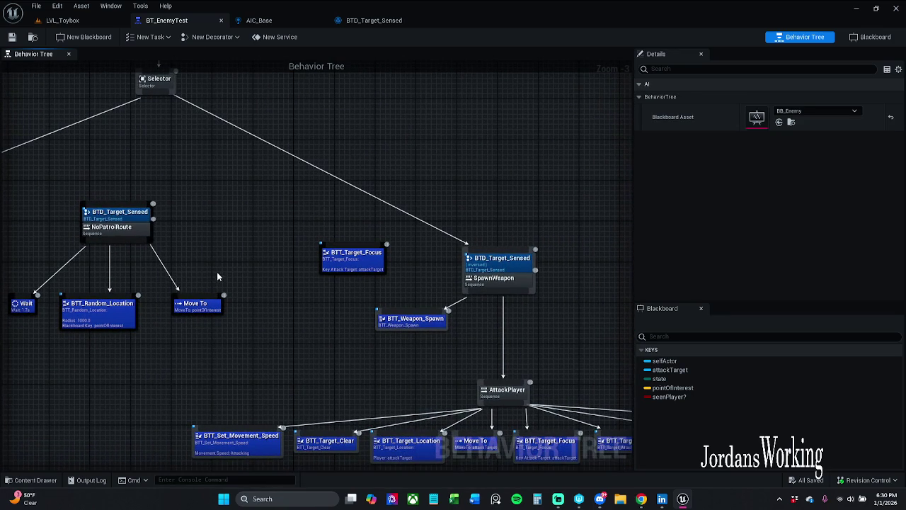
mouse_move(280, 303)
left_mouse_down()
mouse_move(263, 213)
mouse_move(542, 233)
left_mouse_up()
mouse_move(271, 168)
left_mouse_down()
mouse_move(313, 172)
mouse_move(394, 227)
left_mouse_up()
mouse_move(155, 133)
left_mouse_down()
mouse_move(279, 199)
mouse_move(556, 109)
mouse_move(559, 119)
left_mouse_up()
left_click(343, 172)
- Delete the lower duplicate SetPatrolRoute sequence and wire BTT_Target_Clear to the patrol sequence
left_click(278, 229)
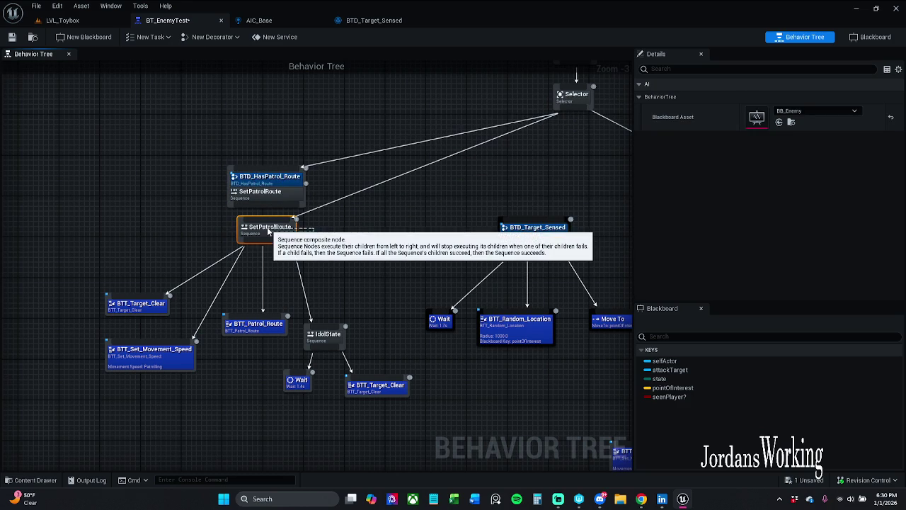
left_click(332, 205)
left_click(273, 224)
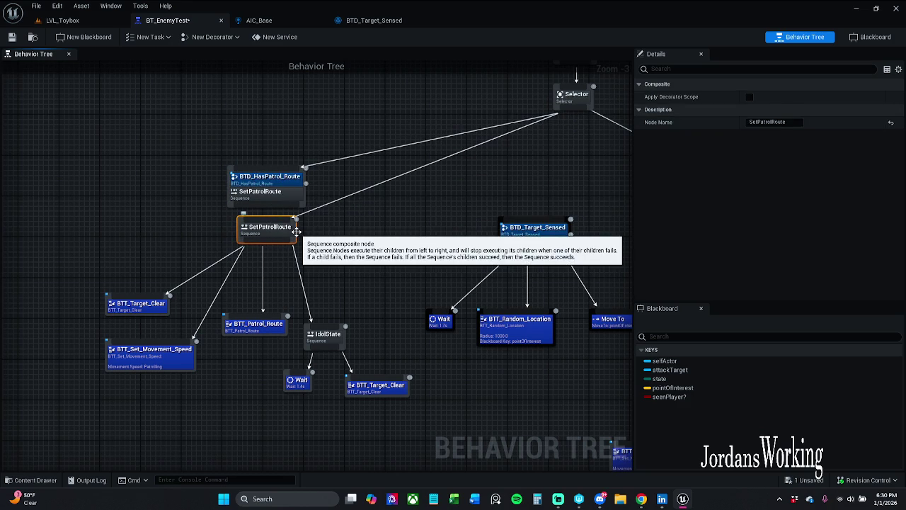
key("Delete")
left_click_drag(265, 206, 142, 303)
key("ctrl+z")
key("ctrl+z")
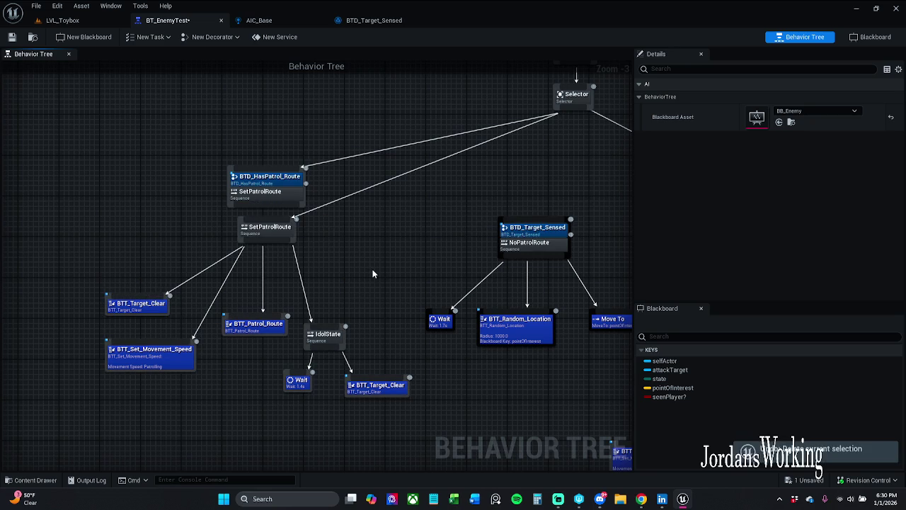
left_click(266, 228)
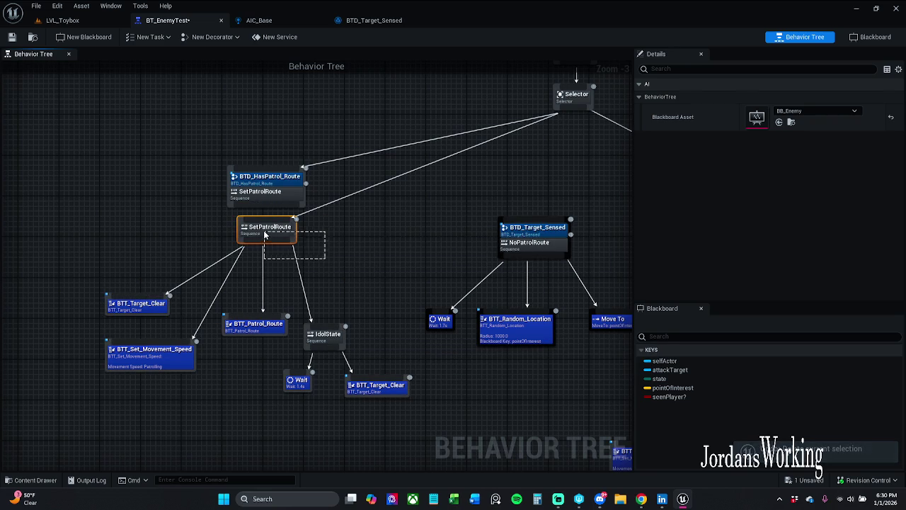
key("Delete")
mouse_move(269, 207)
left_mouse_down()
mouse_move(136, 279)
mouse_move(128, 301)
left_mouse_up()
mouse_move(262, 206)
left_mouse_down()
mouse_move(161, 338)
mouse_move(284, 224)
mouse_move(271, 209)
mouse_move(263, 317)
left_mouse_up()
- Connect IdolState under the patrol sequence, save BT_EnemyTest, and check BTD_HasPatrol_Route
key("Escape")
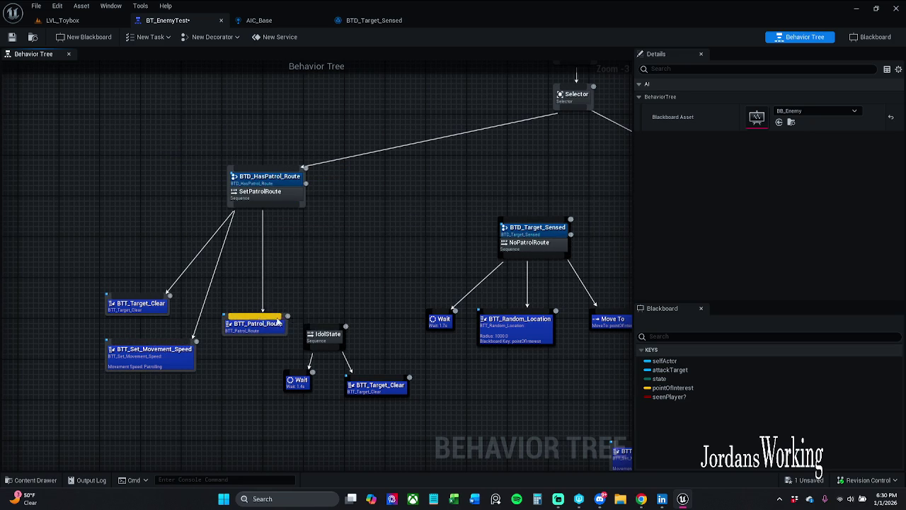
mouse_move(330, 330)
left_mouse_down()
mouse_move(279, 233)
mouse_move(279, 196)
left_mouse_up()
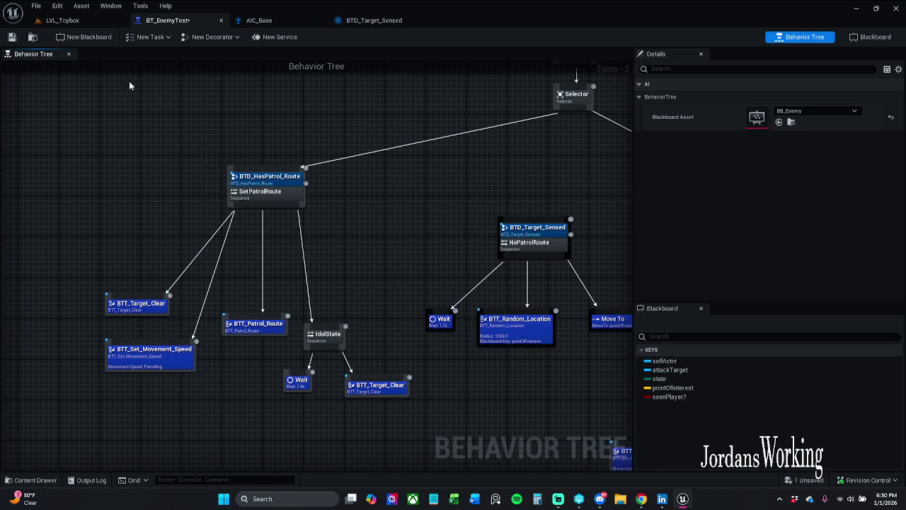
left_click(12, 37)
mouse_move(469, 190)
left_mouse_down()
mouse_move(226, 193)
mouse_move(370, 178)
mouse_move(350, 175)
left_mouse_up()
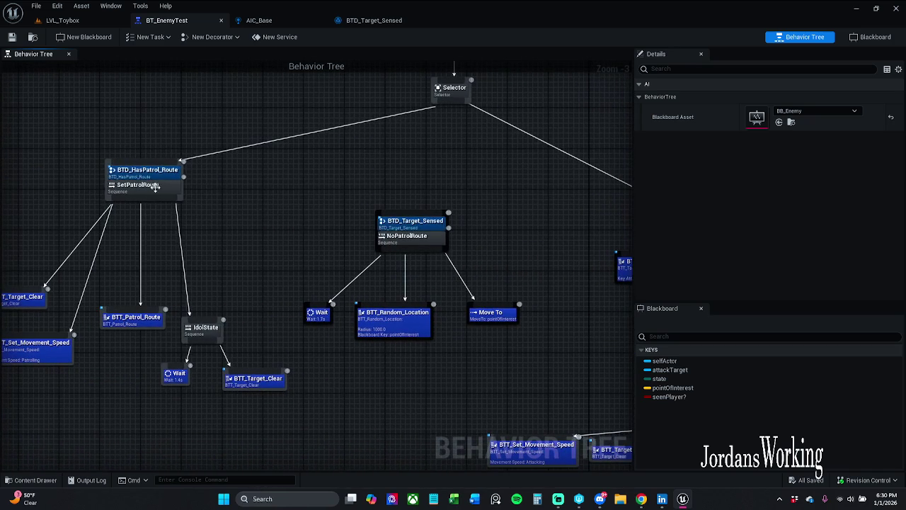
left_click(148, 177)
- Select the whole SpawnWeapon/AttackPlayer branch and move it further left
left_click_drag(425, 185, 187, 178)
mouse_move(392, 209)
left_mouse_down()
mouse_move(208, 207)
mouse_move(379, 180)
left_mouse_up()
left_click(379, 181)
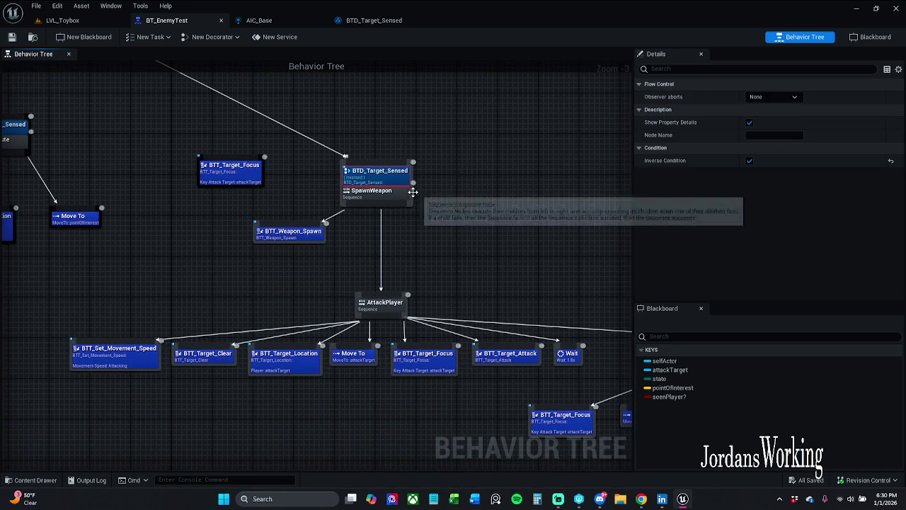
scroll(388, 240, "down", 1)
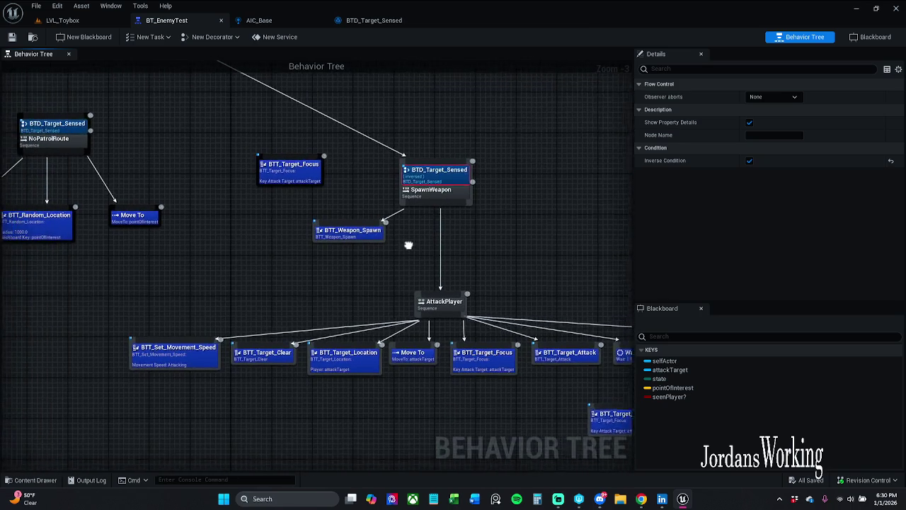
scroll(420, 257, "down", 1)
left_click_drag(279, 249, 356, 238)
mouse_move(218, 354)
left_mouse_down()
mouse_move(284, 352)
mouse_move(585, 228)
mouse_move(621, 170)
left_mouse_up()
left_click_drag(351, 225, 308, 203)
mouse_move(490, 196)
left_mouse_down()
mouse_move(147, 211)
mouse_move(43, 184)
mouse_move(21, 162)
mouse_move(231, 146)
mouse_move(210, 131)
left_mouse_up()
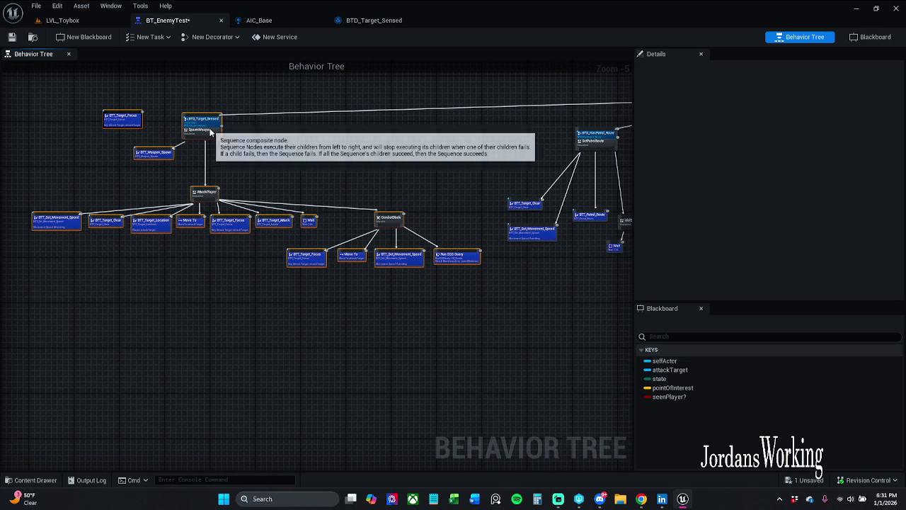
mouse_move(354, 138)
left_mouse_down()
mouse_move(329, 208)
mouse_move(289, 213)
left_mouse_up()
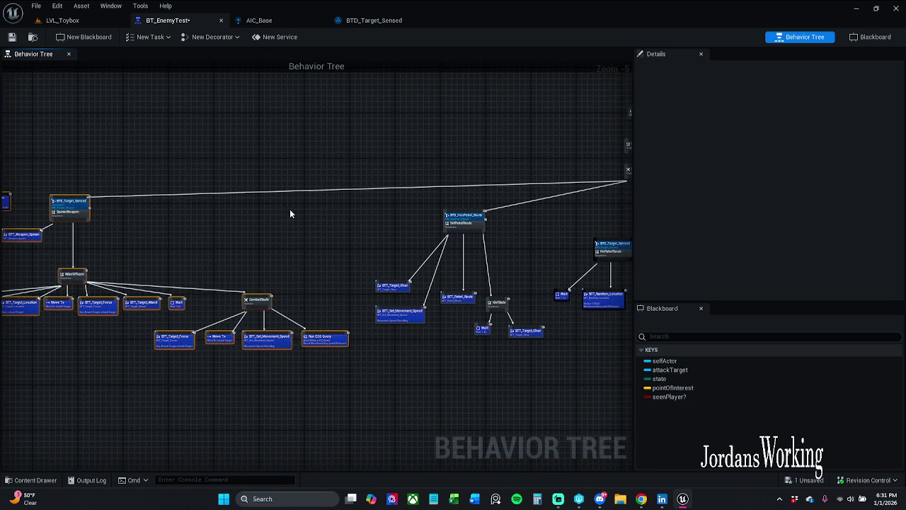
- Play LVL_Toybox, step over the BTD_Target_Sensed breakpoint nodes, and resume the game
left_click(62, 19)
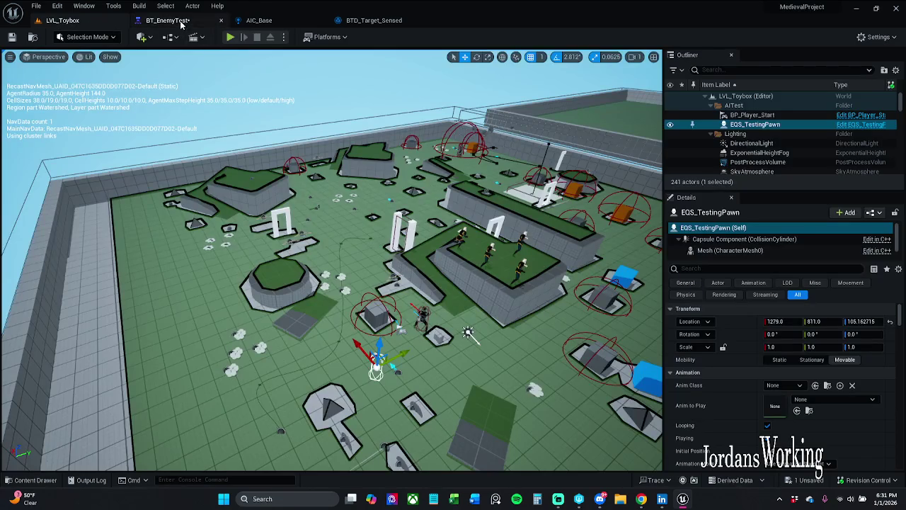
left_click(170, 21)
left_click(71, 19)
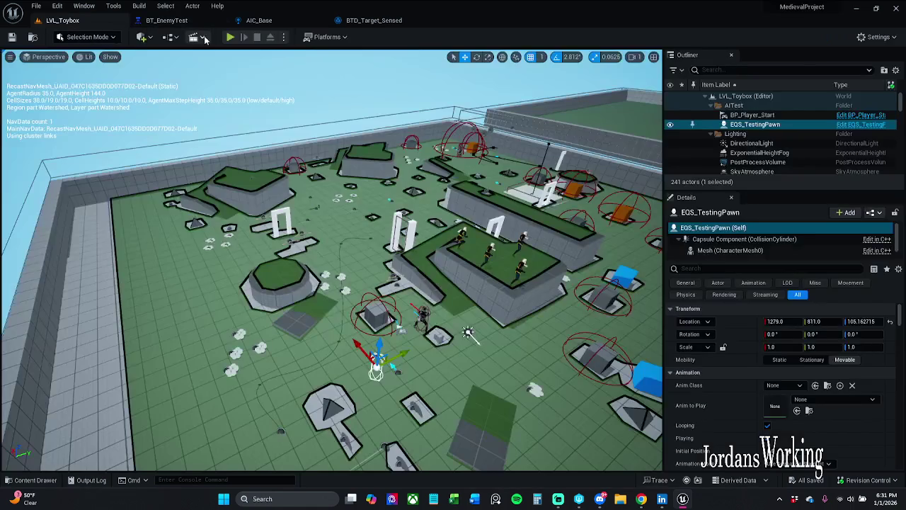
left_click(230, 37)
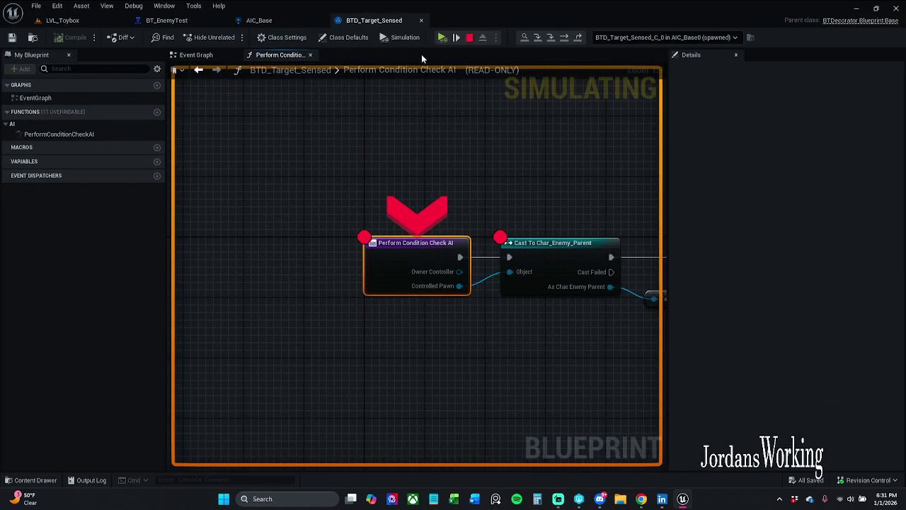
left_click(456, 34)
left_click(455, 33)
left_click(455, 34)
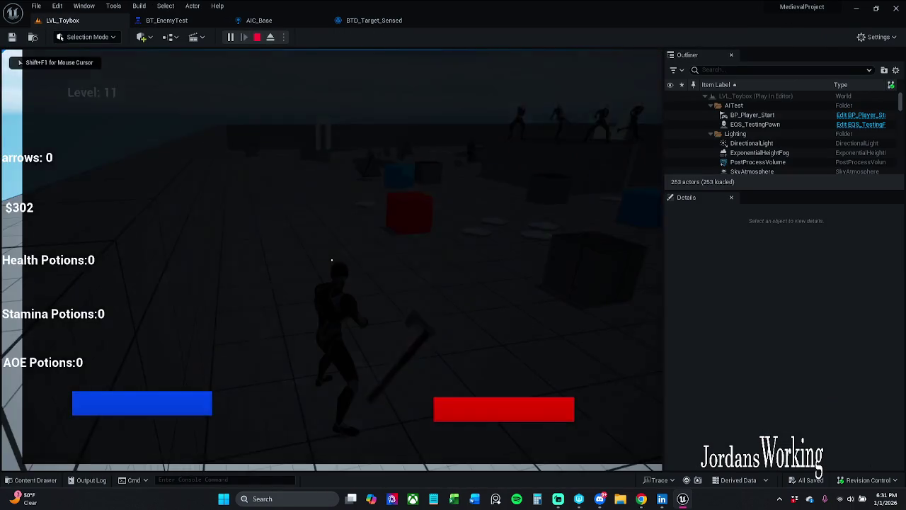
- Run toward the red cube and pause, then inspect AIC_Base's attackTarget nodes and BTD_Target_Sensed's cast
key("w")
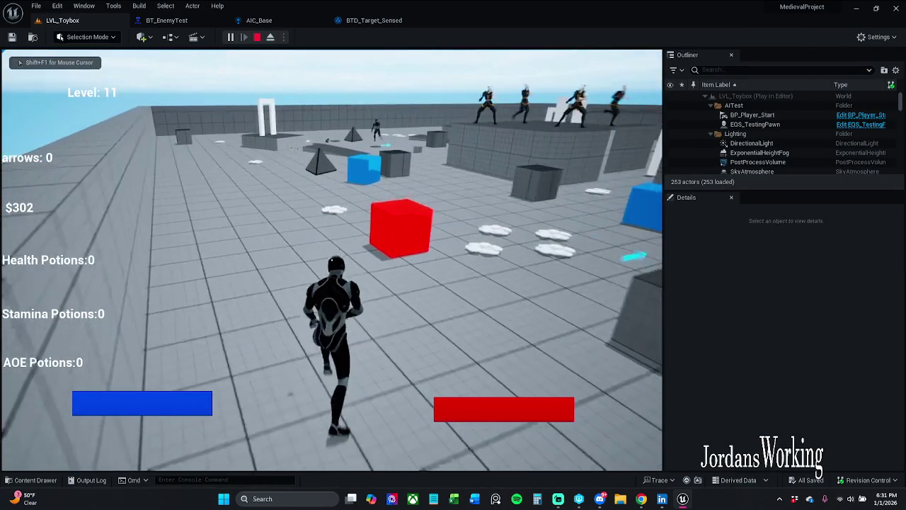
key("p")
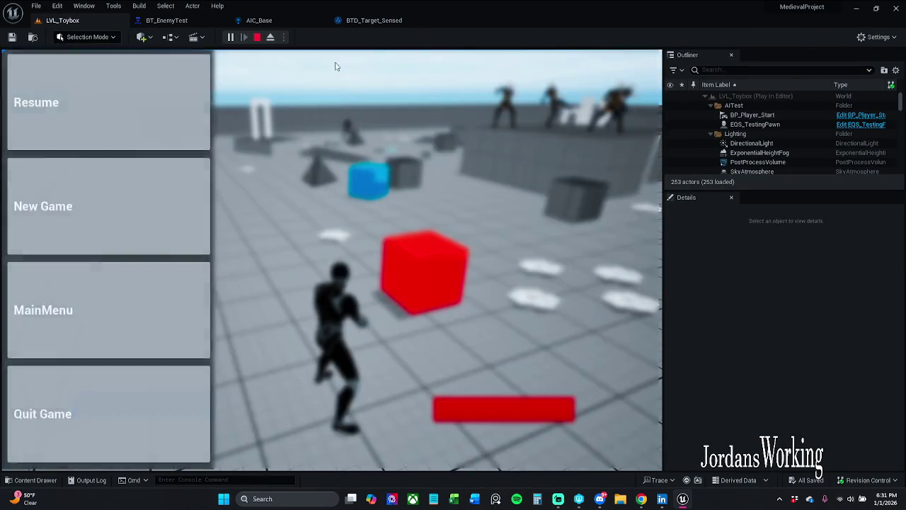
left_click(259, 20)
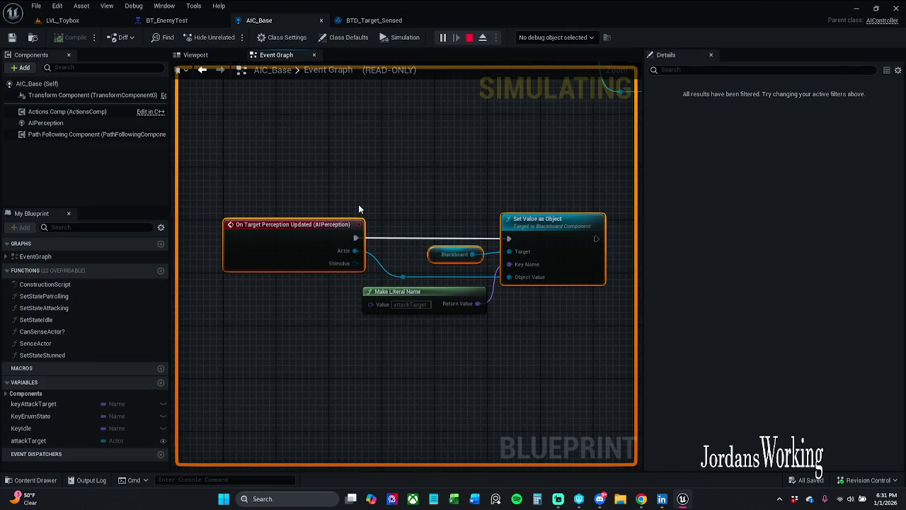
left_click_drag(312, 191, 540, 317)
left_click(375, 22)
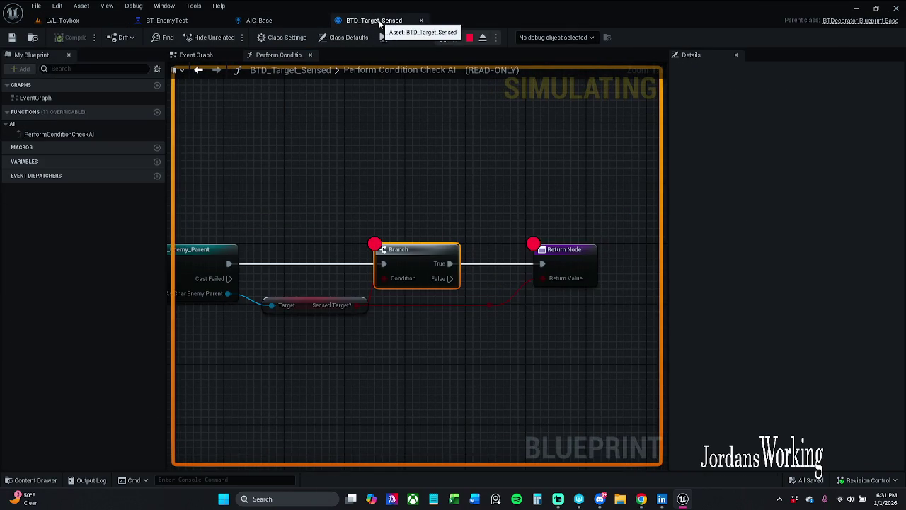
mouse_move(364, 212)
left_mouse_down()
mouse_move(374, 203)
mouse_move(285, 191)
left_mouse_up()
left_click_drag(316, 223, 405, 213)
left_click(317, 285)
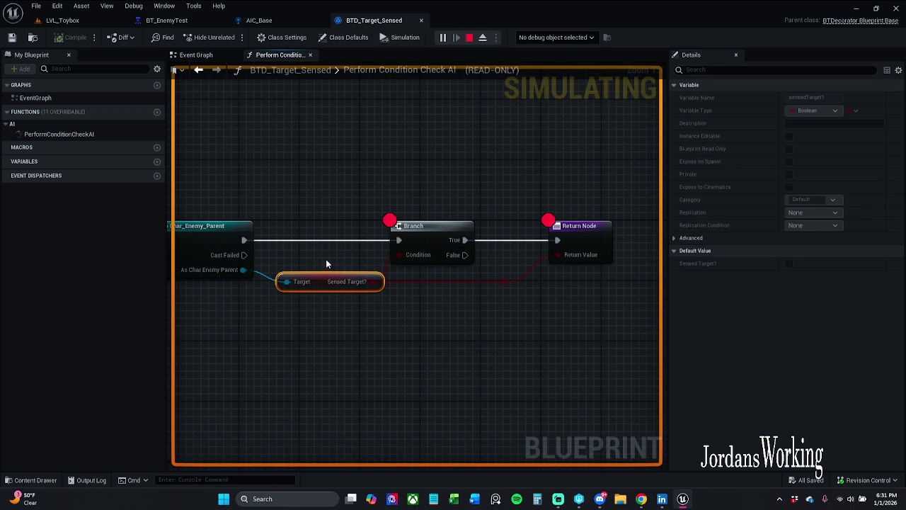
left_click_drag(318, 182, 366, 180)
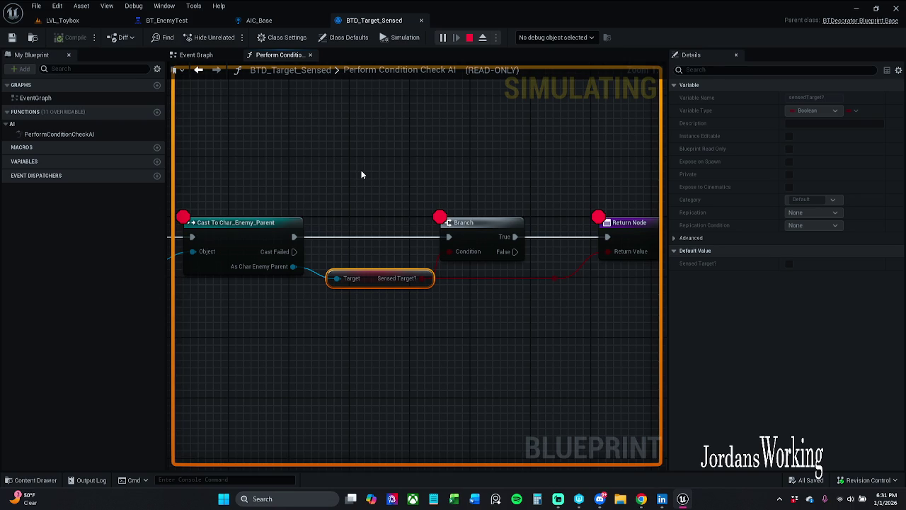
- Resume, step twice through the condition check to the cast, then continue and move the character
left_click(63, 20)
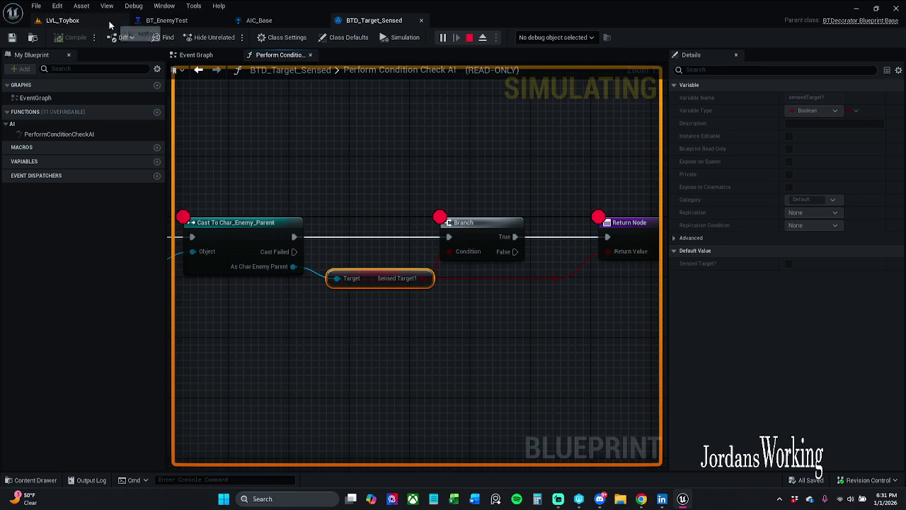
left_click(119, 102)
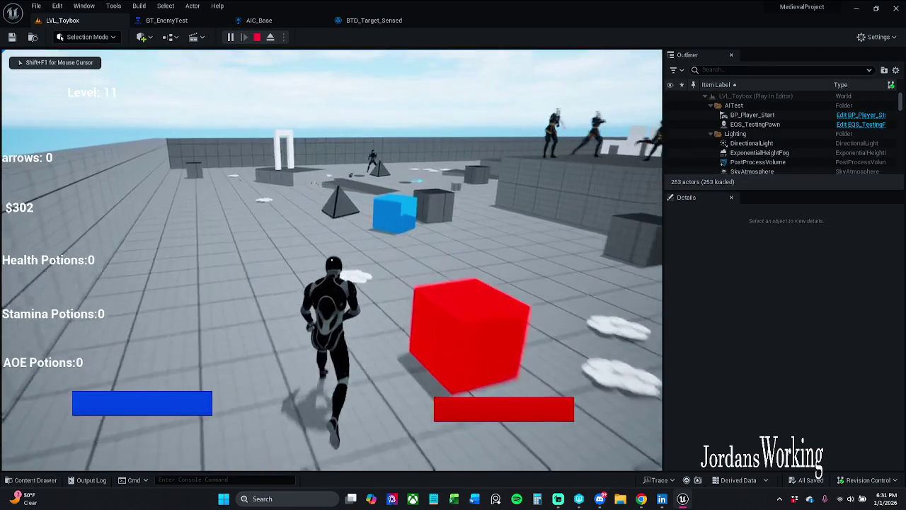
key("shift+F1")
left_click(374, 20)
left_click(442, 37)
left_click(442, 38)
left_click(440, 37)
left_click(331, 260)
key("w")
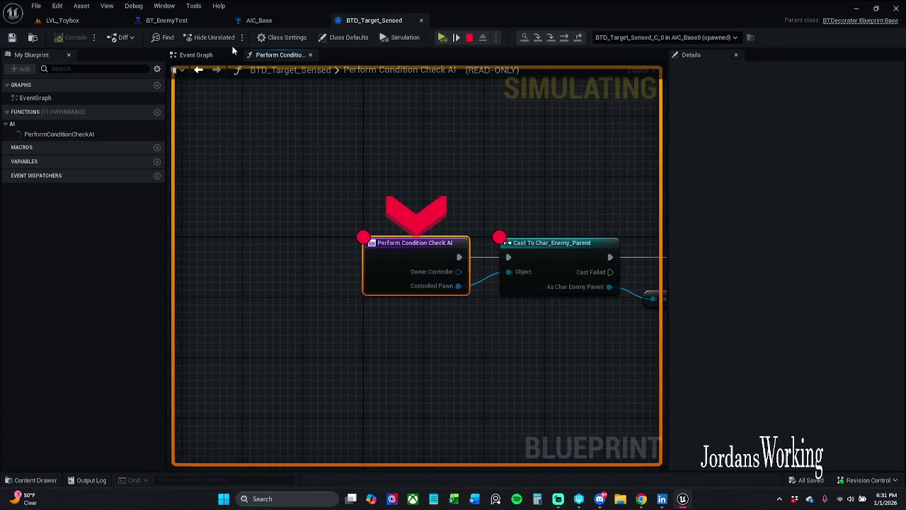
scroll(304, 157, "down", 3)
left_click_drag(252, 172, 678, 306)
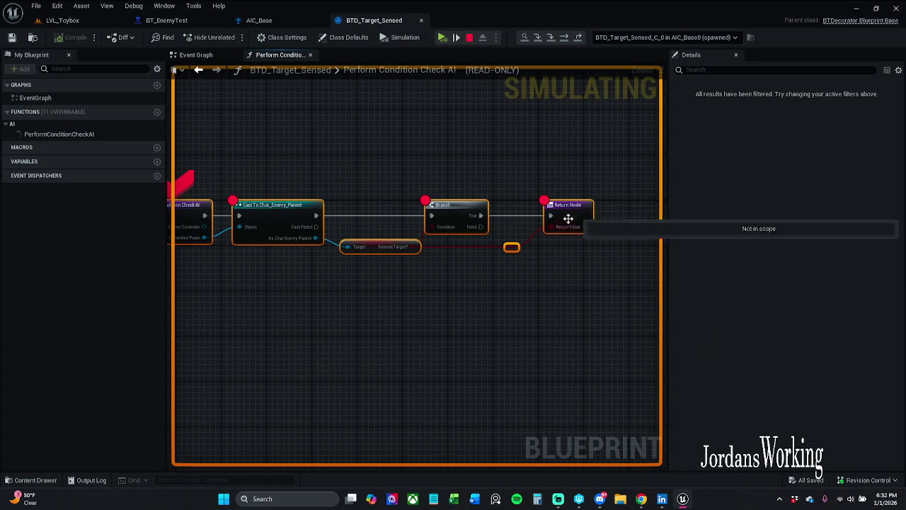
right_click(572, 211)
left_click(613, 246)
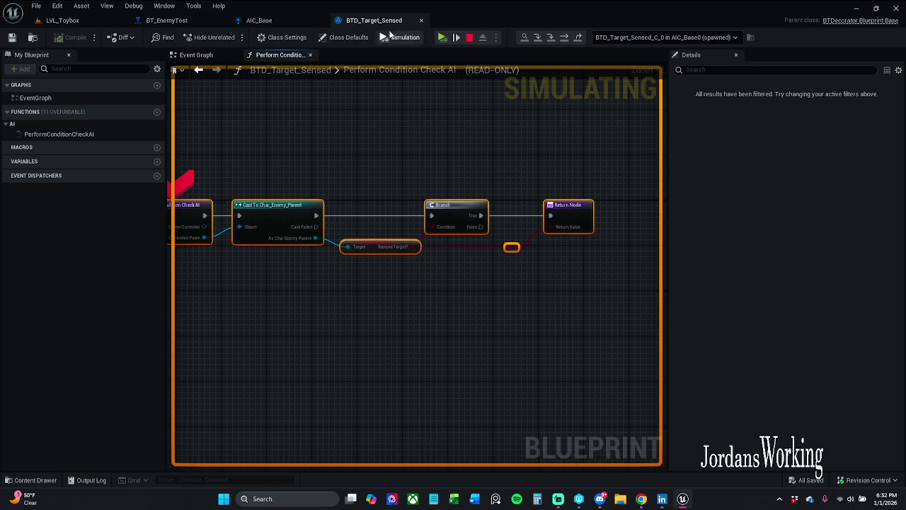
left_click(441, 37)
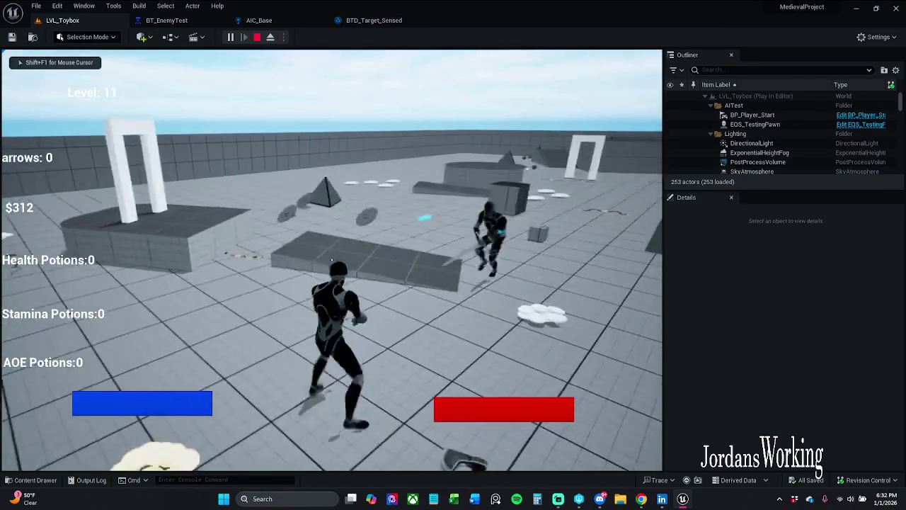
key("Escape")
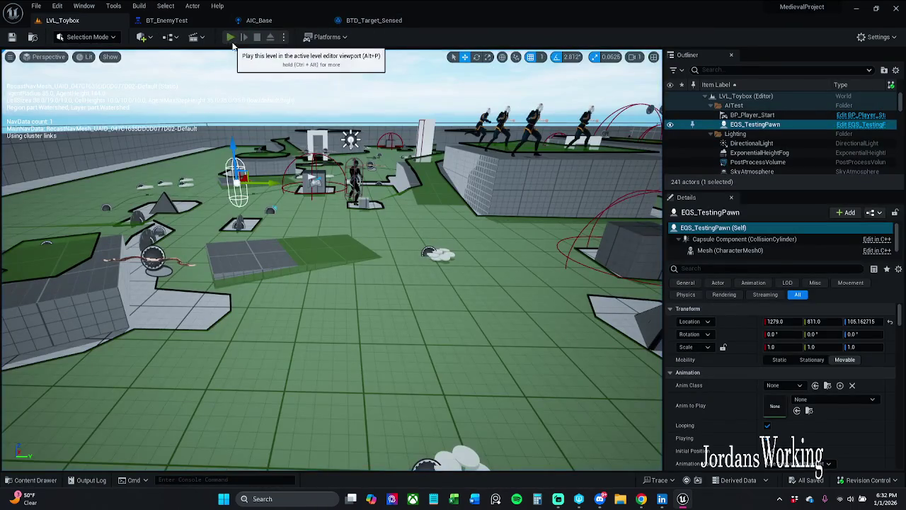
left_click(231, 37)
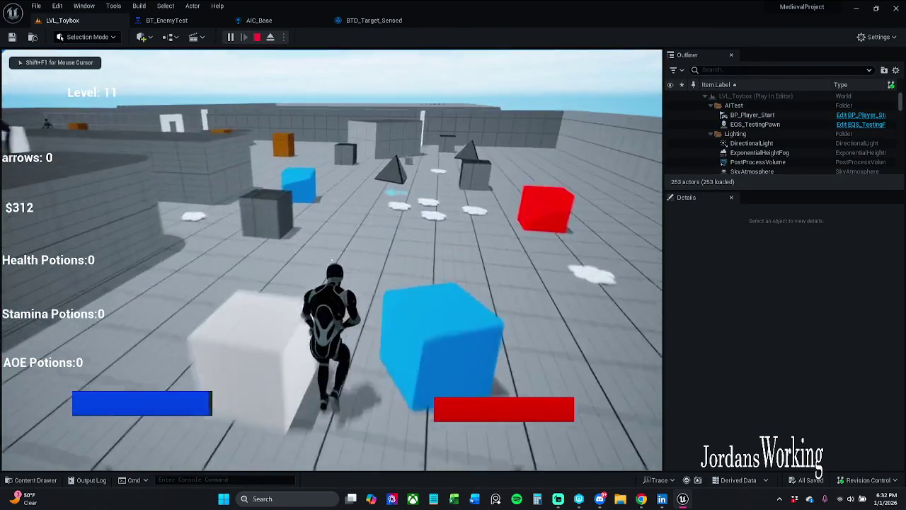
key("w")
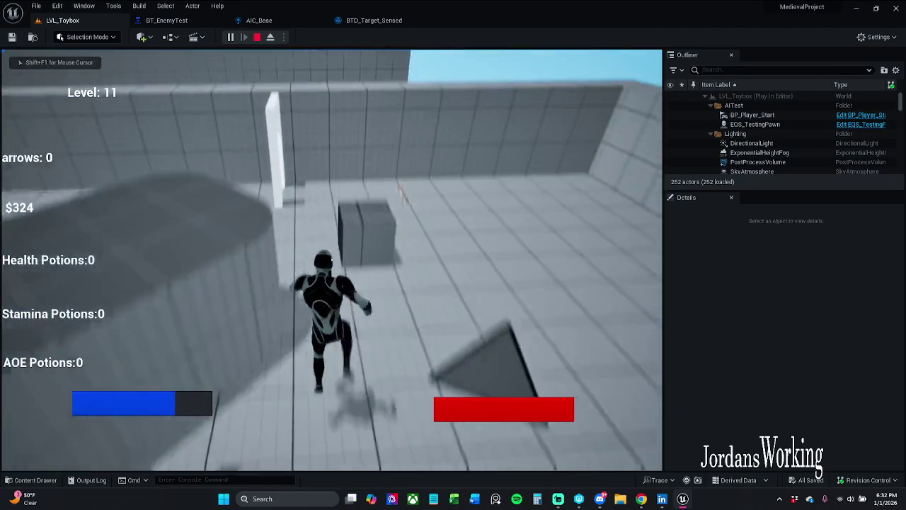
key("Escape")
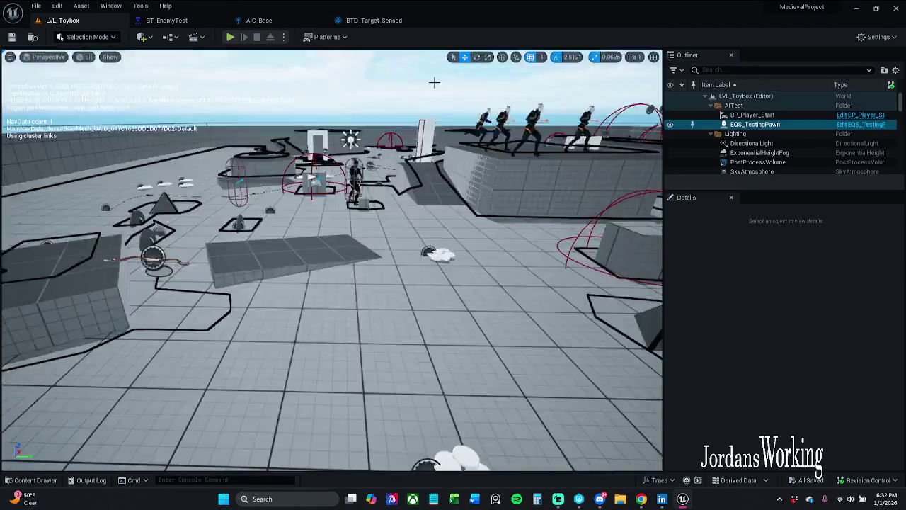
left_click(230, 37)
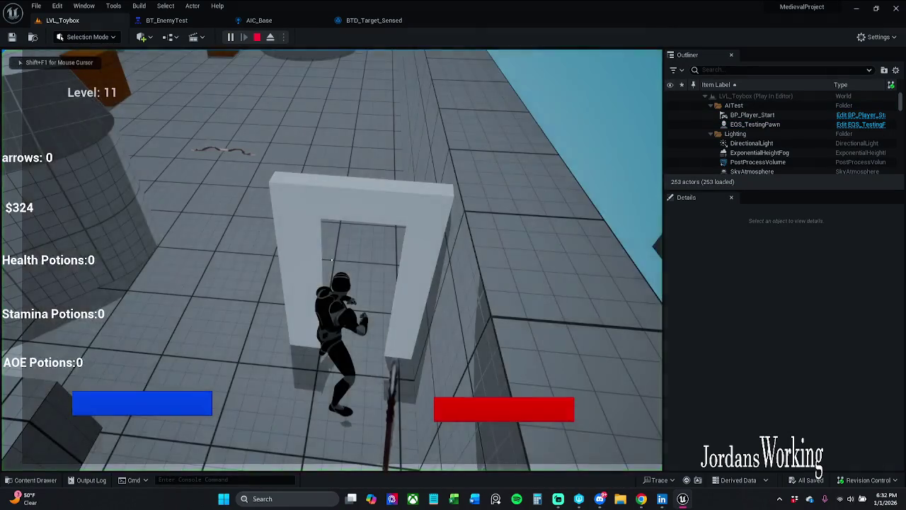
key("w")
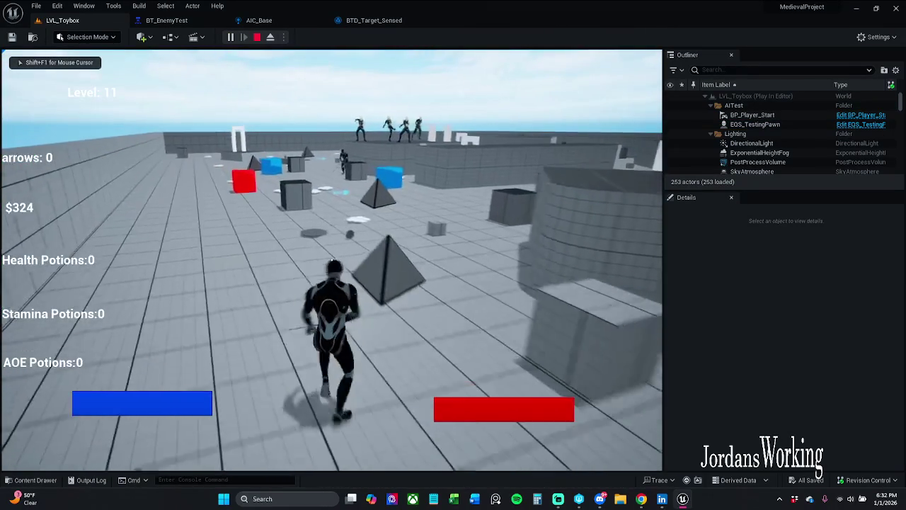
key("Escape")
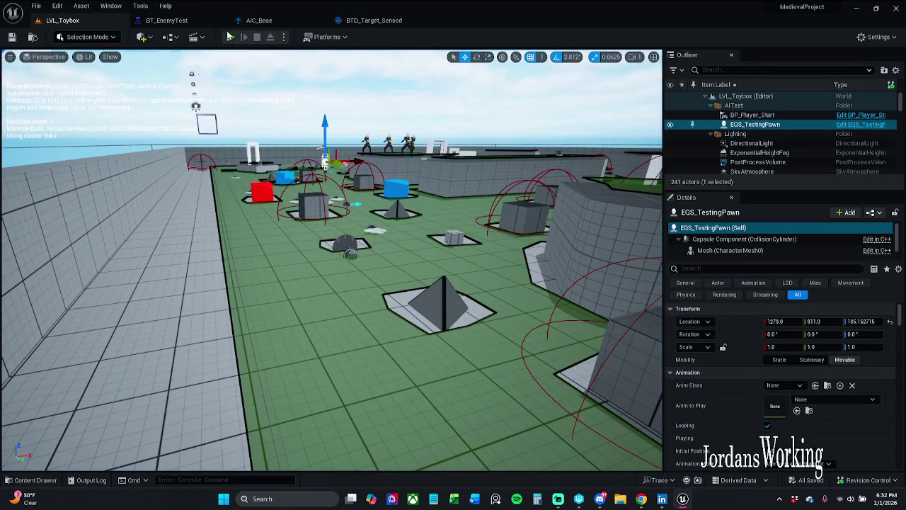
left_click(230, 37)
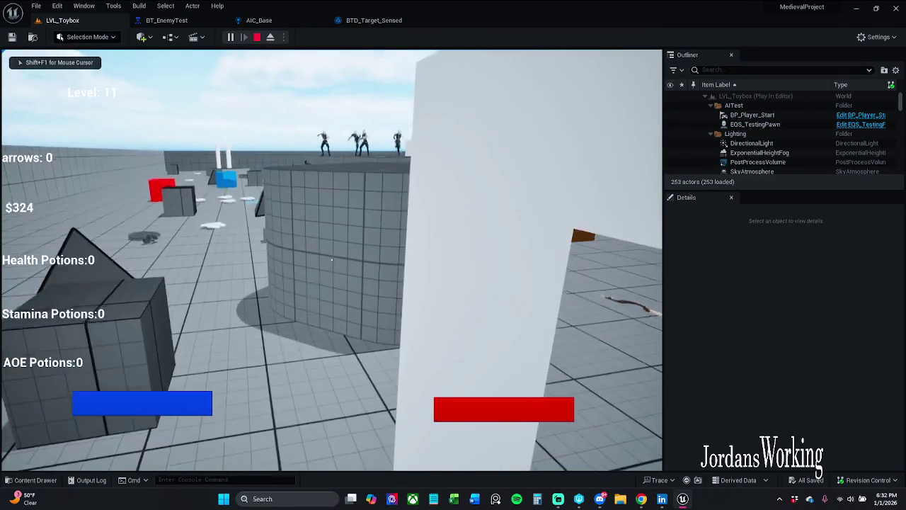
key("w")
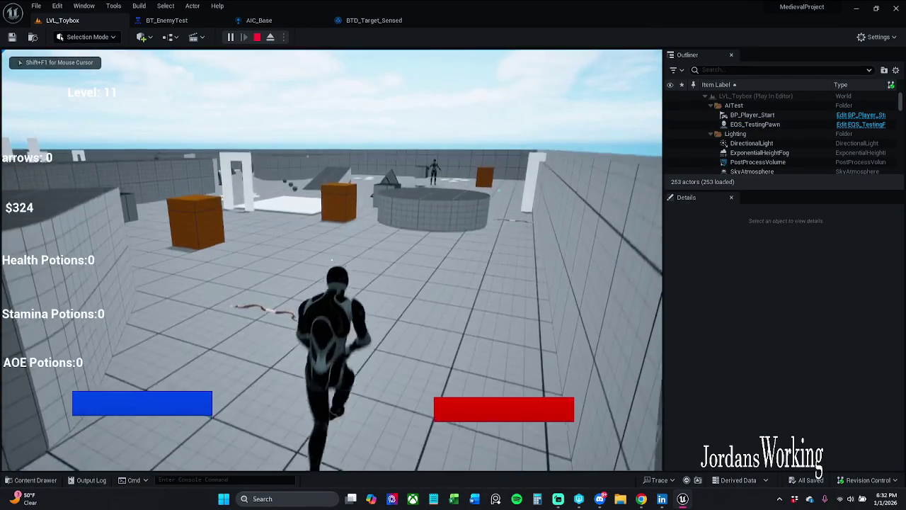
key("space")
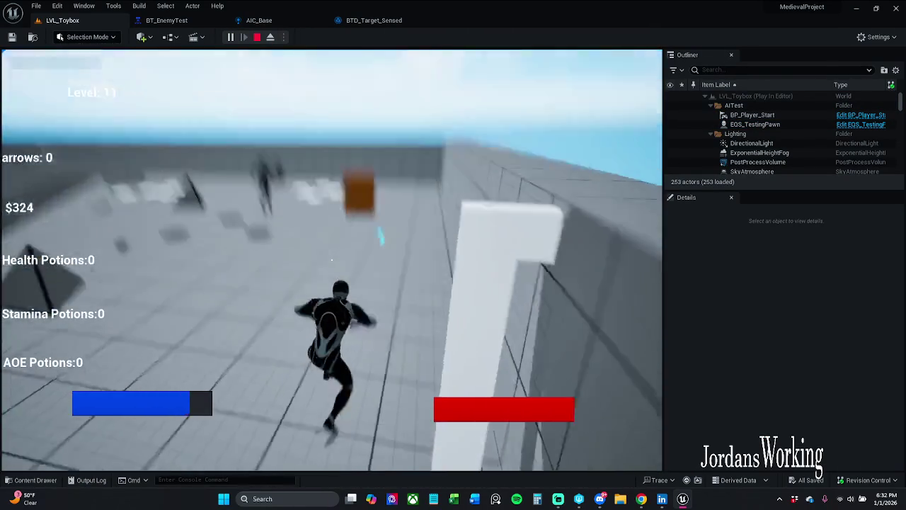
key("w")
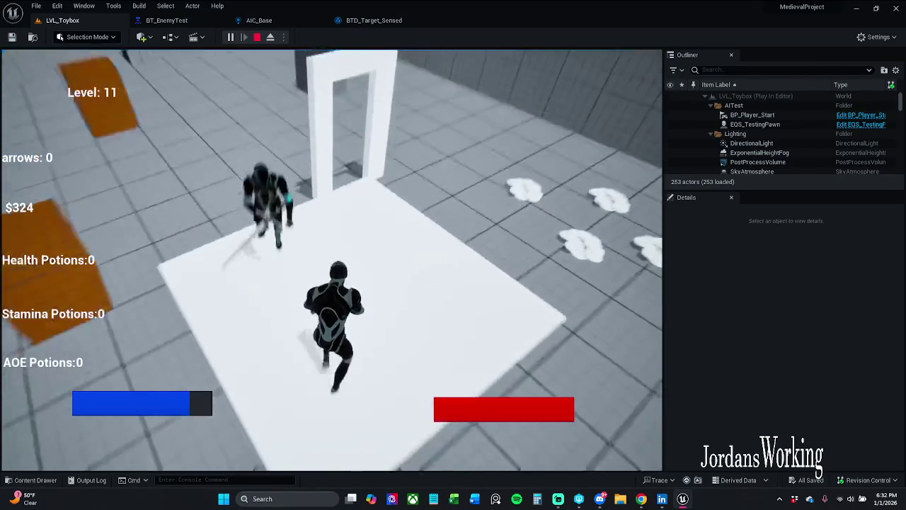
key("Escape")
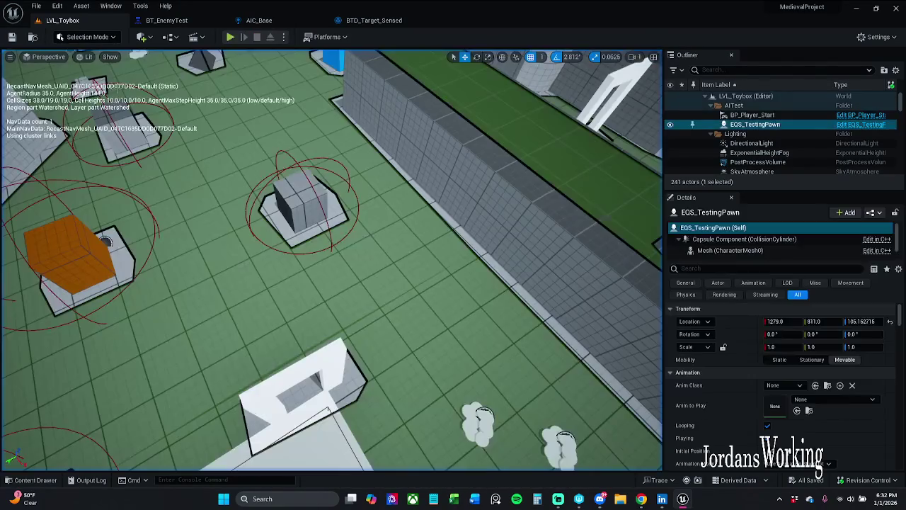
left_click(236, 39)
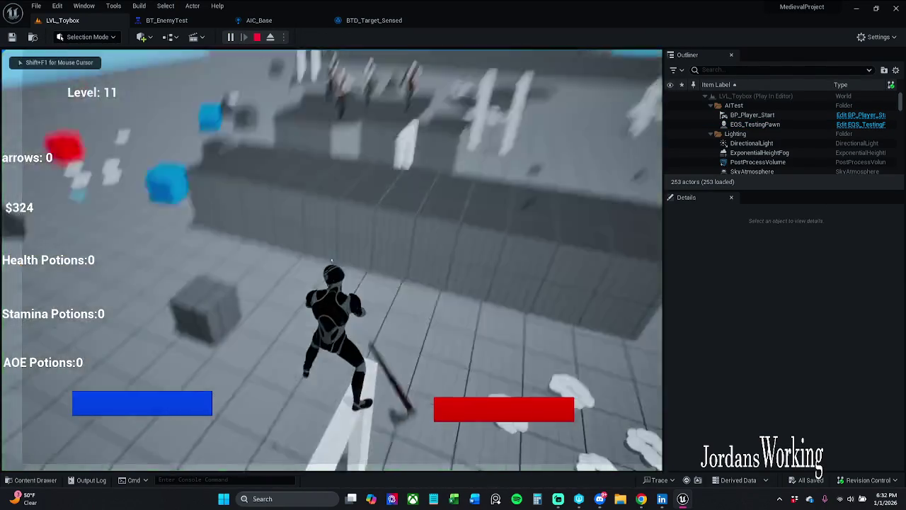
key("a")
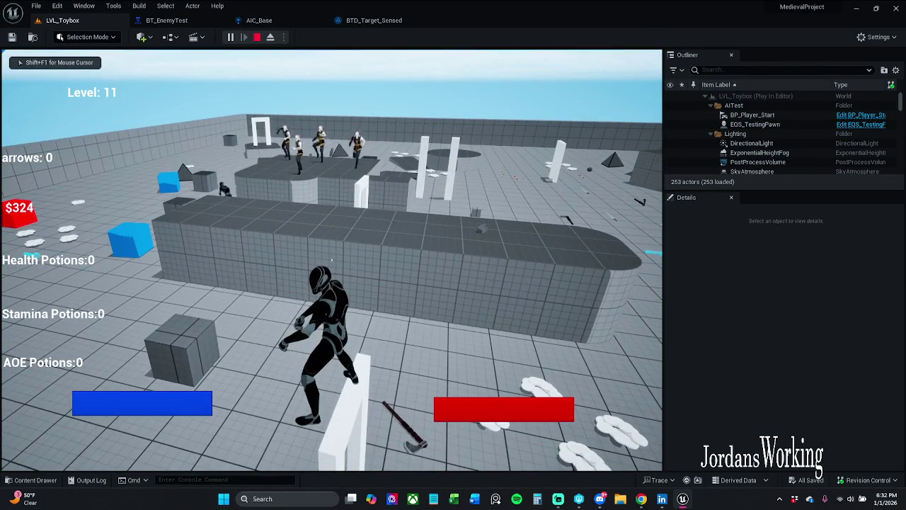
key("Escape")
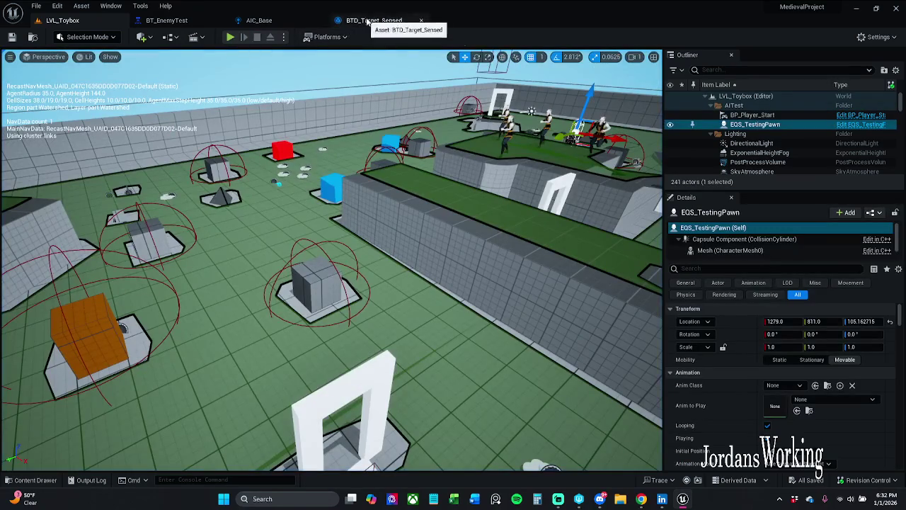
key("f")
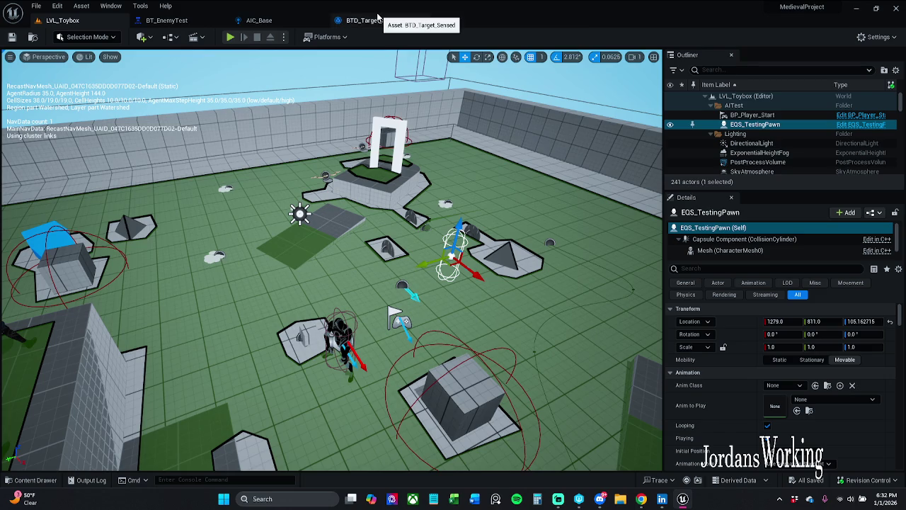
- Review the BTD_Target_Sensed and AIC_Base graphs, then return to LVL_Toybox
left_click(375, 20)
left_click(273, 21)
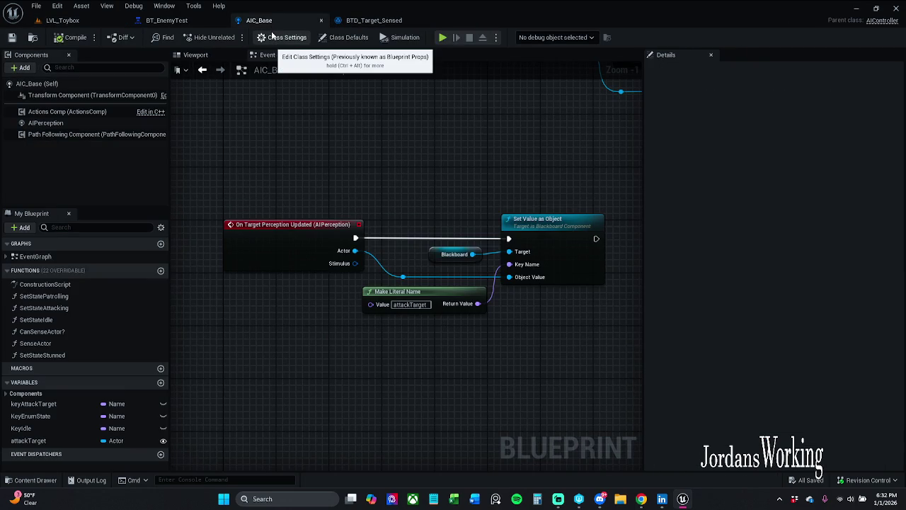
left_click(374, 21)
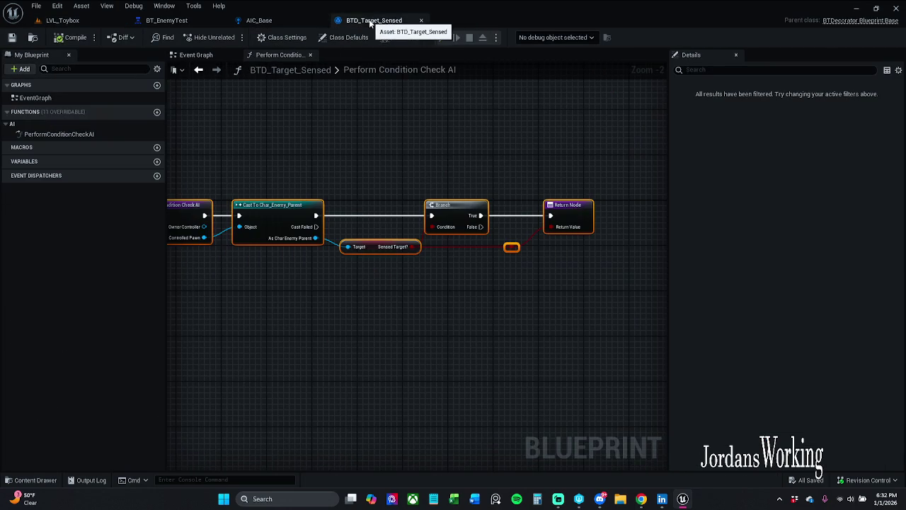
left_click(94, 22)
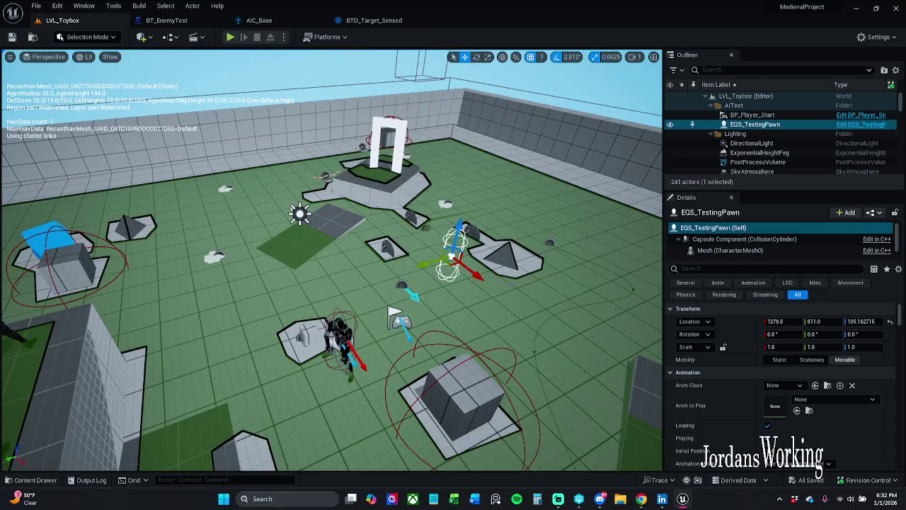
- Select and frame EQS_TestingPawn, then delete it, raising the AIController0 reference warning
left_click(514, 308)
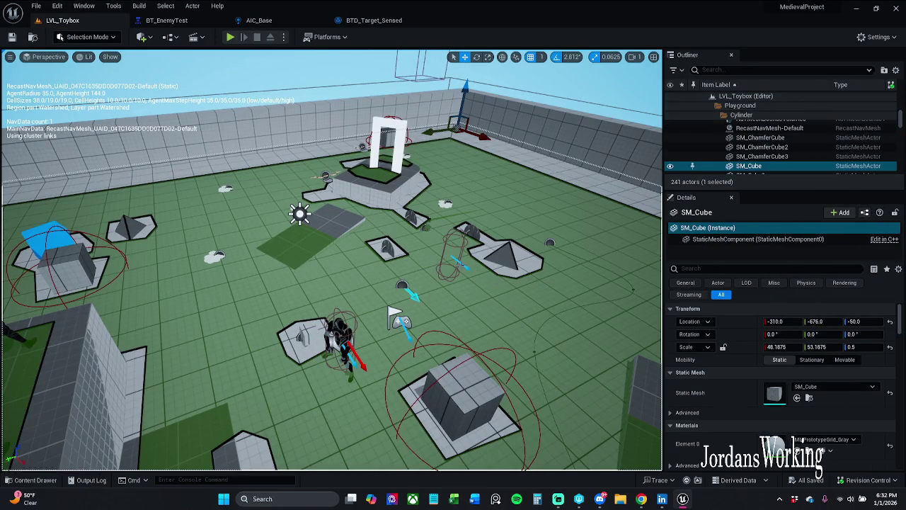
left_click(459, 263)
key("f")
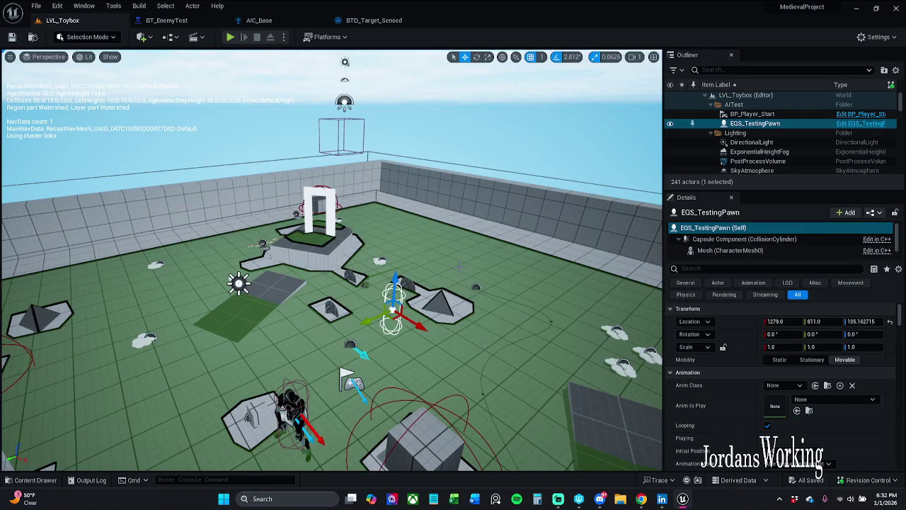
key("Delete")
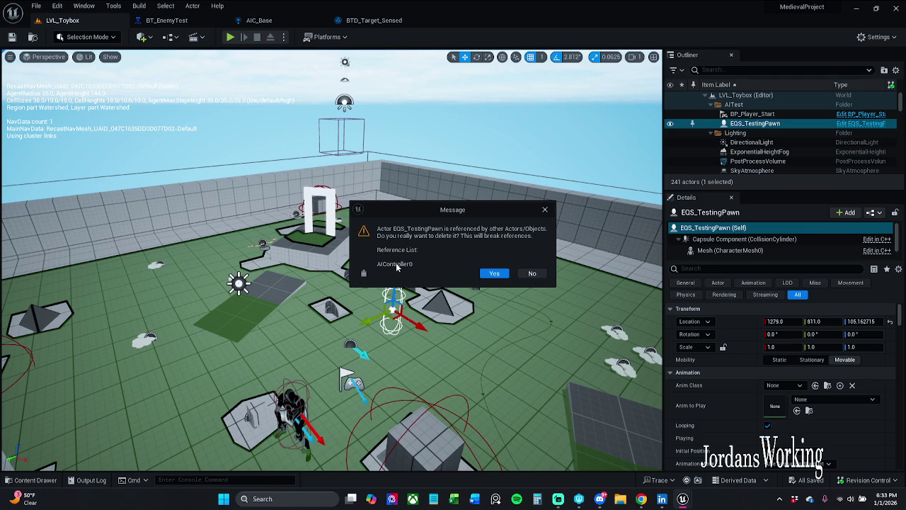
- Decline the deletion so EQS_TestingPawn stays in the level
left_click(535, 274)
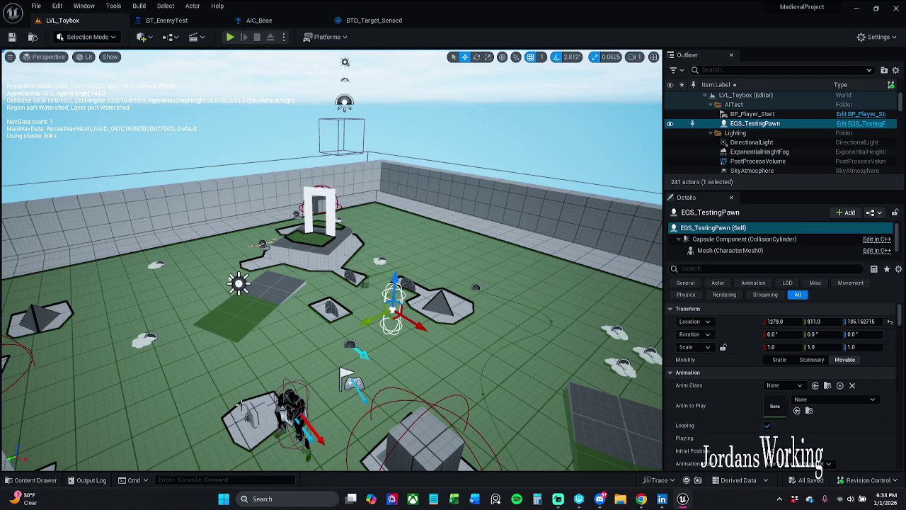
left_click(93, 481)
left_click(93, 481)
left_click(44, 483)
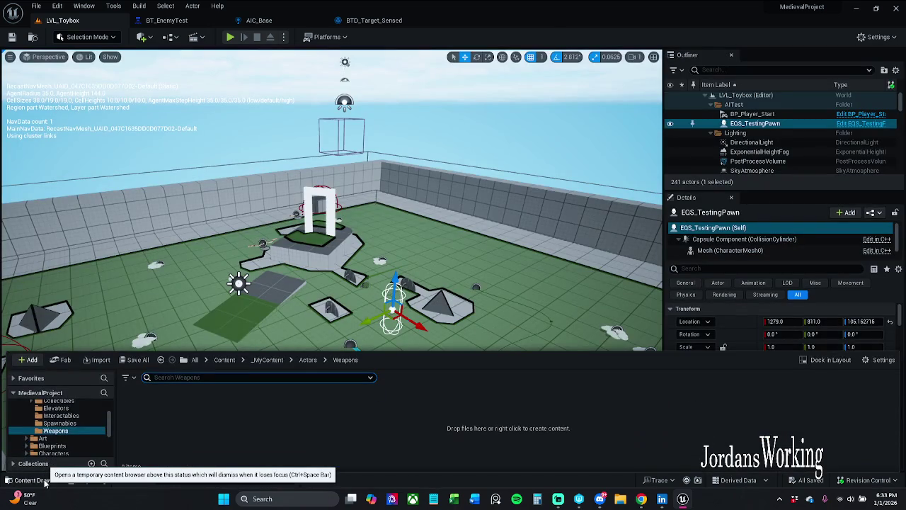
left_click(44, 482)
- Enter AIController0 in the Output Log's Cmd field, then close the log
left_click(105, 483)
left_click(104, 484)
left_click(104, 484)
left_click(88, 481)
left_click(83, 482)
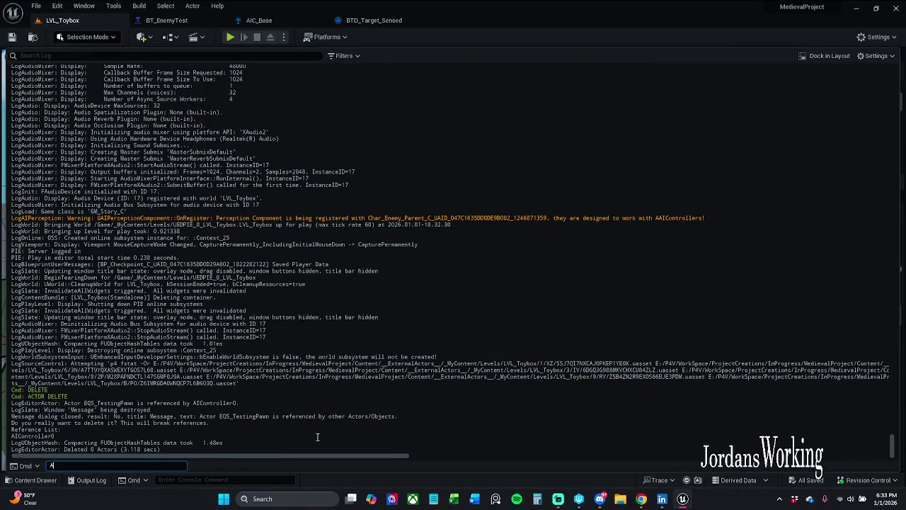
type("IController0")
key("Return")
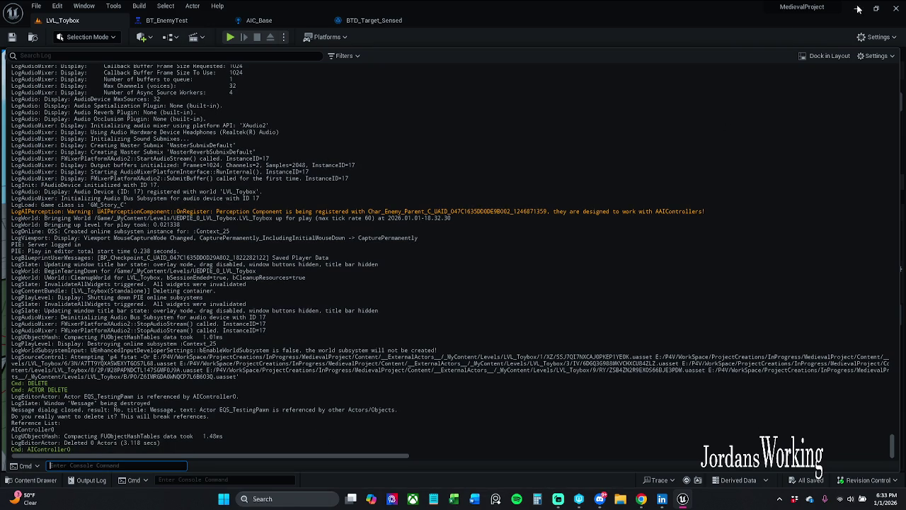
left_click(92, 481)
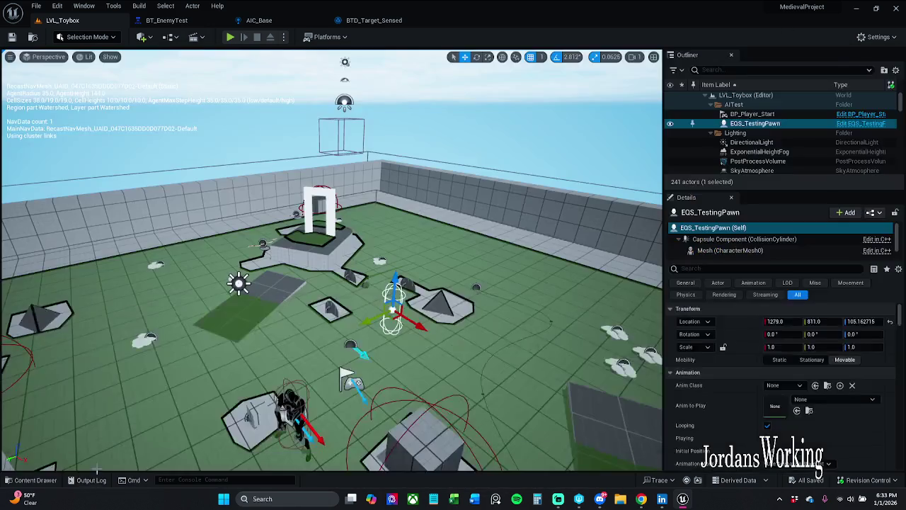
- Search AIC_Base for AIController0 via Window > Find Results, finding nothing, then return to LVL_Toybox
left_click(84, 6)
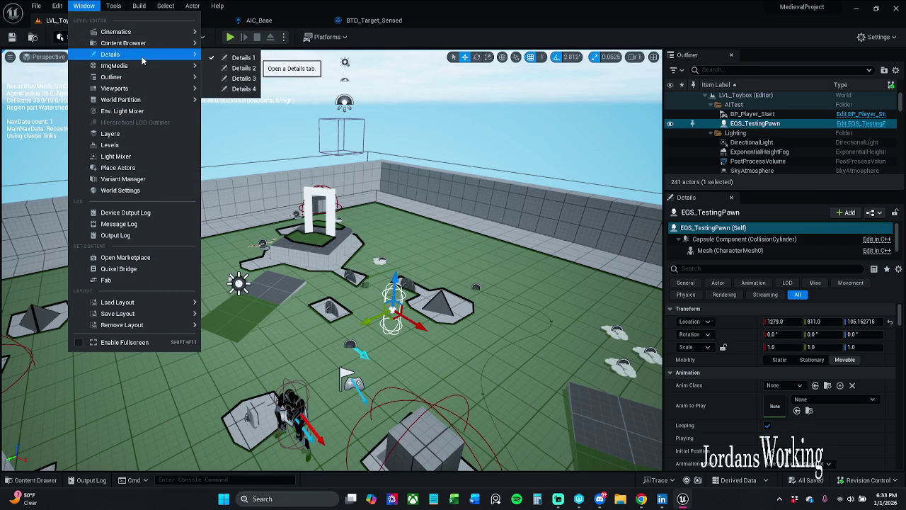
left_click(258, 20)
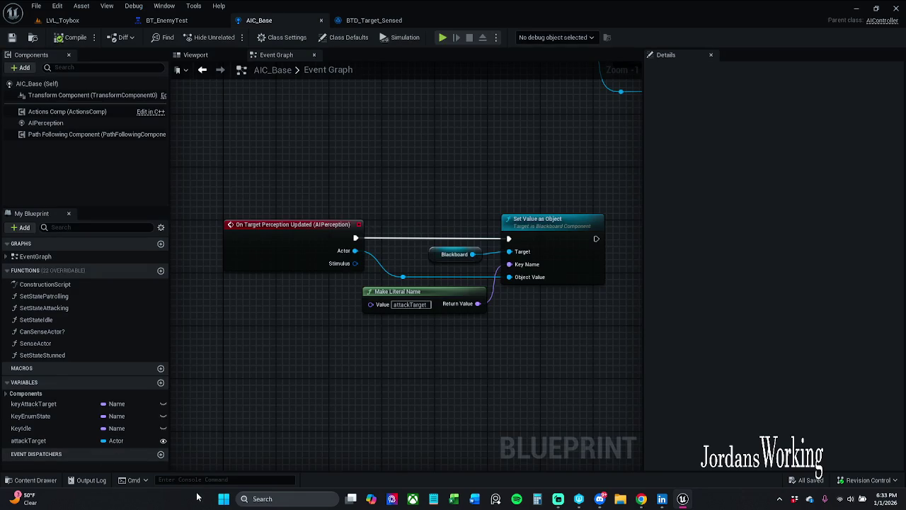
left_click(162, 6)
left_click(223, 89)
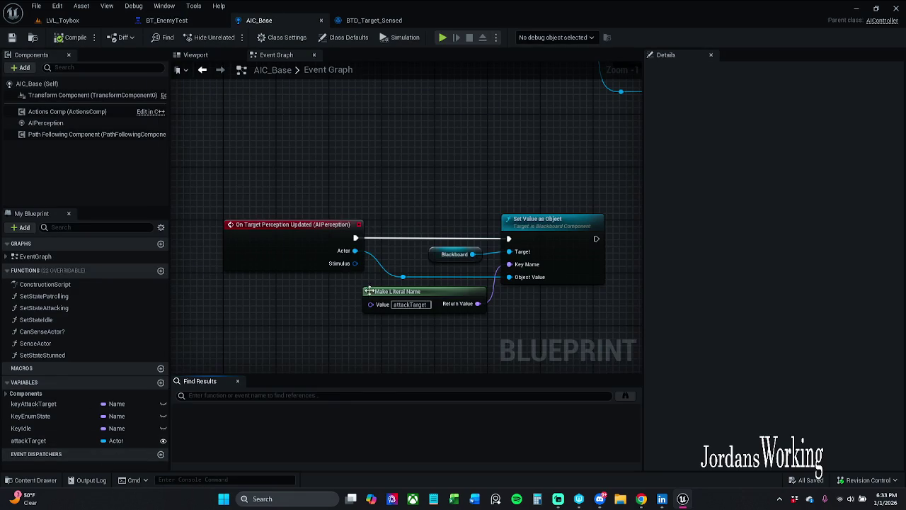
left_click(286, 396)
type("AIController0")
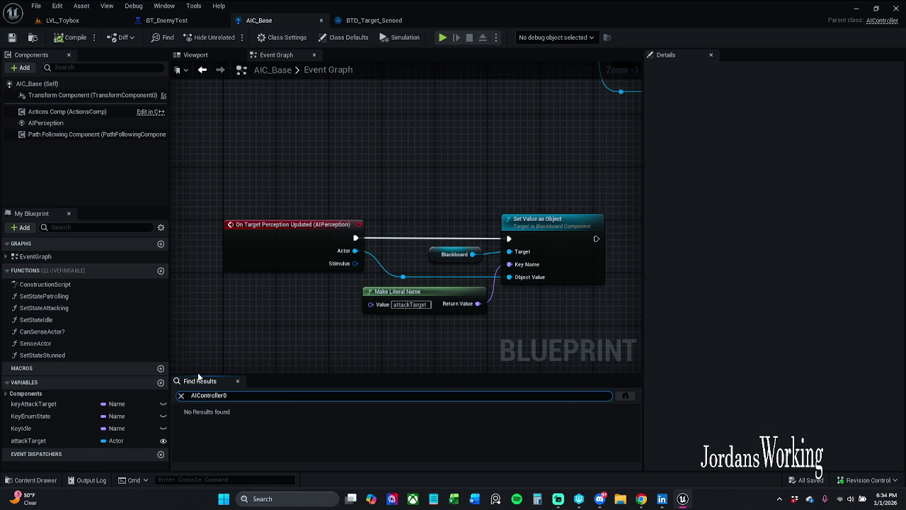
left_click(71, 21)
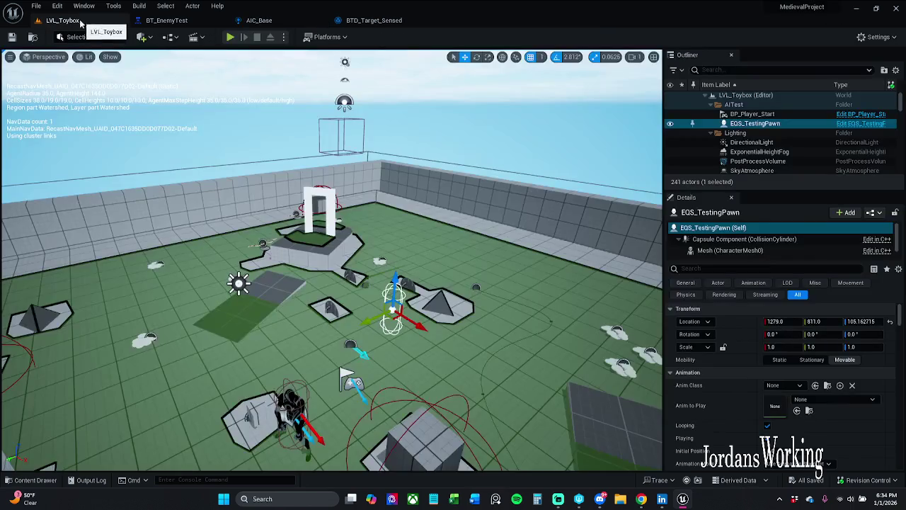
- Go back to the AIC_Base blueprint from the level
mouse_move(288, 117)
left_mouse_down()
mouse_move(320, 155)
mouse_move(348, 155)
left_mouse_up()
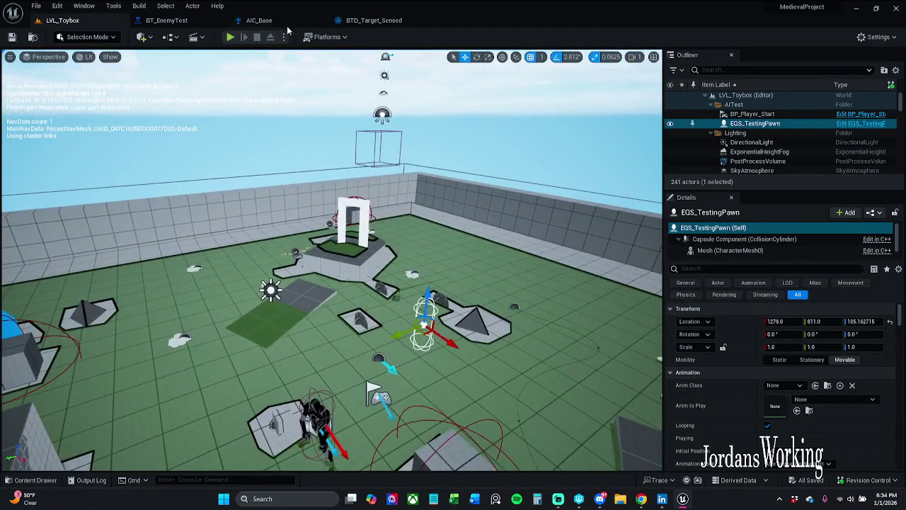
left_click(279, 20)
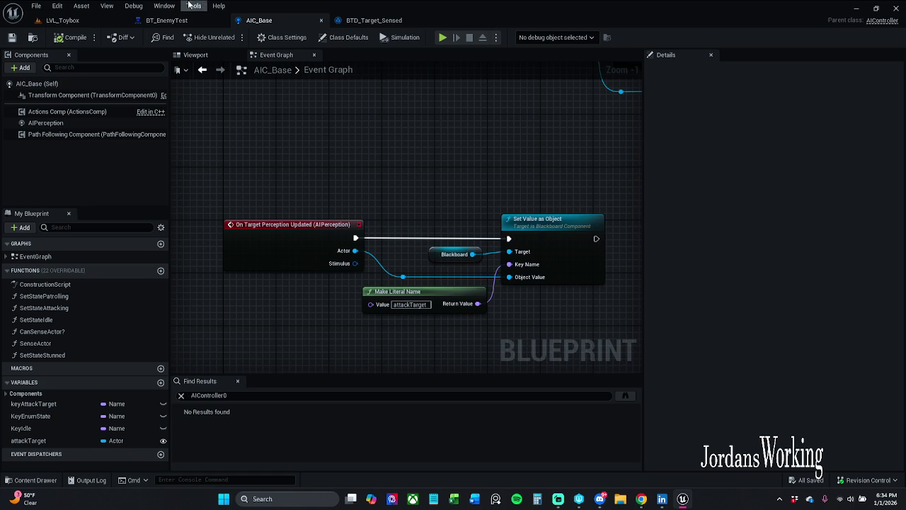
left_click(164, 6)
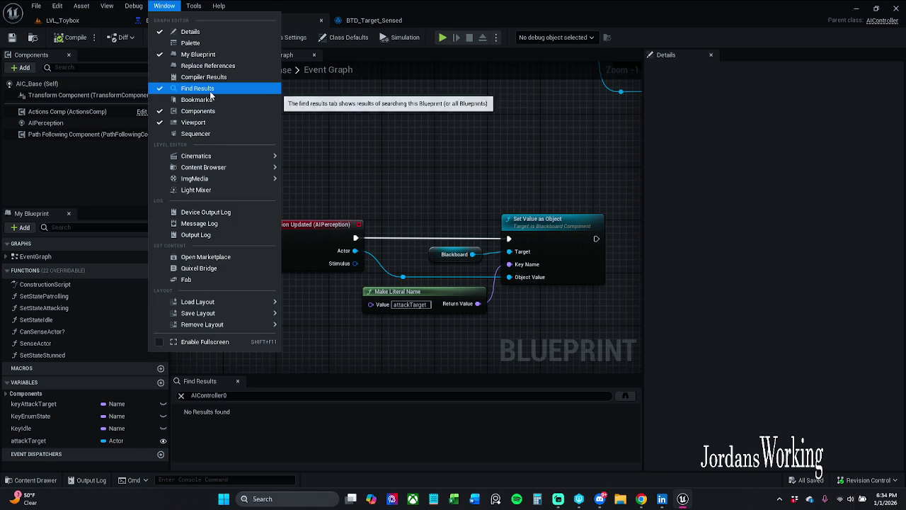
left_click(320, 113)
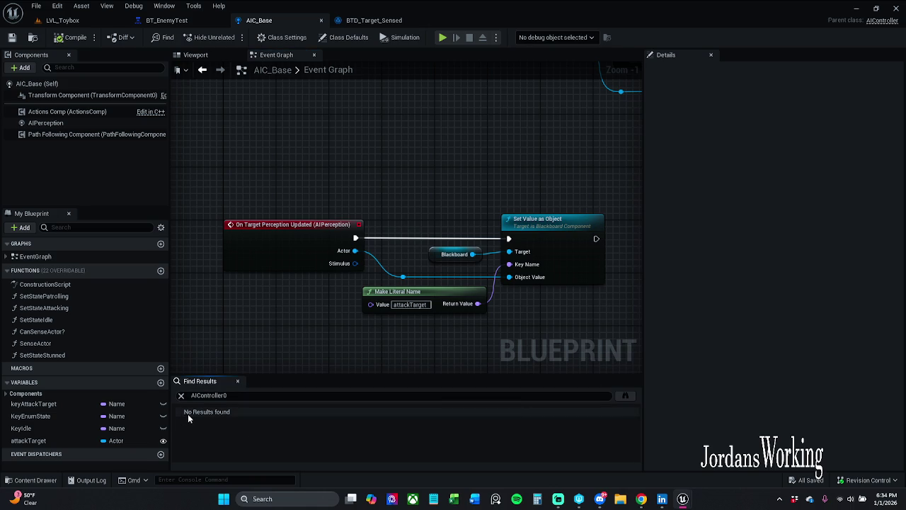
- Search all blueprints for AIController0, then close the search window and Find Results panel
left_click(625, 395)
mouse_move(477, 190)
left_mouse_down()
mouse_move(562, 62)
mouse_move(477, 85)
left_mouse_up()
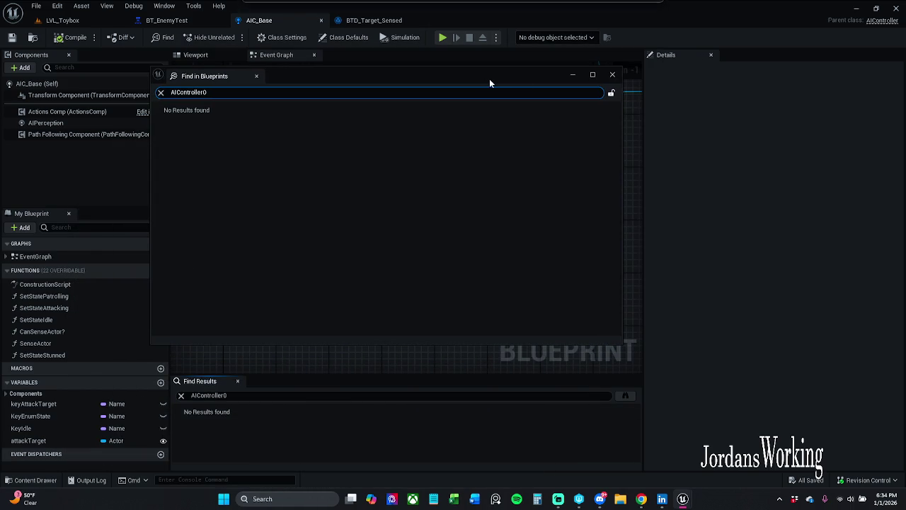
left_click(613, 76)
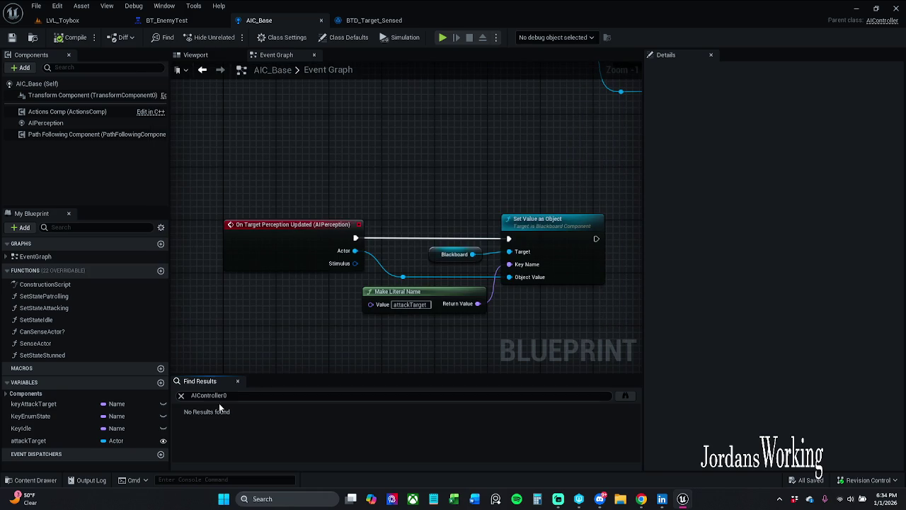
left_click(239, 381)
scroll(336, 178, "down", 5)
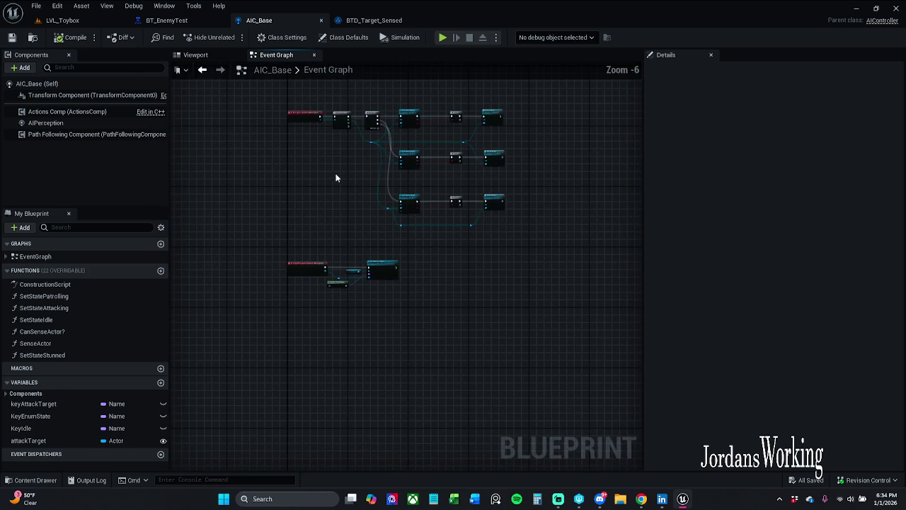
scroll(338, 289, "down", 5)
scroll(342, 257, "up", 10)
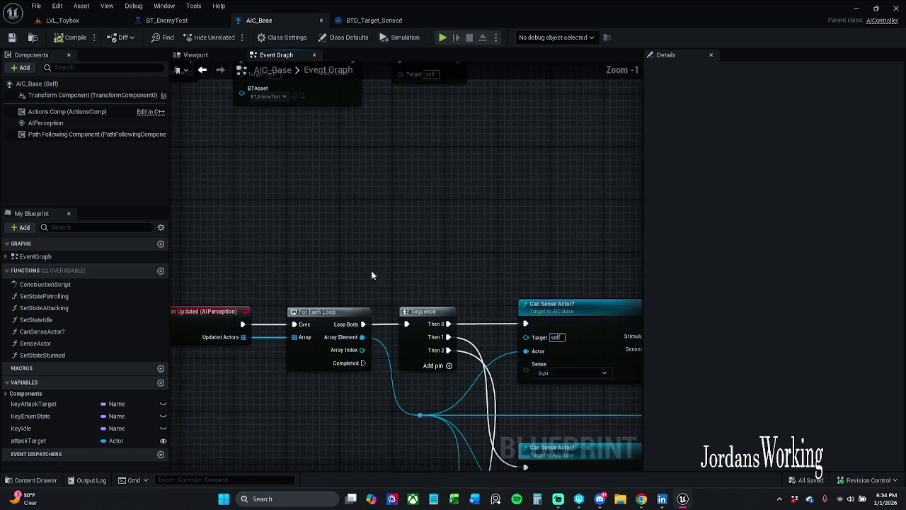
scroll(373, 201, "down", 4)
scroll(386, 177, "up", 2)
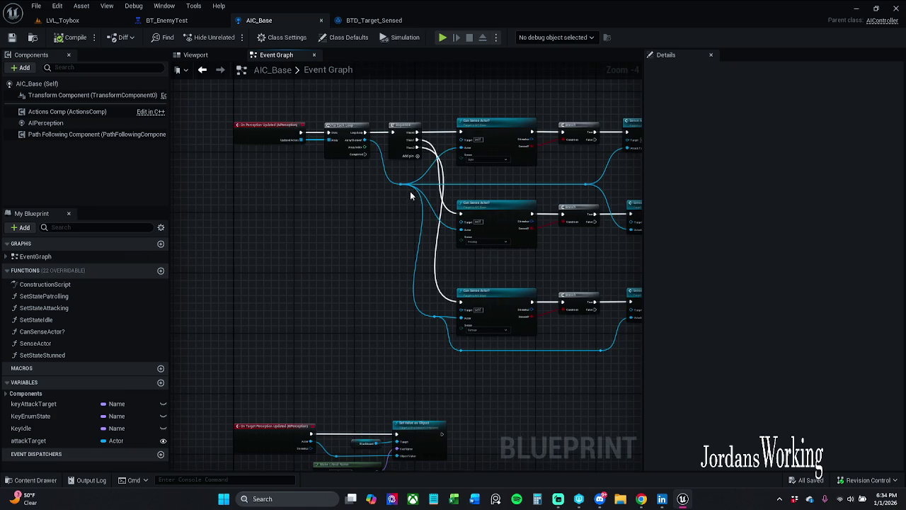
scroll(398, 147, "up", 1)
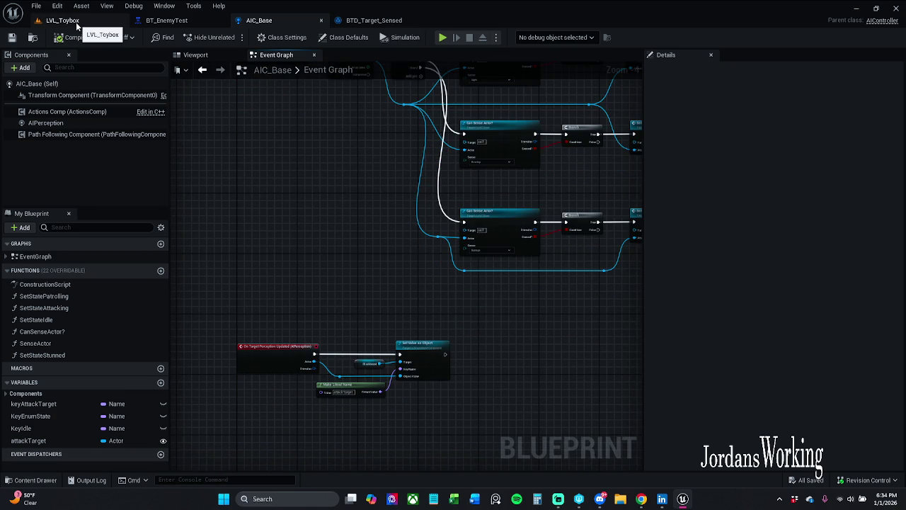
- Open the Char_Enemy_Parent blueprint from the level and go to its HealthGraph
left_click(76, 25)
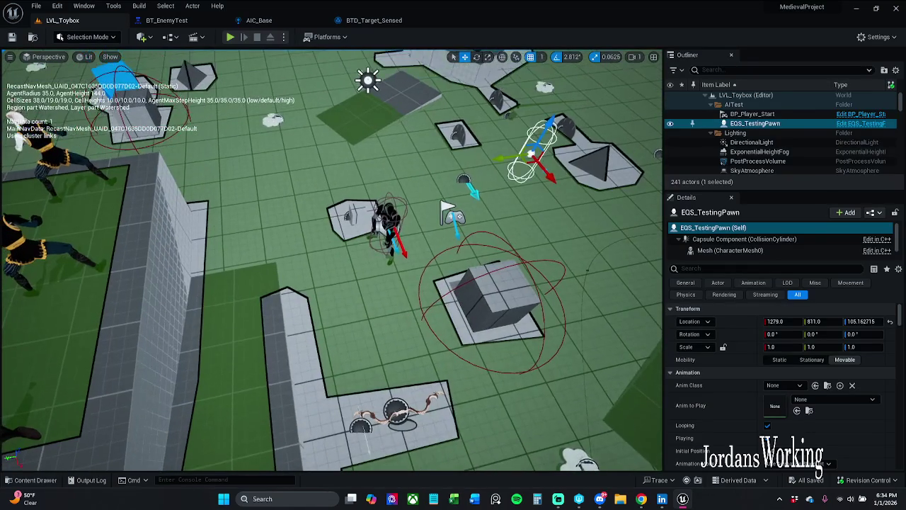
left_click(390, 218)
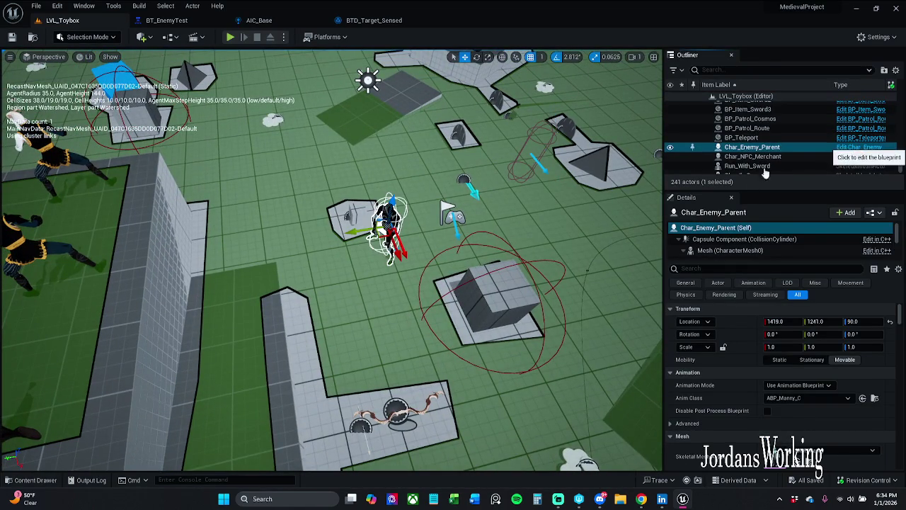
left_click(854, 148)
scroll(380, 198, "down", 10)
left_click_drag(403, 154, 360, 244)
scroll(365, 245, "up", 12)
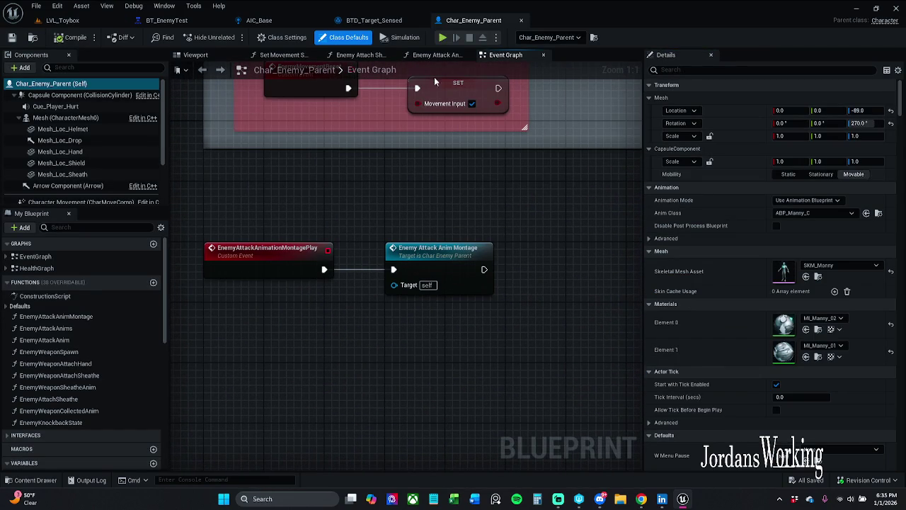
double_click(54, 297)
double_click(36, 256)
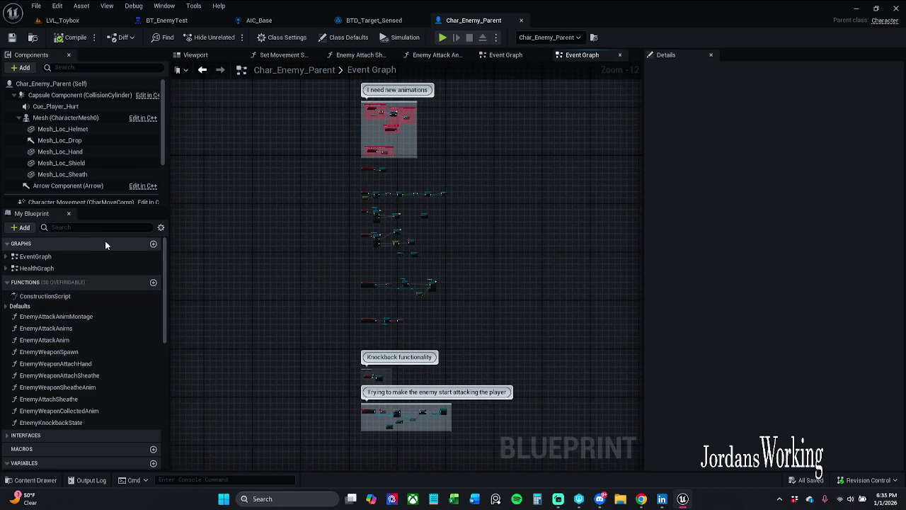
double_click(65, 268)
- Reposition the OnEnemyDeath, Gm Story and experience nodes, then save Char_Enemy_Parent
scroll(402, 249, "down", 5)
scroll(404, 254, "up", 7)
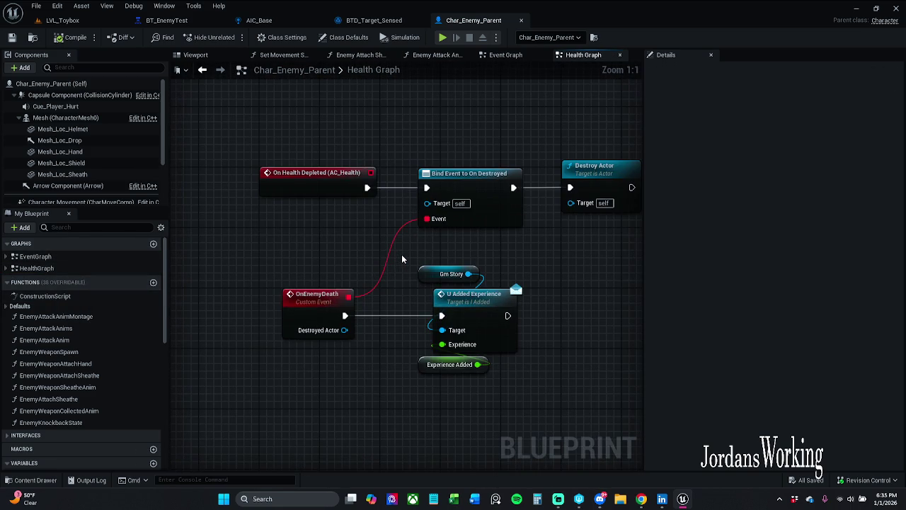
left_click_drag(296, 247, 528, 411)
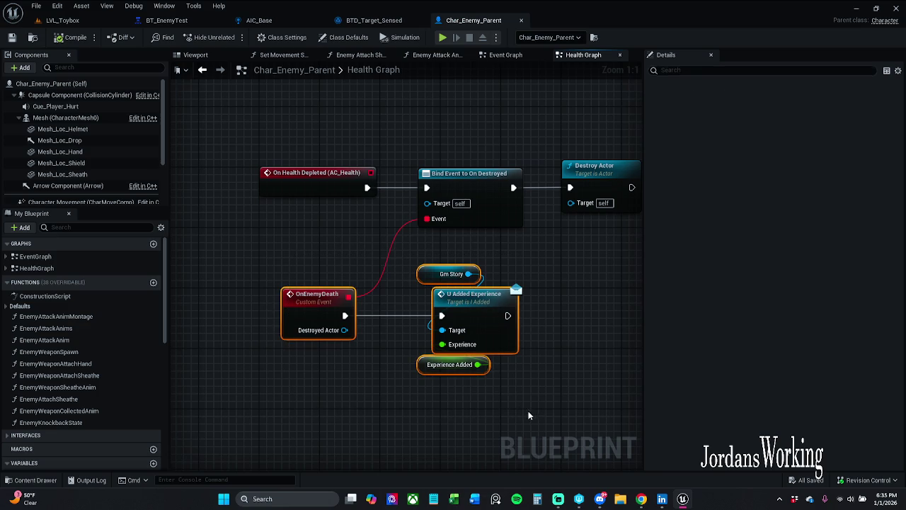
left_click_drag(482, 301, 459, 309)
left_click(341, 380)
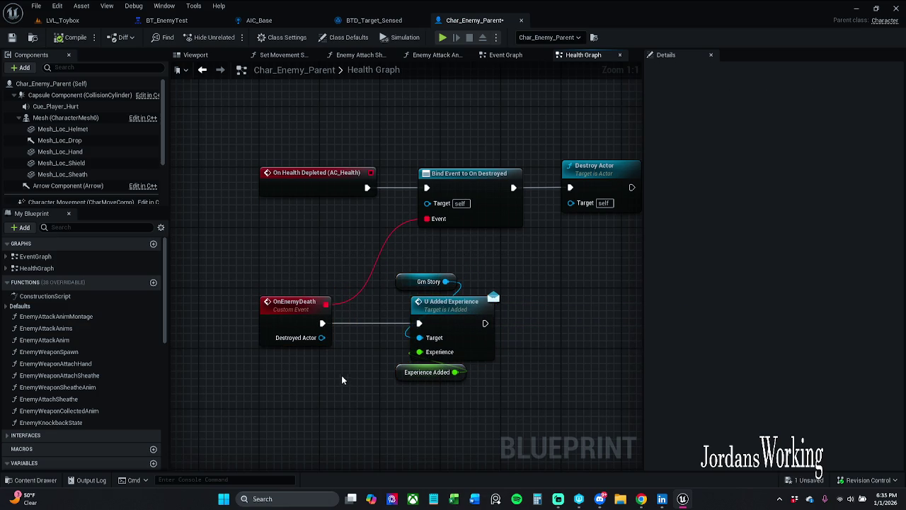
mouse_move(278, 383)
left_mouse_down()
mouse_move(384, 305)
mouse_move(496, 268)
left_mouse_up()
left_click_drag(441, 308, 441, 301)
left_click(435, 425)
left_click_drag(427, 414, 467, 255)
left_click_drag(468, 324, 475, 324)
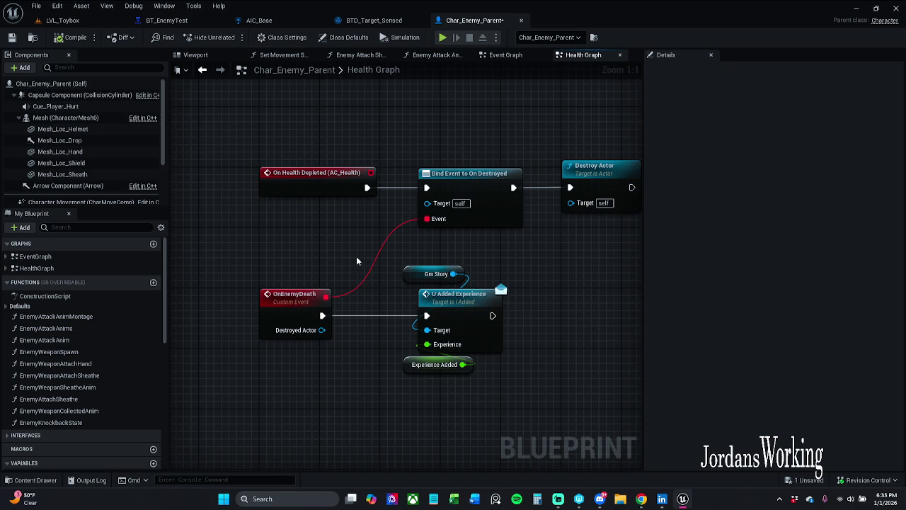
left_click(11, 37)
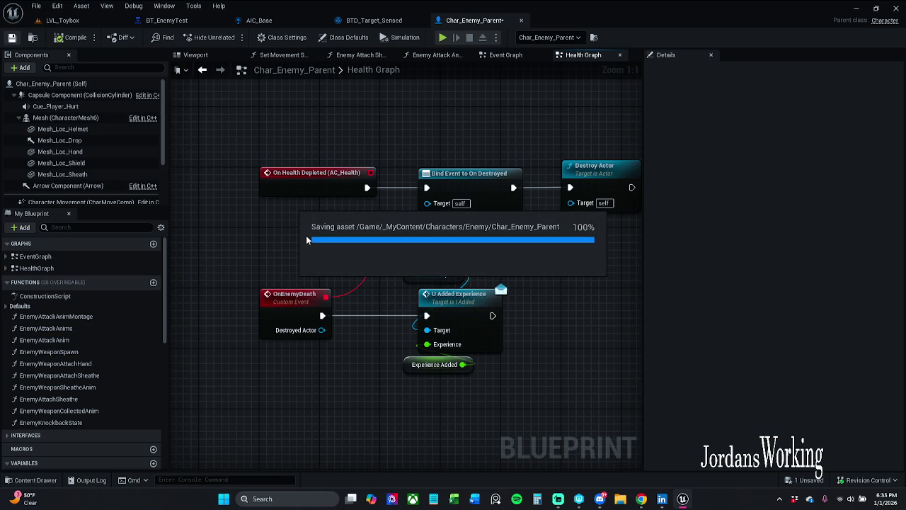
mouse_move(488, 384)
left_mouse_down()
mouse_move(429, 358)
mouse_move(480, 300)
left_mouse_up()
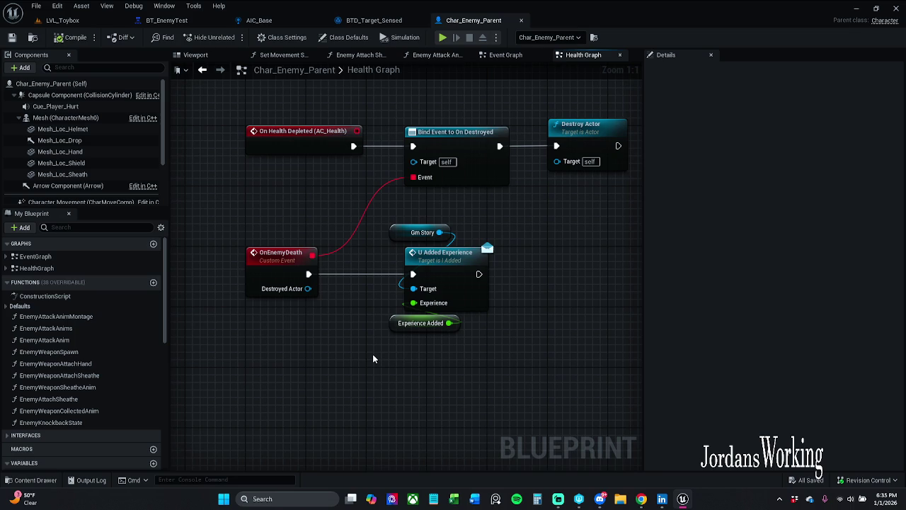
- Playtest LVL_Toybox, running forward and jumping, stop with Esc, then play and stop again
left_click(62, 19)
left_click(229, 39)
key("w")
key("w")
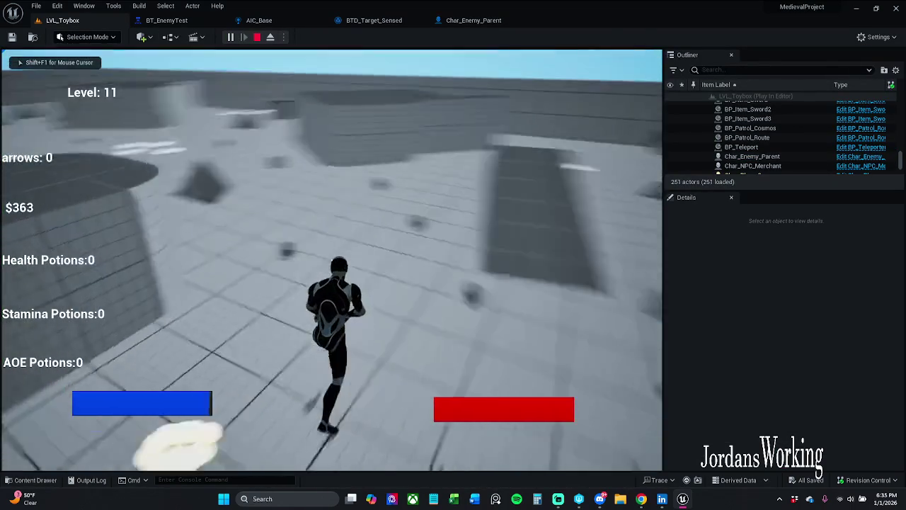
key("w")
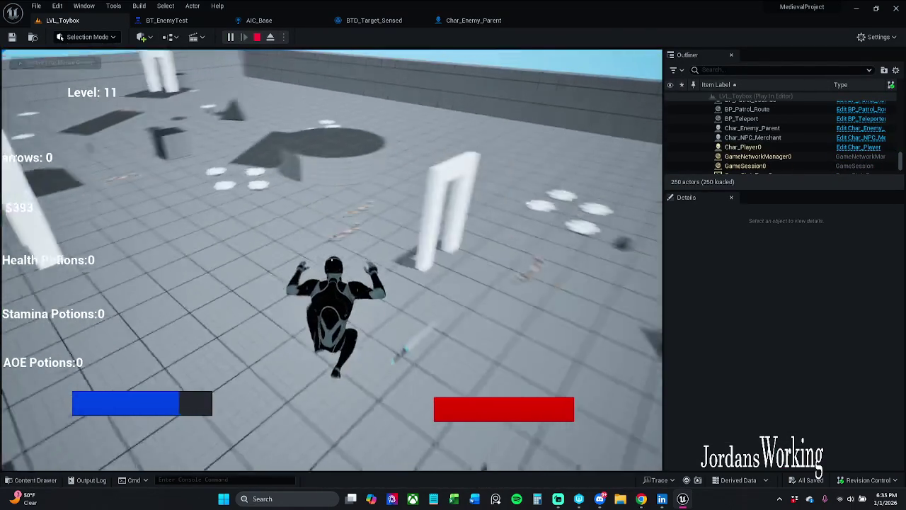
key("space")
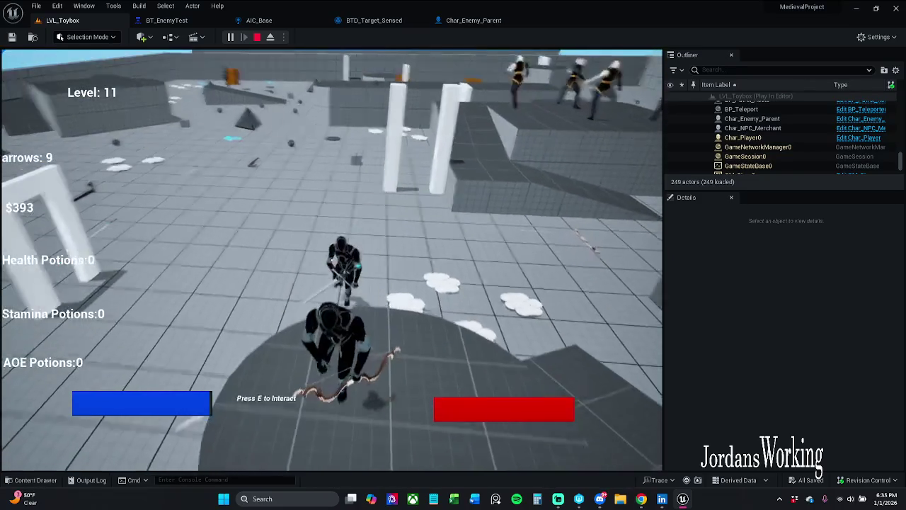
key("Escape")
left_click(230, 37)
key("w")
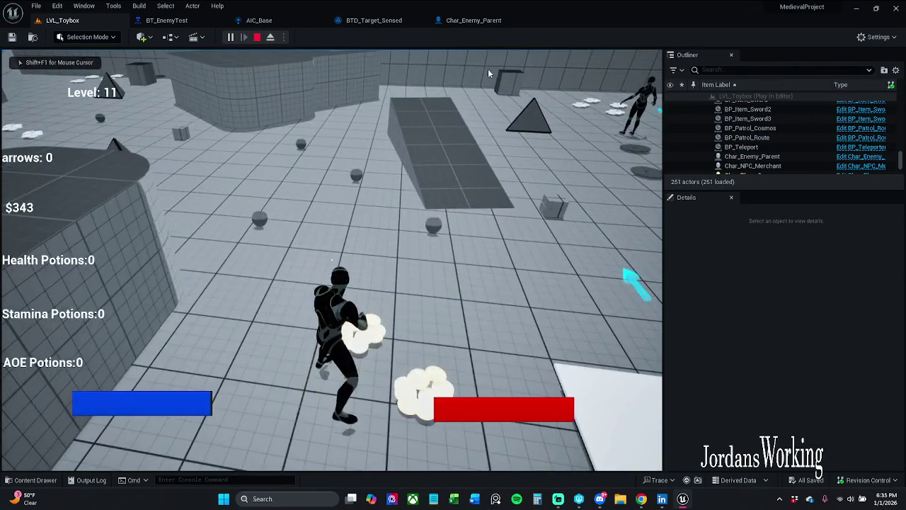
key("Escape")
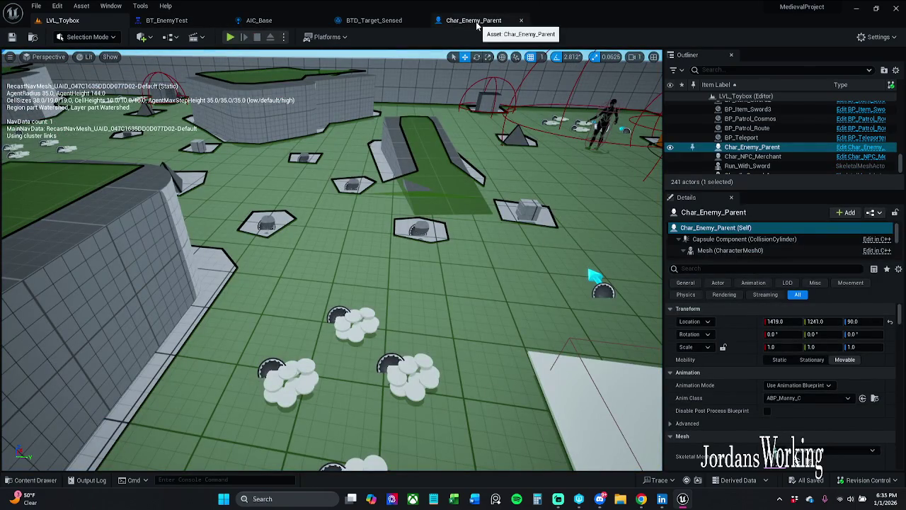
- Add breakpoints to the OnEnemyDeath and experience nodes in Char_Enemy_Parent's Health Graph
left_click(467, 21)
left_click_drag(427, 395, 312, 228)
right_click(461, 277)
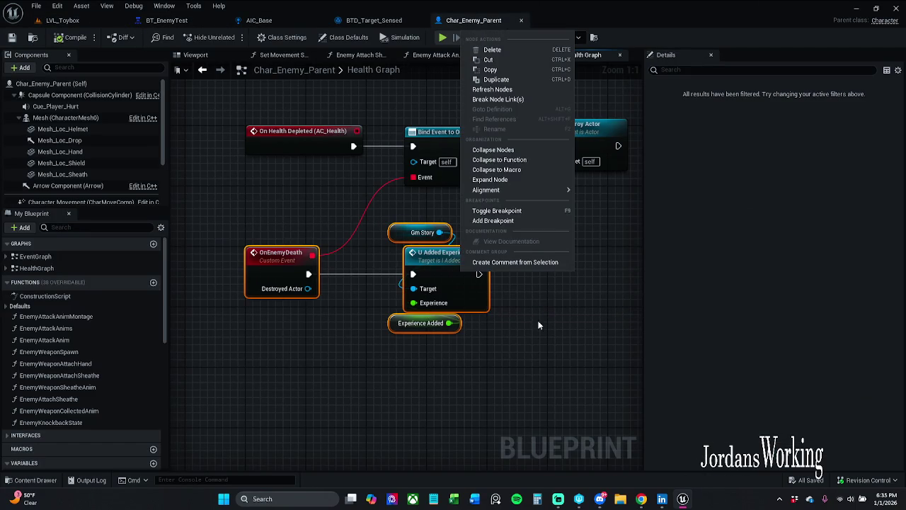
left_click(522, 212)
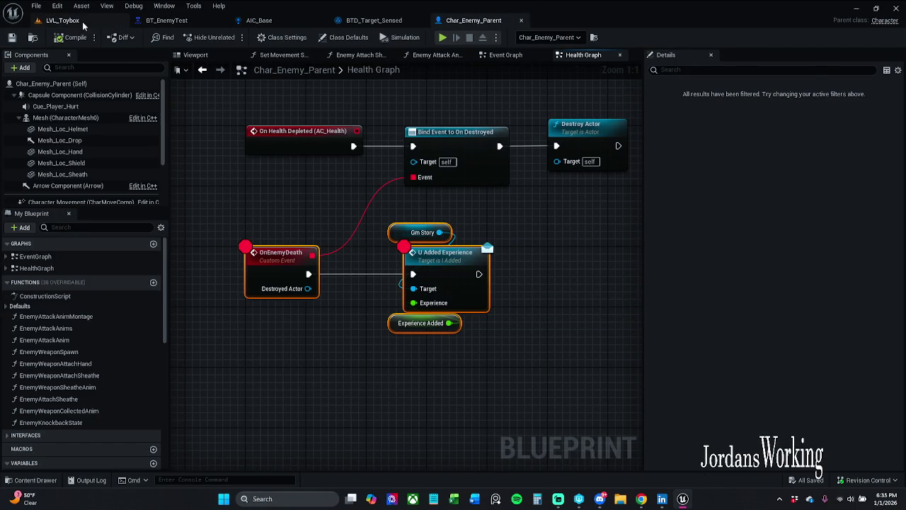
- Play the level until the OnEnemyDeath breakpoint hits, then resume to U Added Experience
left_click(62, 20)
left_click(237, 36)
key("w")
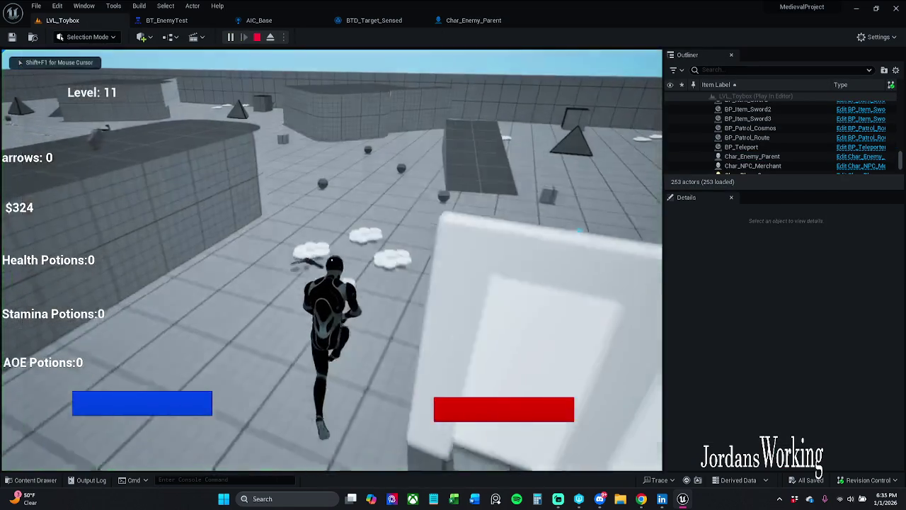
key("w")
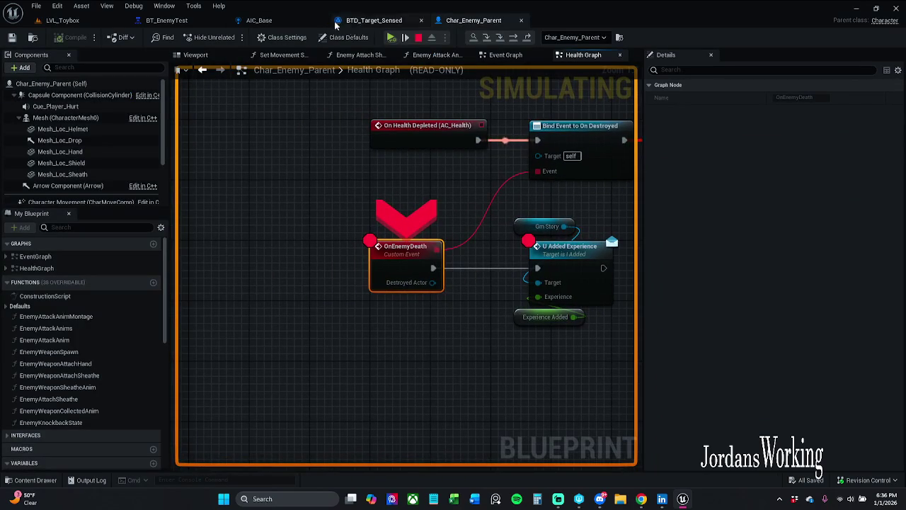
mouse_move(275, 361)
left_mouse_down()
mouse_move(536, 217)
mouse_move(524, 195)
left_mouse_up()
left_click(524, 195)
left_click(396, 40)
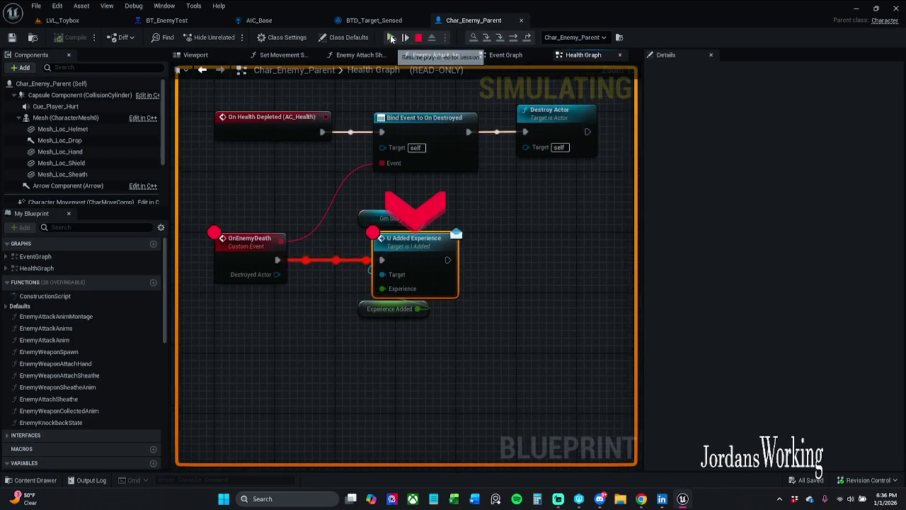
- Remove U Added Experience's breakpoint, resume, stop play, and return to Char_Enemy_Parent
left_click_drag(237, 384, 557, 194)
right_click(411, 256)
left_click(453, 304)
left_click(389, 38)
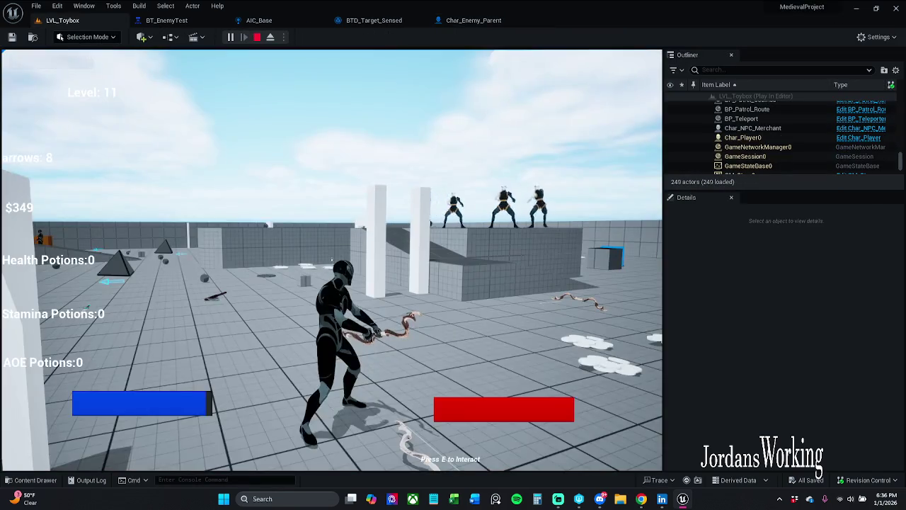
key("w")
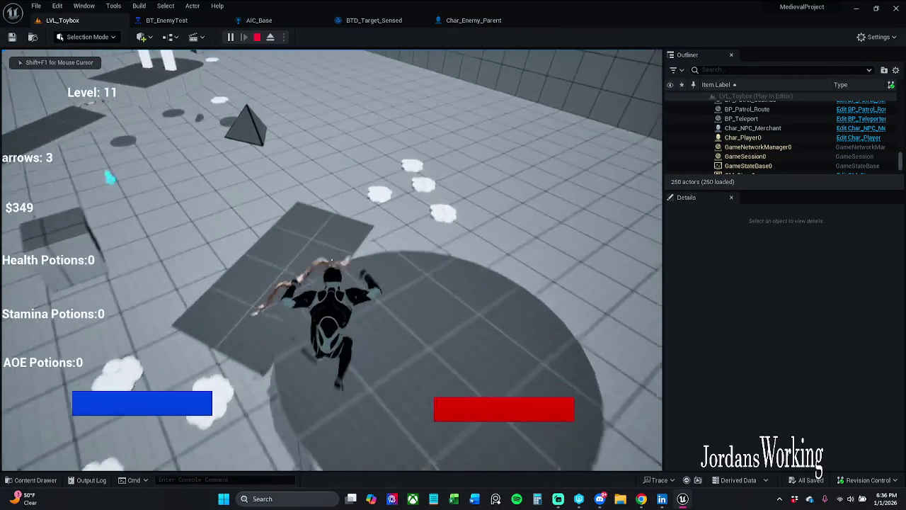
key("Escape")
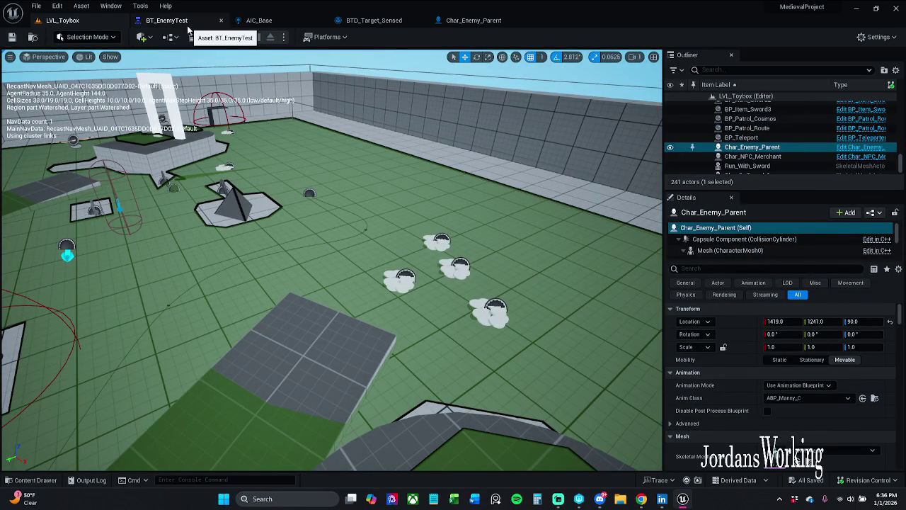
left_click(469, 19)
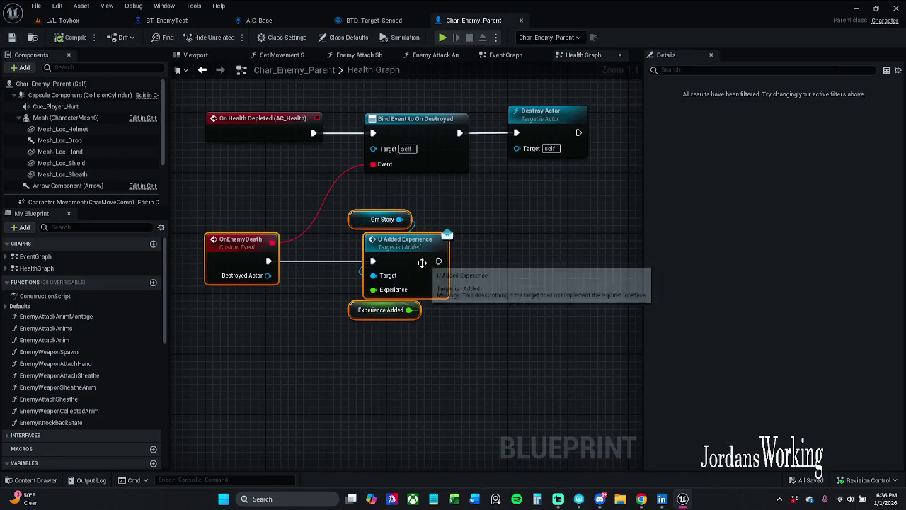
- Tidy the Health Graph around Destroy Actor and the experience chain, then save Char_Enemy_Parent
left_click(518, 217)
scroll(461, 218, "down", 1)
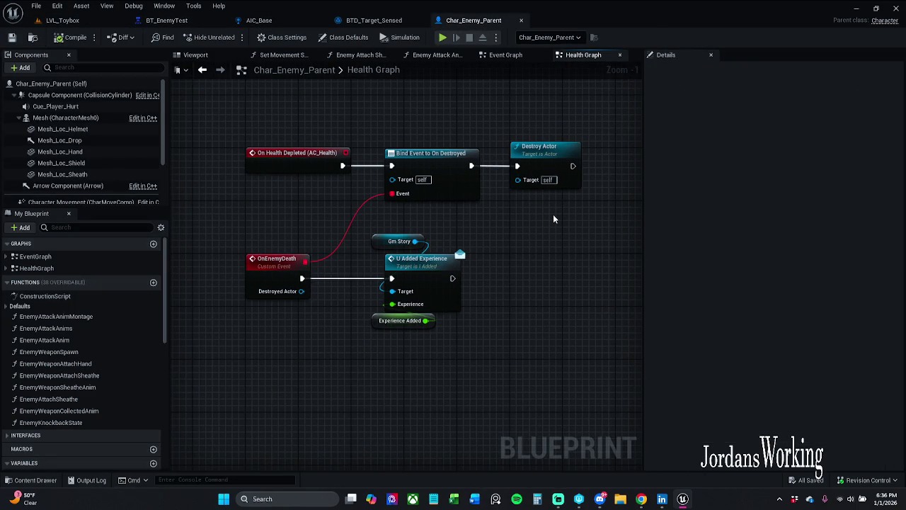
left_click_drag(553, 214, 496, 216)
left_click(511, 165)
left_click(504, 117)
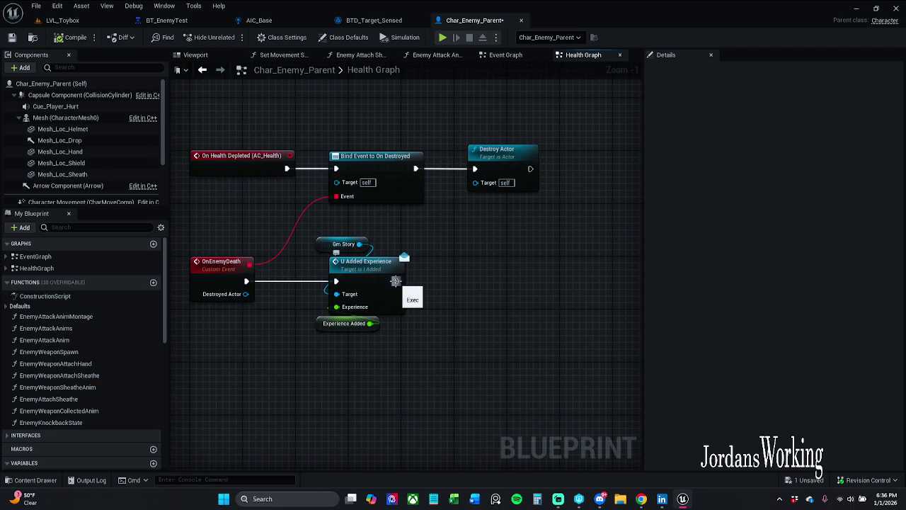
mouse_move(396, 281)
left_mouse_down()
mouse_move(474, 170)
mouse_move(483, 281)
mouse_move(470, 314)
mouse_move(451, 270)
left_mouse_up()
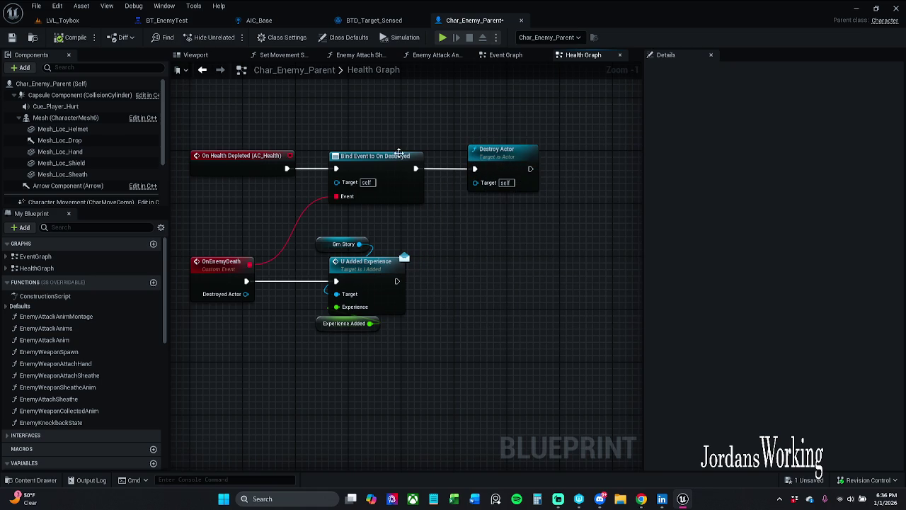
mouse_move(266, 129)
left_mouse_down()
mouse_move(303, 161)
mouse_move(574, 209)
left_mouse_up()
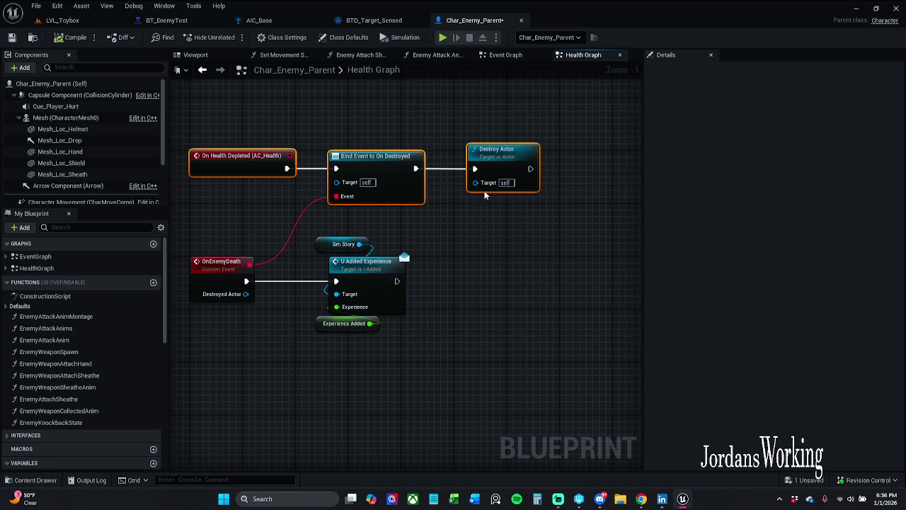
left_click(12, 36)
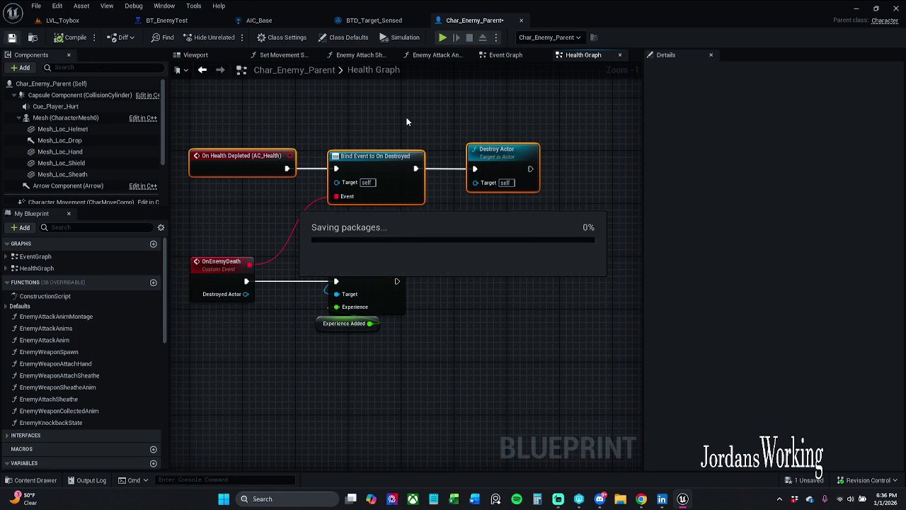
left_click(516, 58)
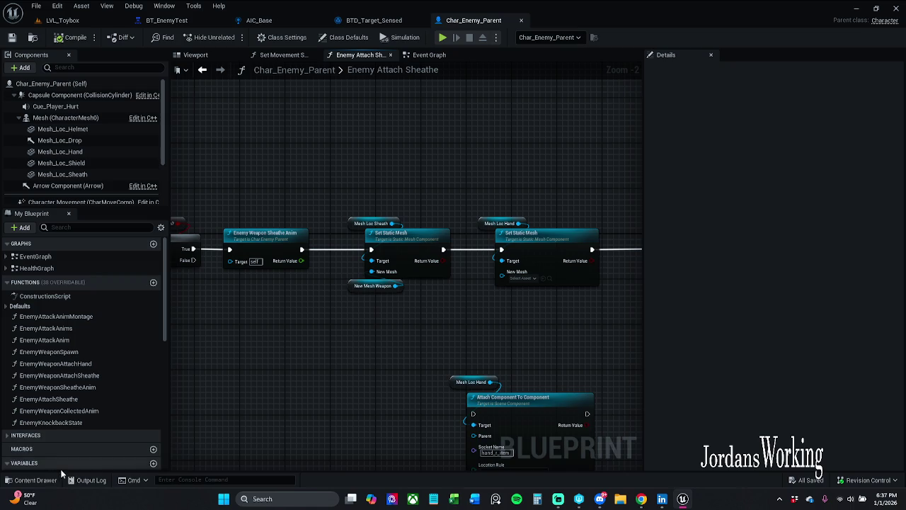
- In the Content Drawer, browse to the _MyContent/Characters/Enemy/Enums folder
left_click(42, 480)
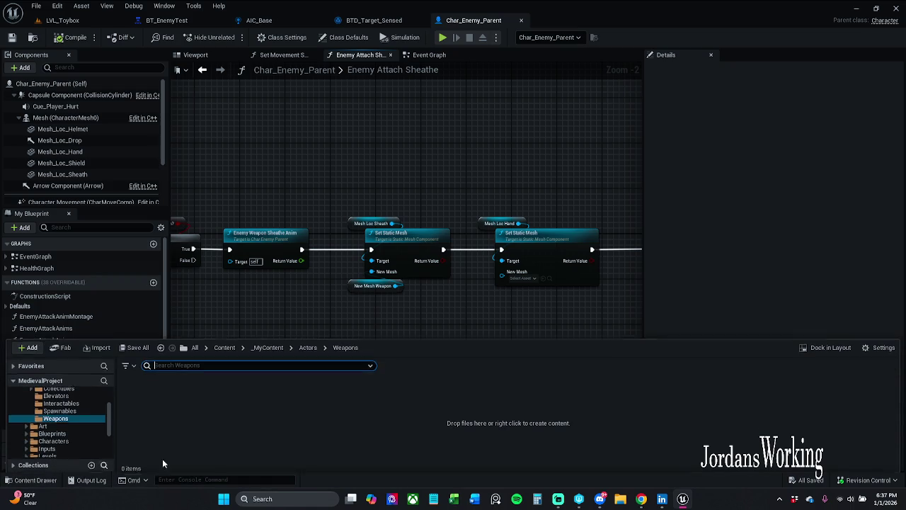
left_click(224, 347)
left_click(254, 418)
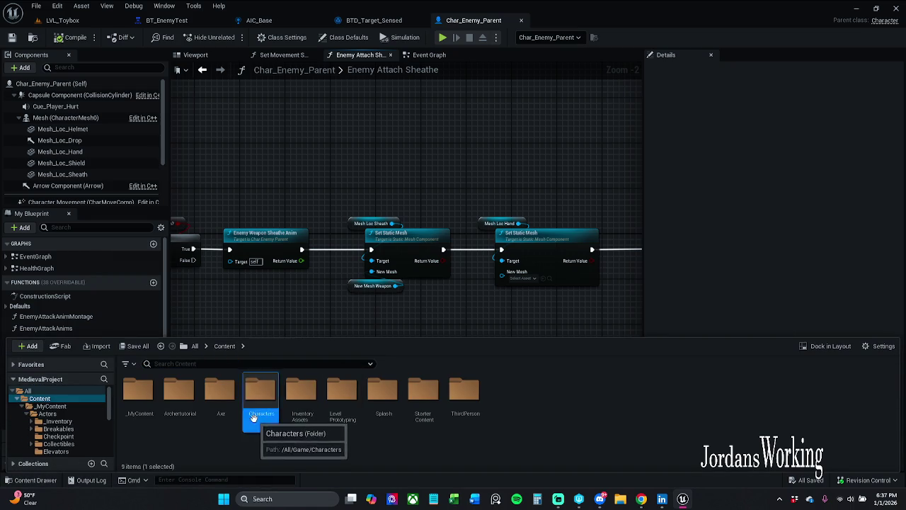
double_click(253, 418)
left_click(138, 397)
left_click(226, 346)
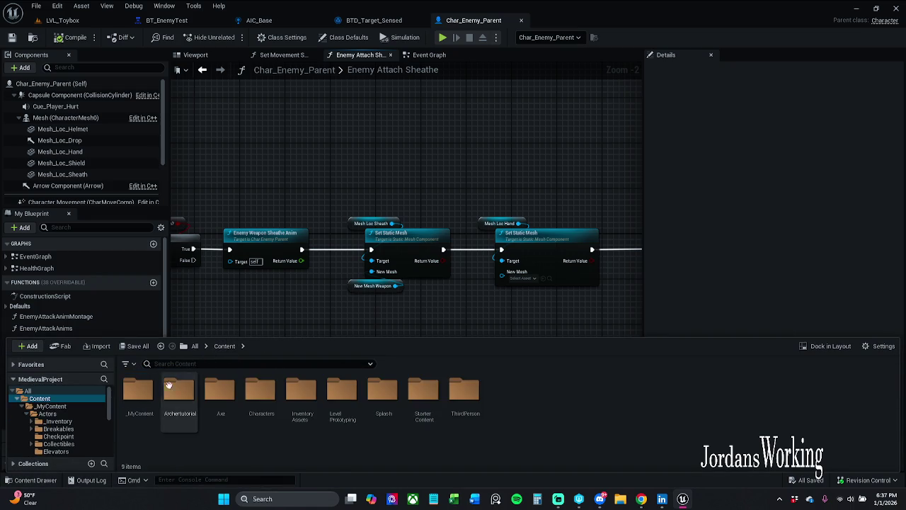
double_click(138, 393)
double_click(262, 393)
left_click(142, 407)
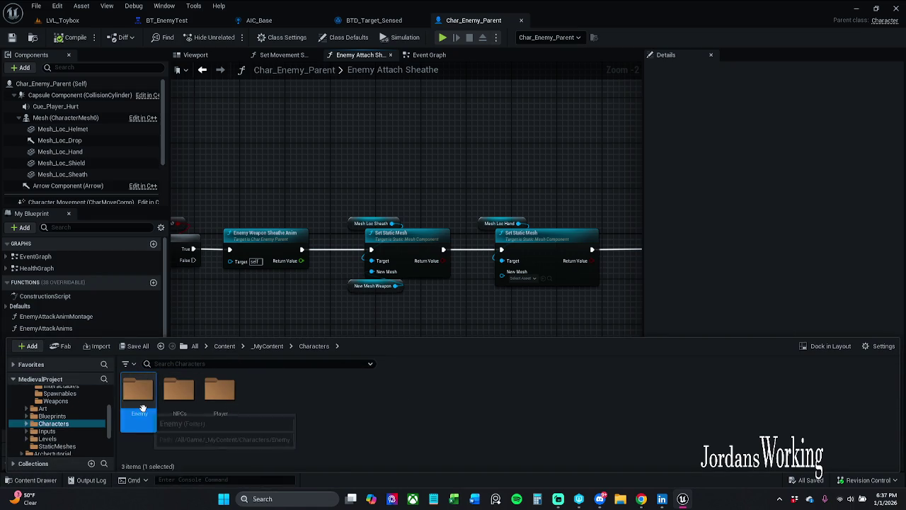
double_click(141, 408)
double_click(349, 406)
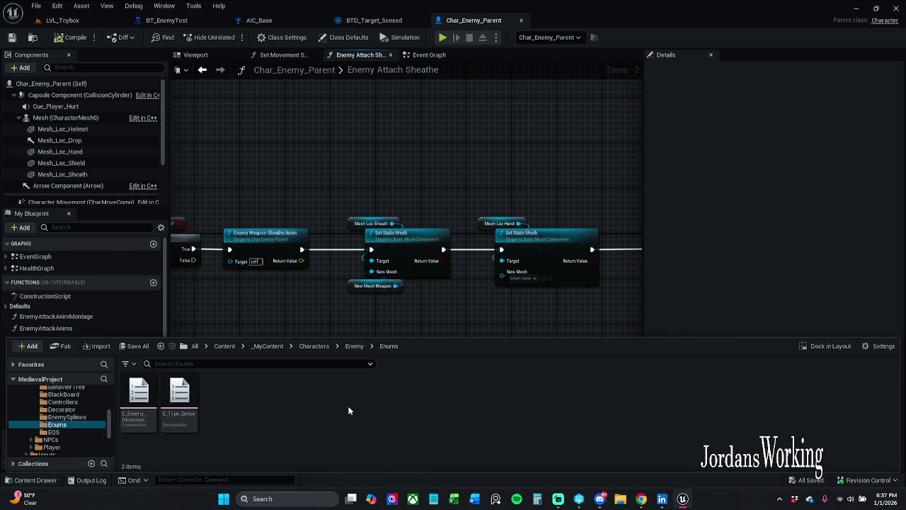
- Create a new Blueprint Enumeration named E_Type_Alerted in the Enums folder
right_click(222, 408)
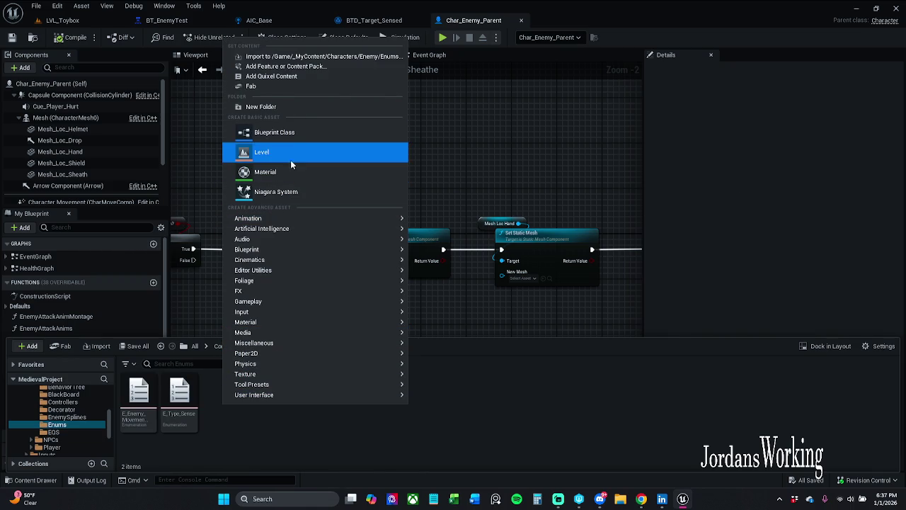
mouse_move(288, 250)
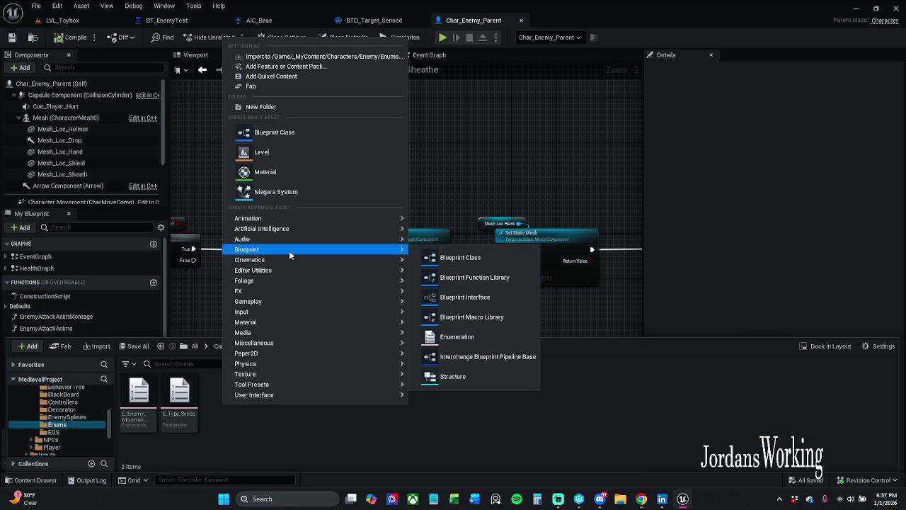
left_click(472, 341)
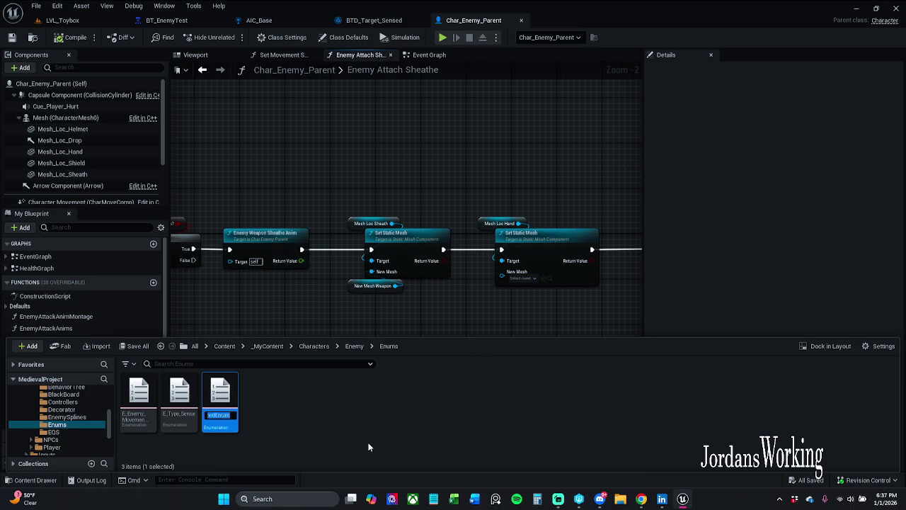
type("E")
type("_Type_")
type("Alerted")
key("Return")
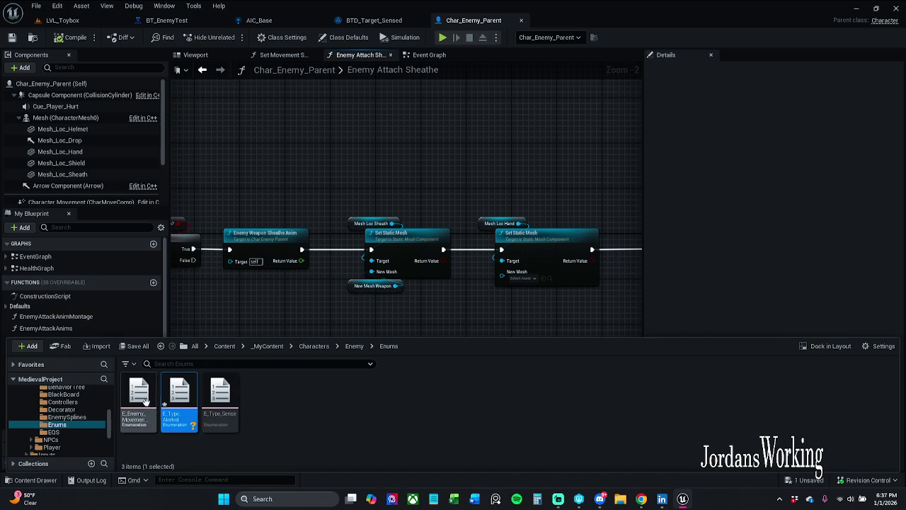
- Save the new E_Type_Alerted asset through Save All > Save Selected
left_click(138, 349)
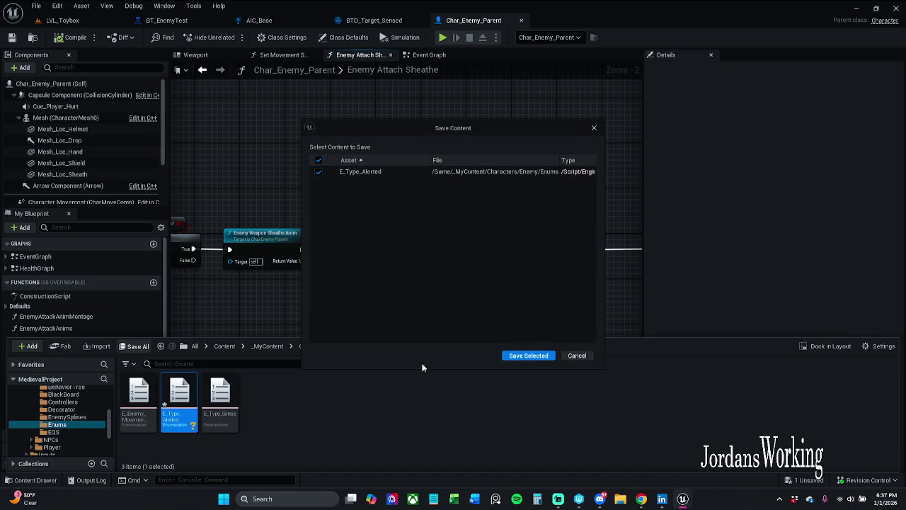
left_click(525, 357)
left_click(325, 408)
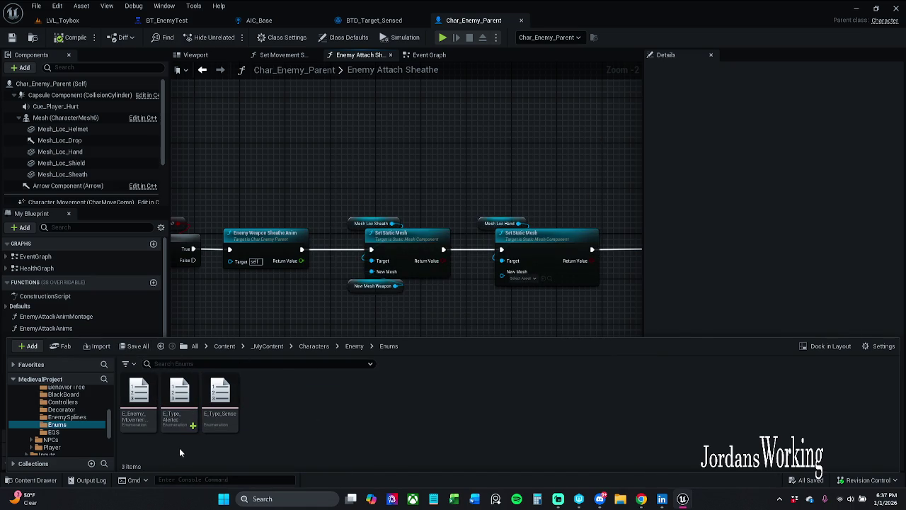
- Open E_Type_Alerted and add enumerators so it lists NewEnumerator0 through NewEnumerator2
double_click(162, 418)
left_click(99, 37)
left_click(99, 38)
left_click(99, 38)
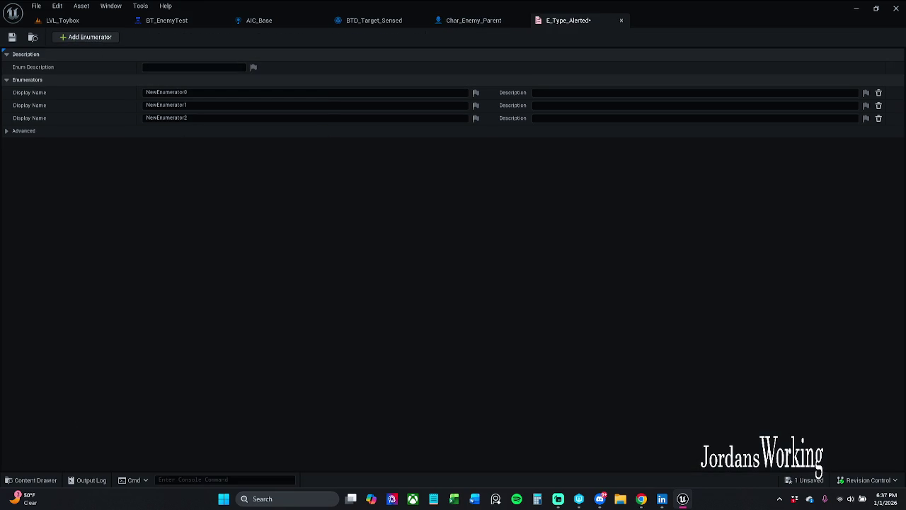
key("alt+Tab")
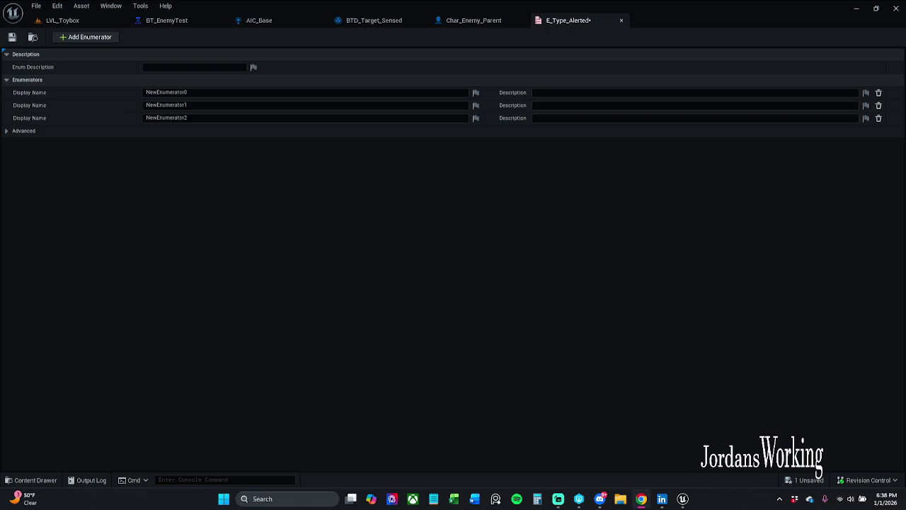
- Rename the first E_Type_Alerted enumerator from NewEnumerator0 to Neutral
left_click(211, 92)
double_click(211, 92)
type("Neutral")
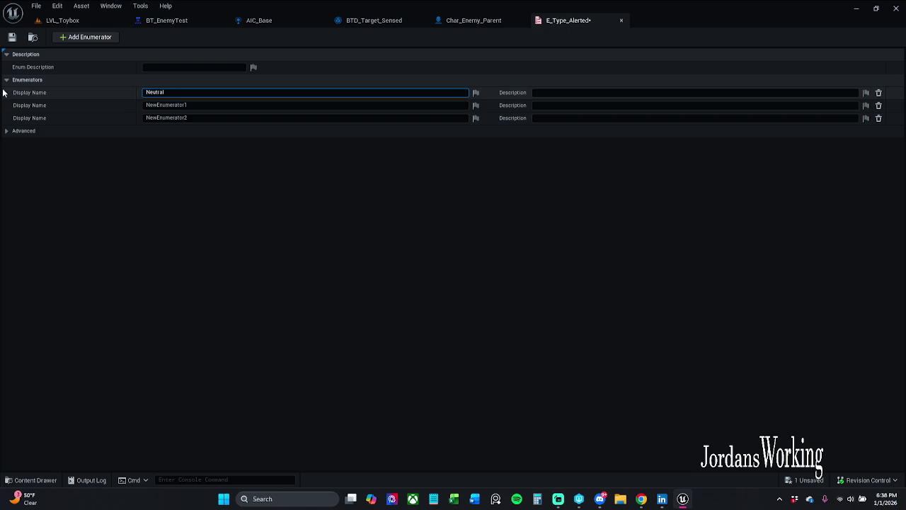
key("Return")
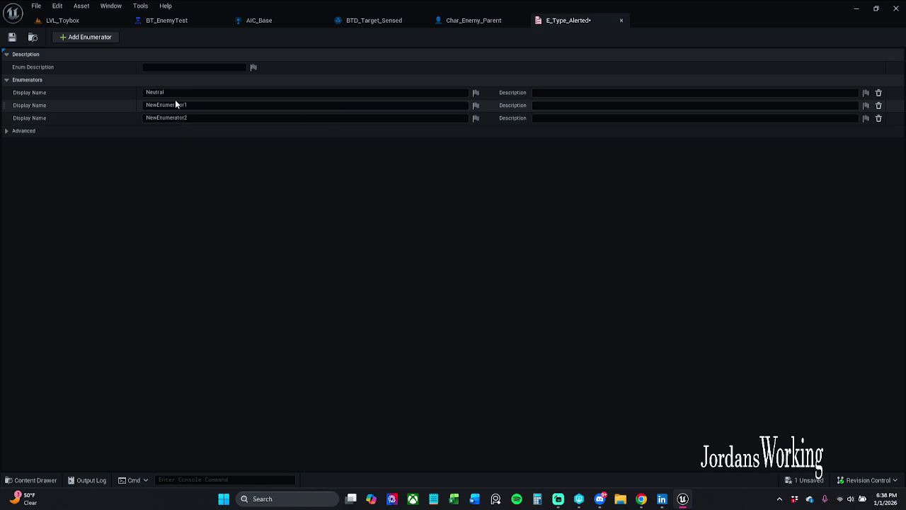
left_click(159, 92)
left_click(158, 92)
double_click(158, 92)
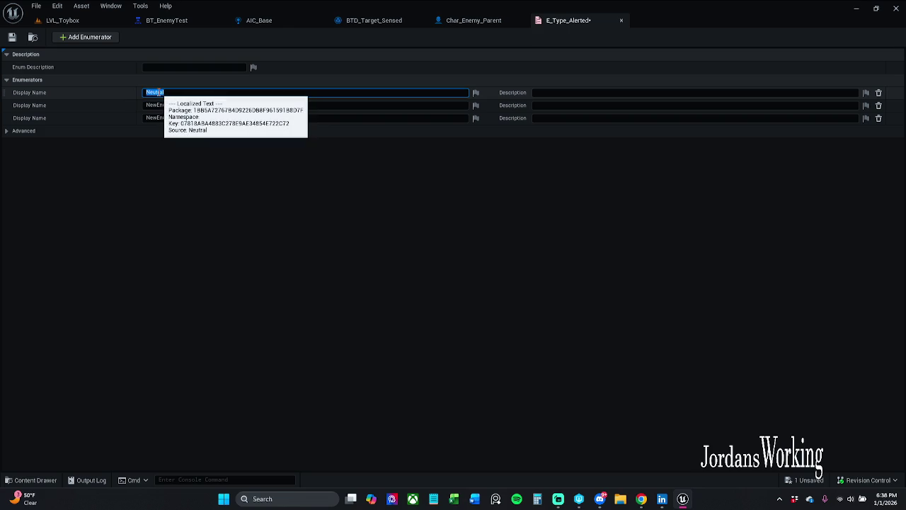
key("alt+Tab")
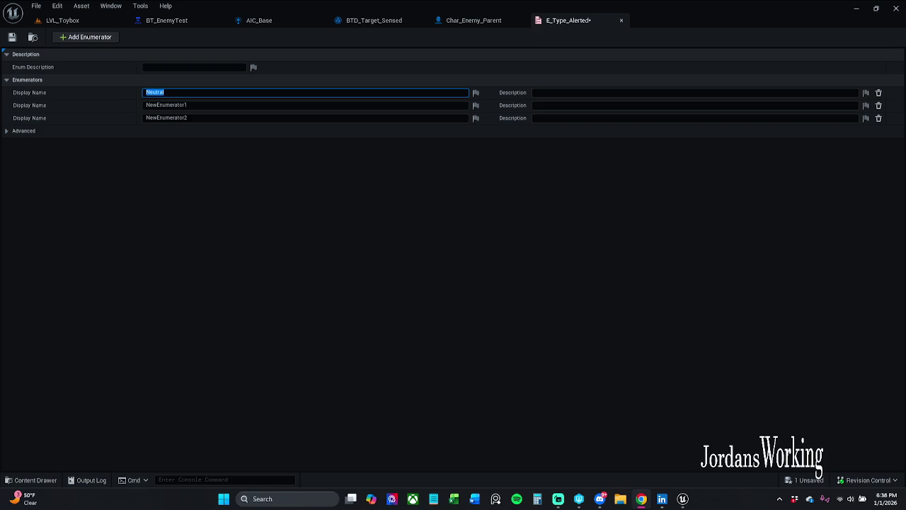
left_click(220, 107)
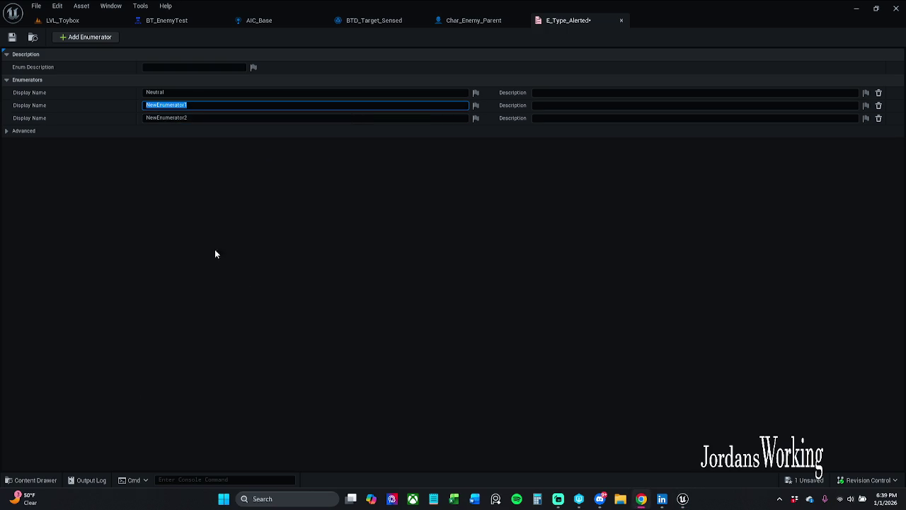
- Enter Alerted as the second enumerator's name and paste it into the third entry
left_click(192, 105)
double_click(192, 105)
type("Aler")
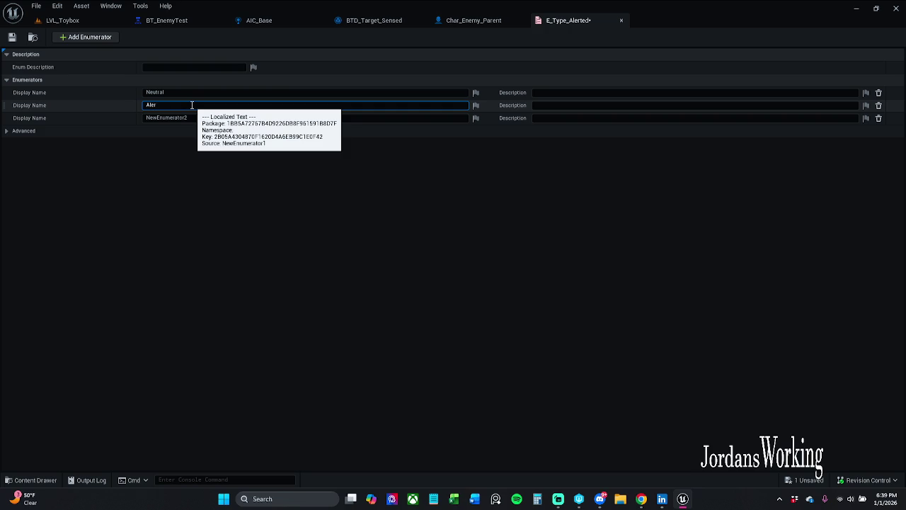
type("eted")
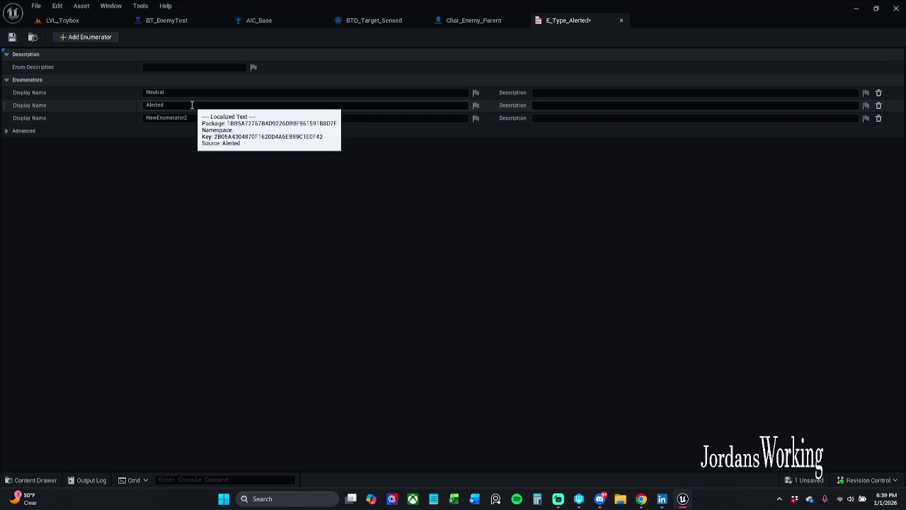
double_click(167, 117)
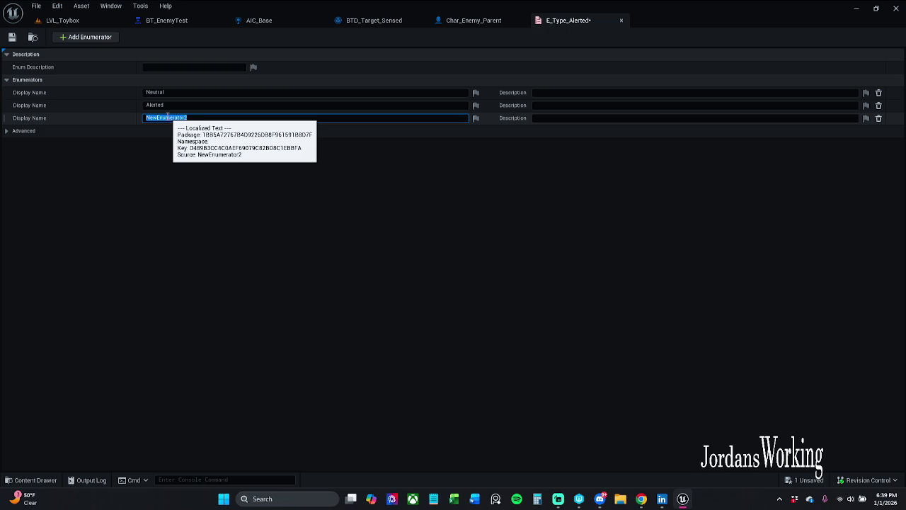
left_click(153, 175)
double_click(160, 105)
key("ctrl+c")
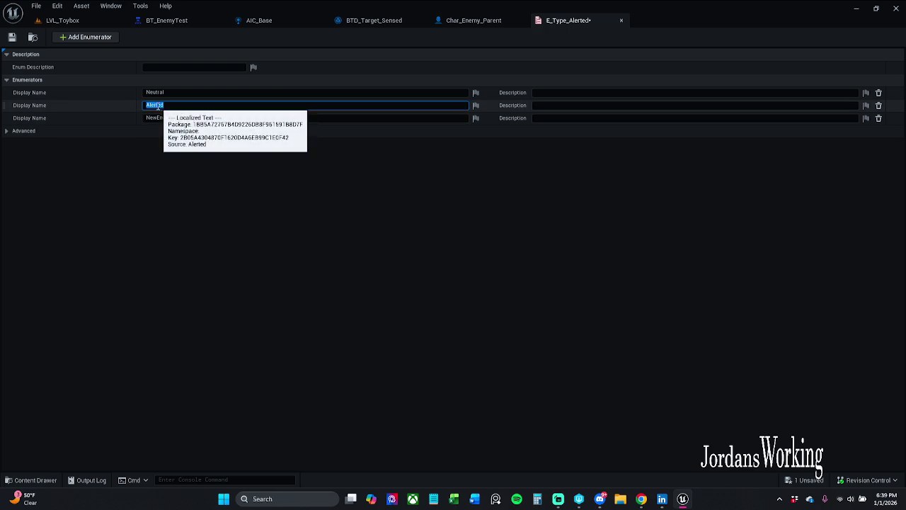
key("BackSpace")
double_click(170, 117)
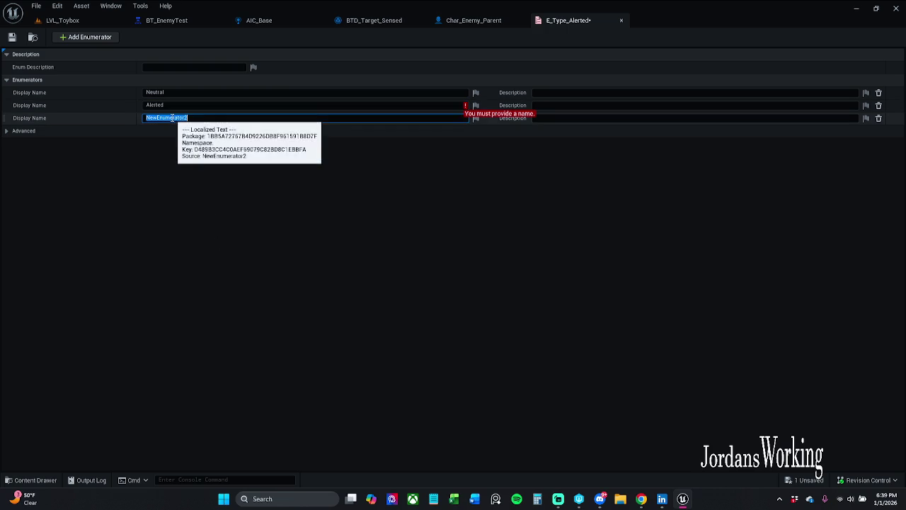
key("ctrl+v")
- Set the third enumerator to Alerted and rename the second one to Investigate
double_click(177, 105)
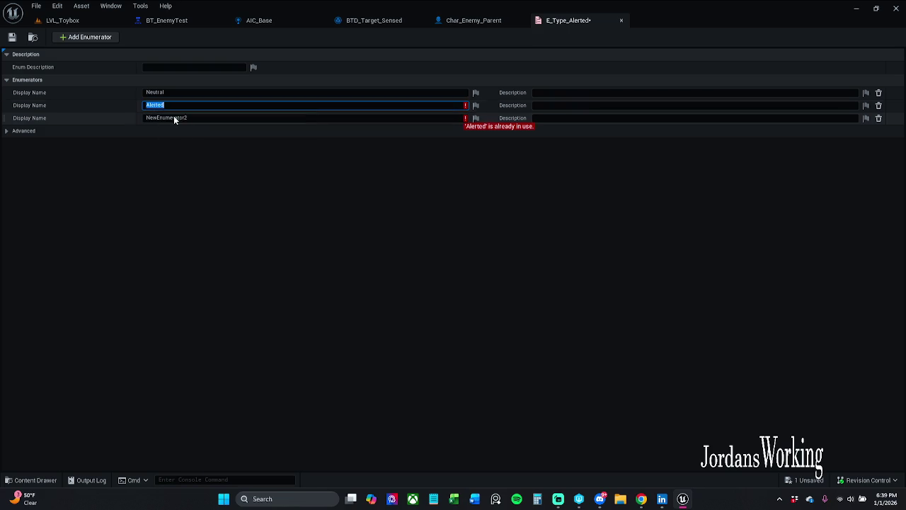
left_click(194, 104)
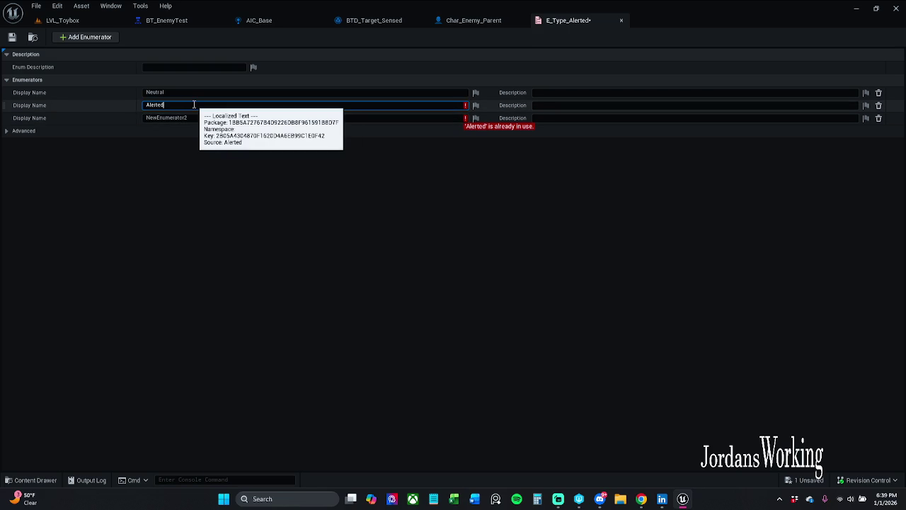
type("1")
left_click(168, 118)
double_click(168, 117)
type("Alerted")
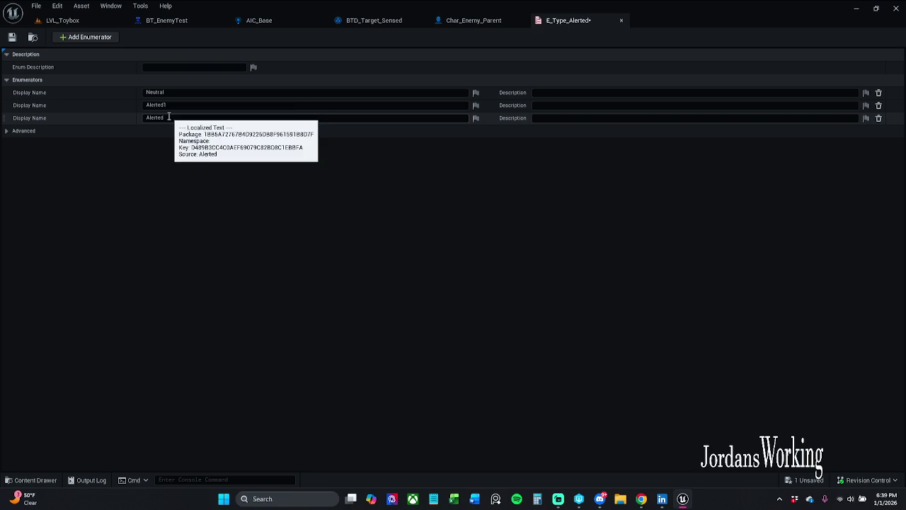
double_click(162, 105)
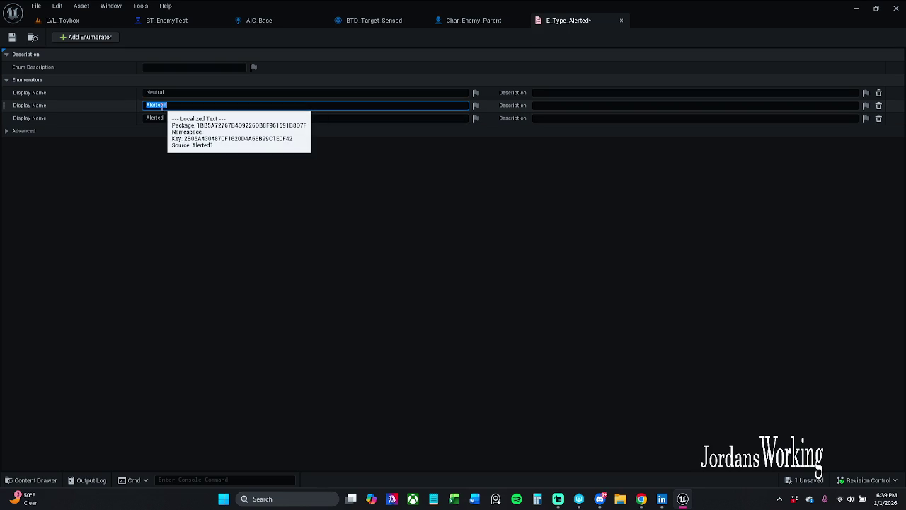
type("Inve")
type("igate")
key("Return")
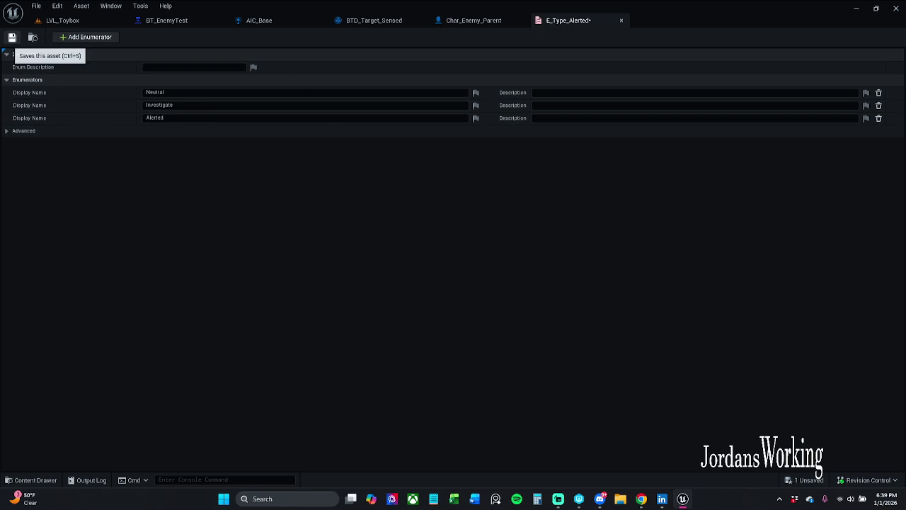
- Shorten the third enumerator from Alerted to Alert, save E_Type_Alerted and close its editor
left_click(12, 37)
left_click(162, 119)
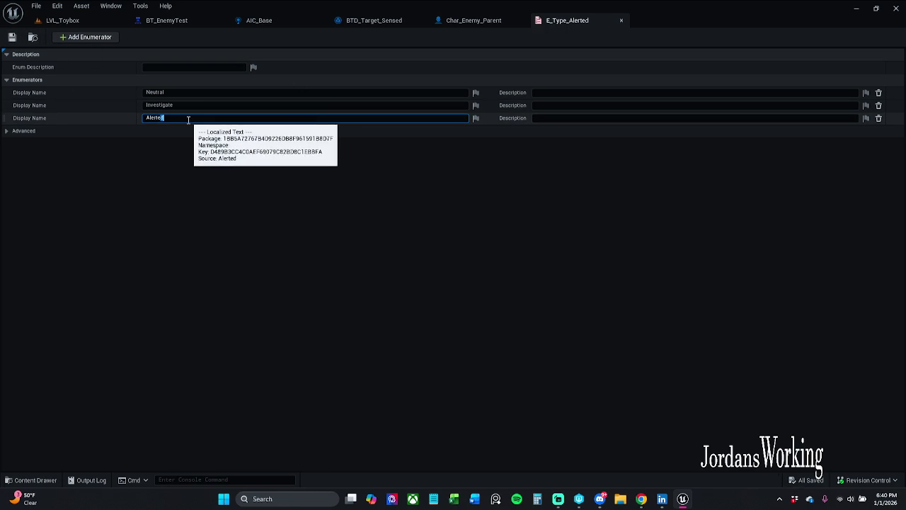
key("BackSpace")
key("BackSpace")
key("Return")
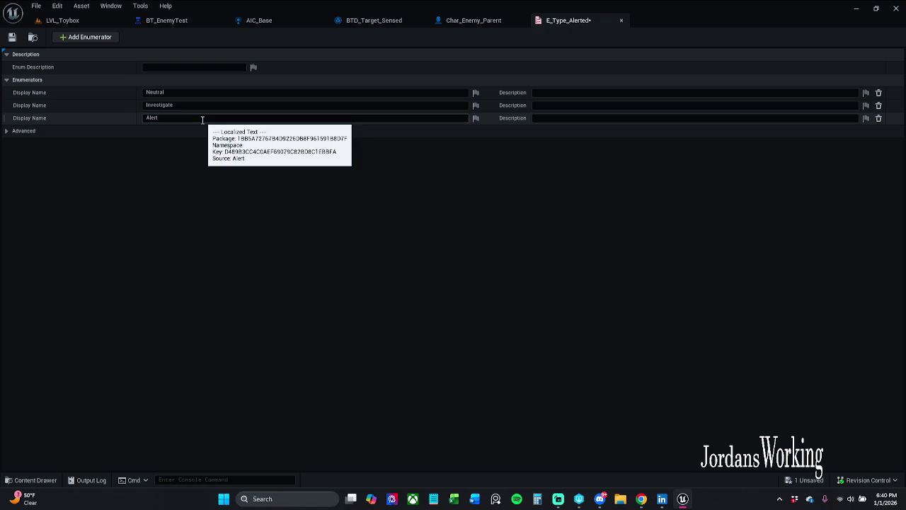
left_click(12, 37)
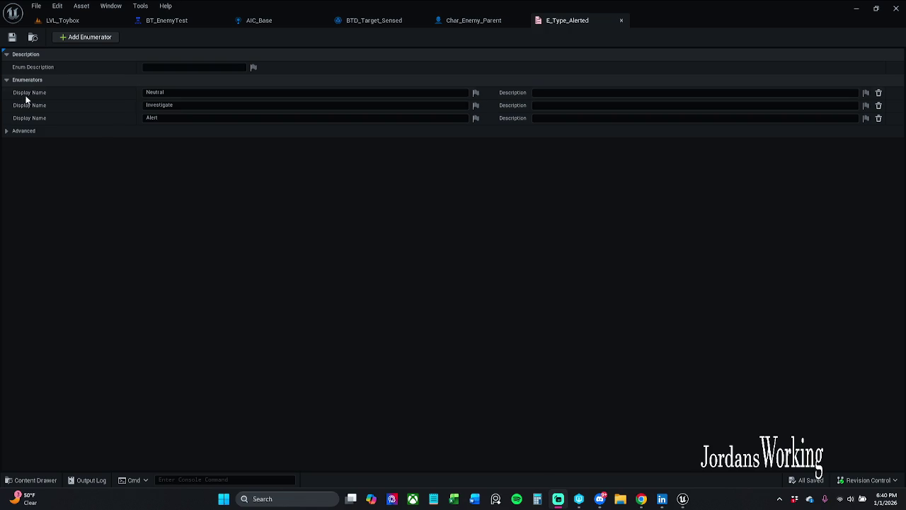
key("alt+Tab")
left_click(621, 20)
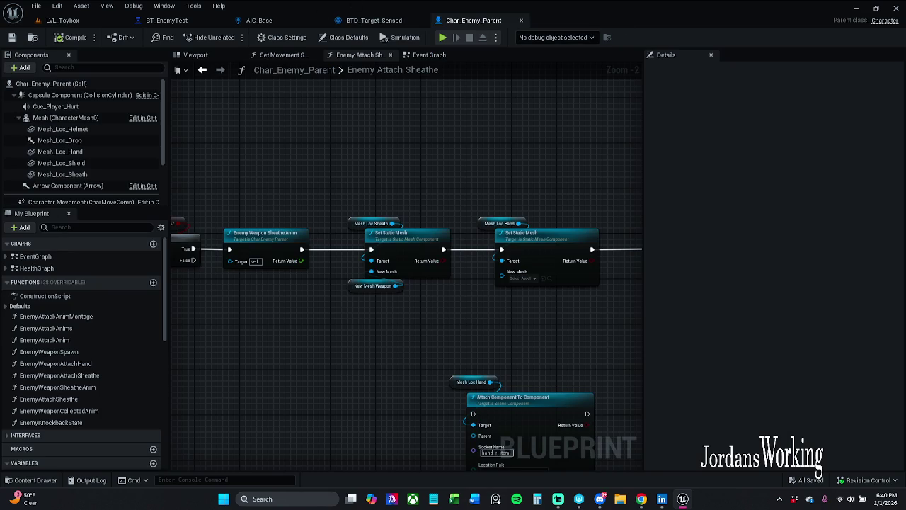
- Create a new Blueprint Interface in the Content Drawer's _MyContent > Blueprints > Interfaces folder
left_click(46, 482)
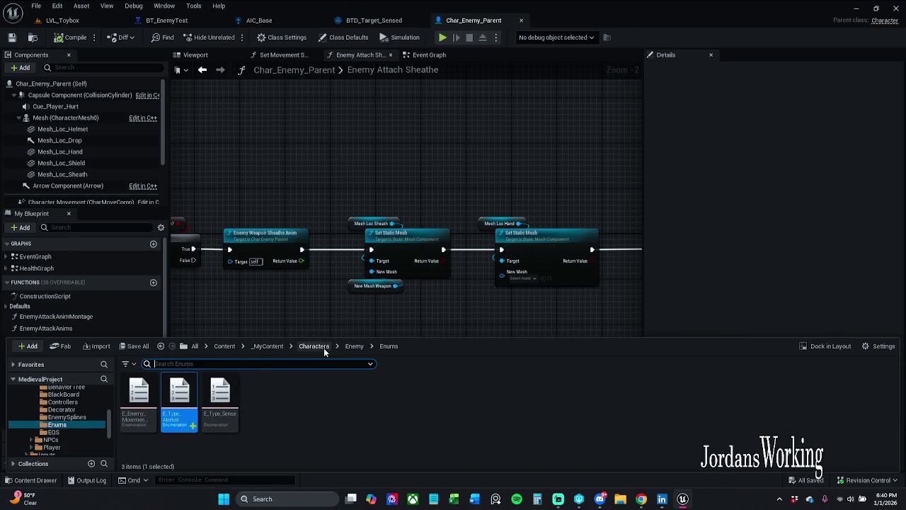
left_click(268, 346)
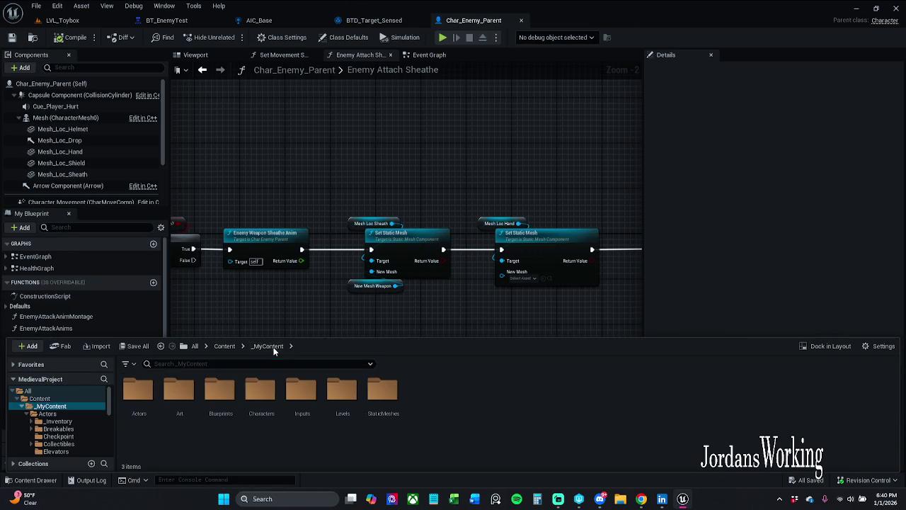
double_click(220, 393)
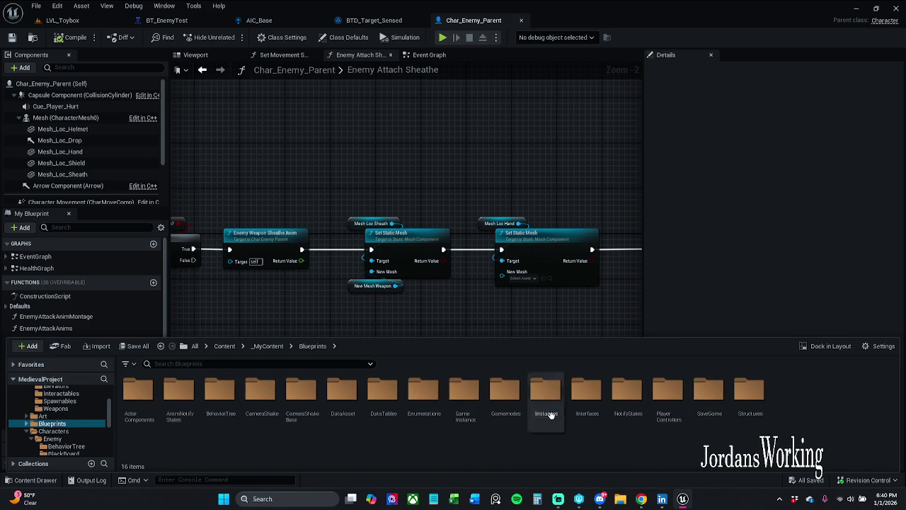
double_click(587, 393)
right_click(461, 409)
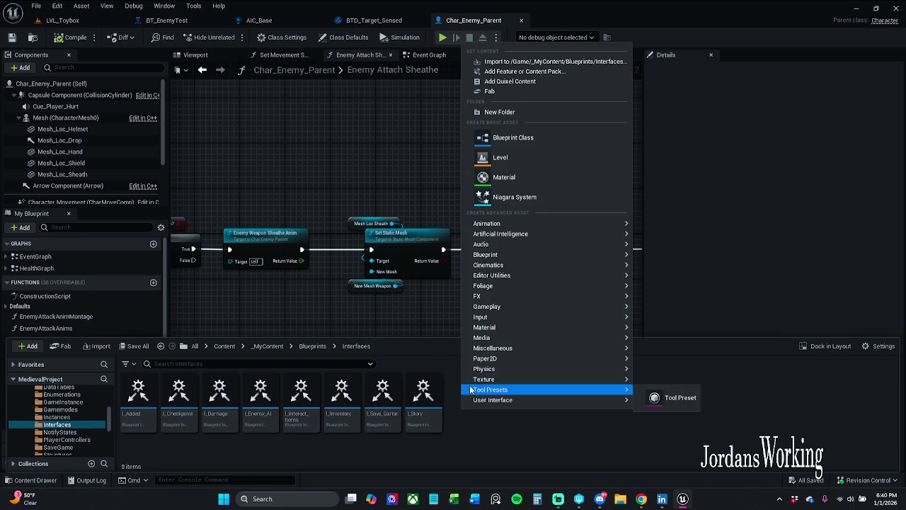
mouse_move(509, 349)
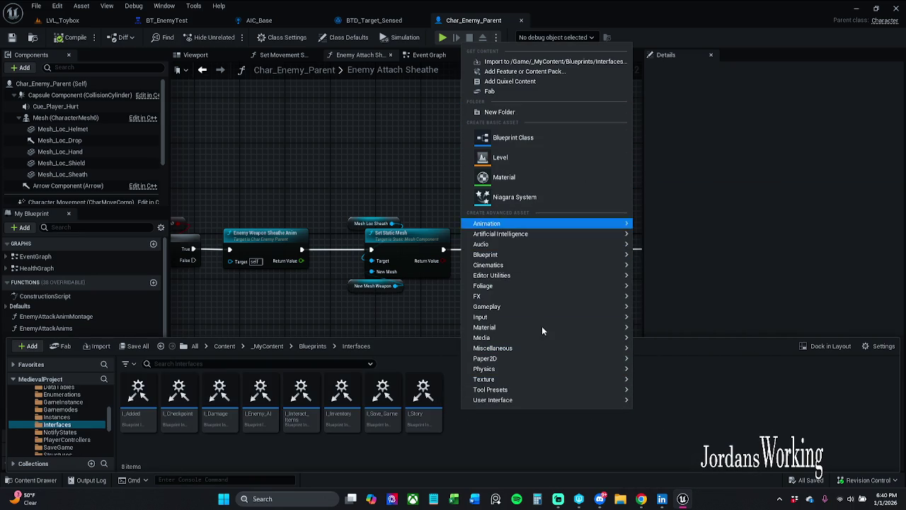
mouse_move(520, 255)
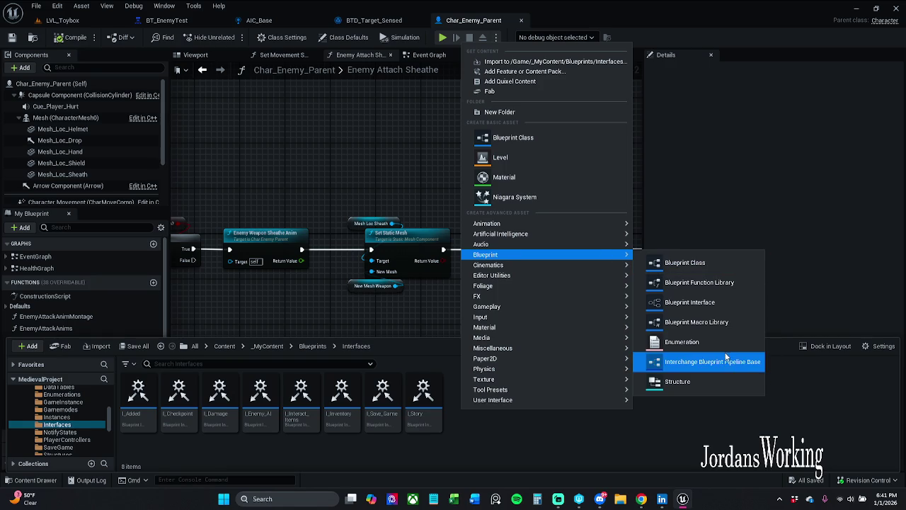
left_click(725, 303)
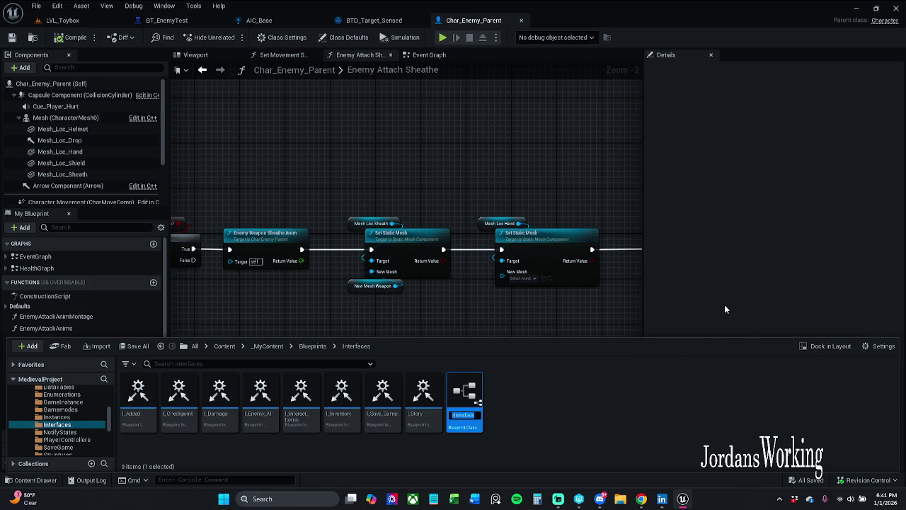
- Name the new Blueprint Interface I_Alert and open it for editing
type("I_")
type("Set")
key("BackSpace")
key("BackSpace")
key("BackSpace")
type("A")
key("BackSpace")
type("Alert")
key("Return")
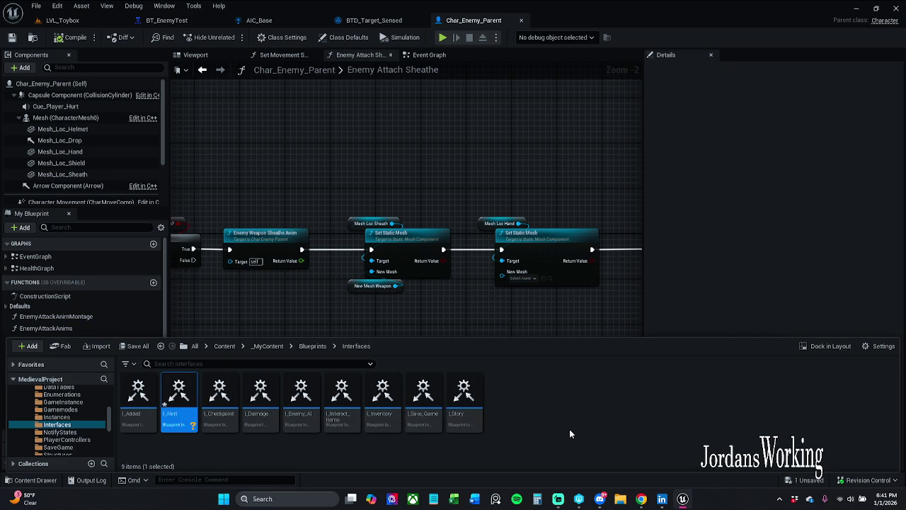
double_click(178, 423)
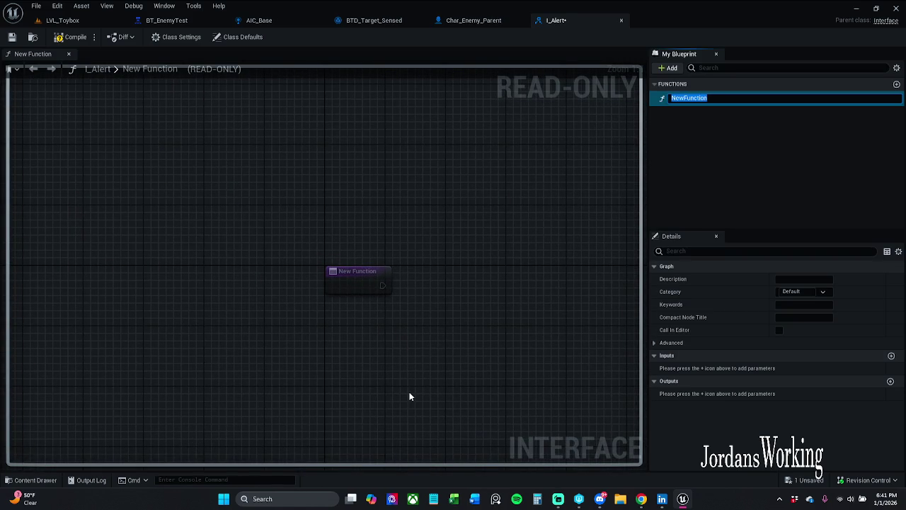
- Rename the interface's NewFunction to AlertState
left_click(574, 286)
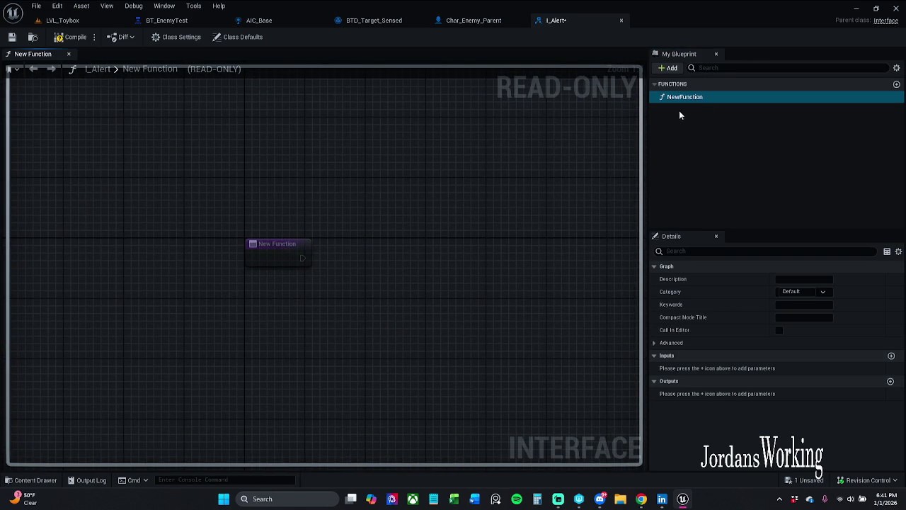
key("F2")
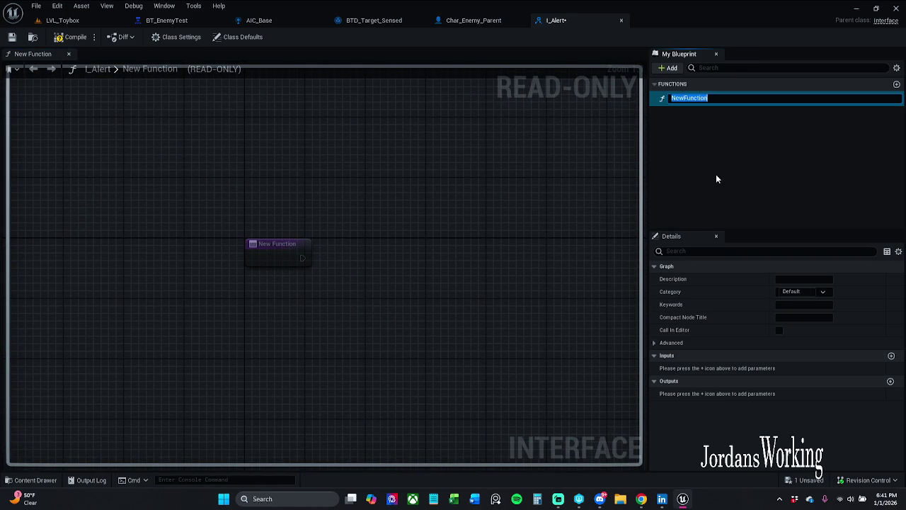
type("AlertState")
key("Return")
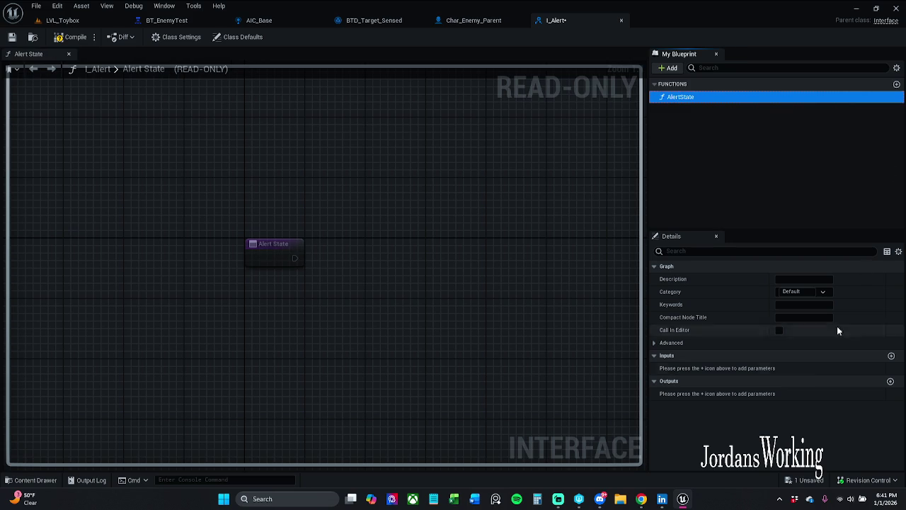
- Add an E_Type_Alerted input named GetAlertState to the AlertState function
left_click(891, 355)
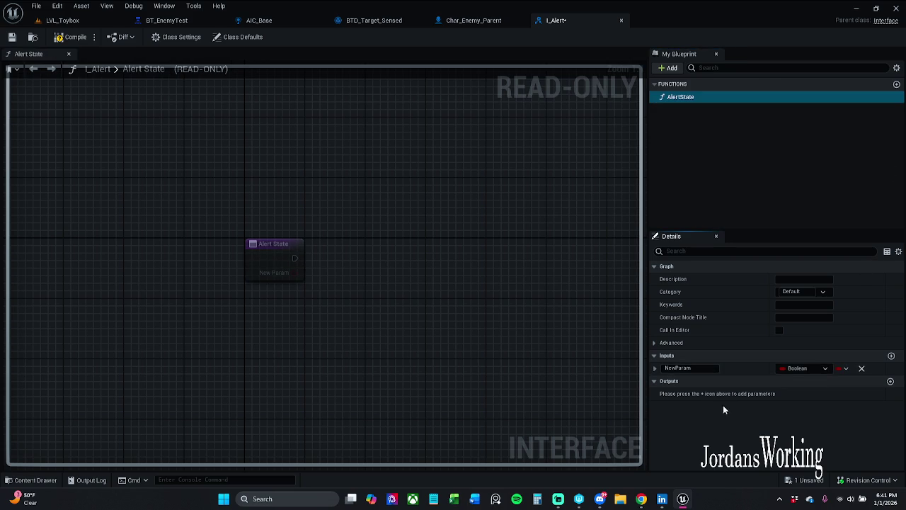
left_click(792, 368)
type("E_Ty")
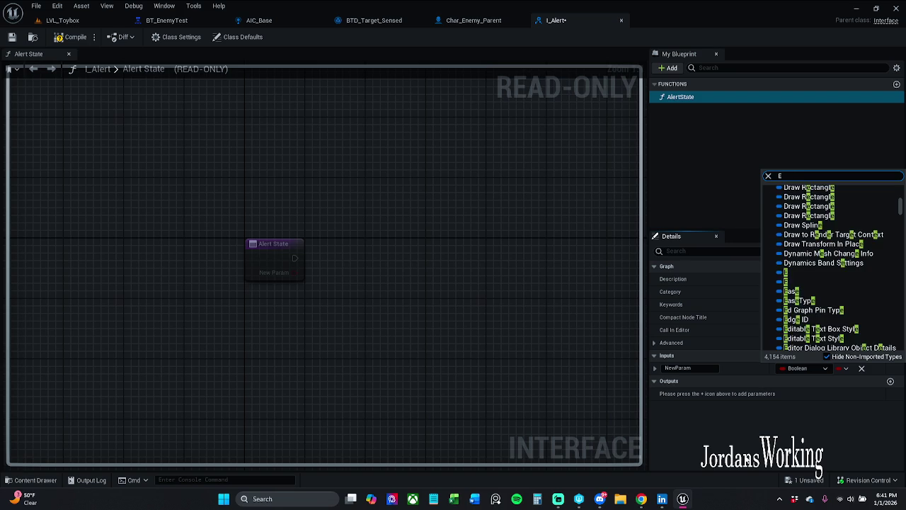
type("pe")
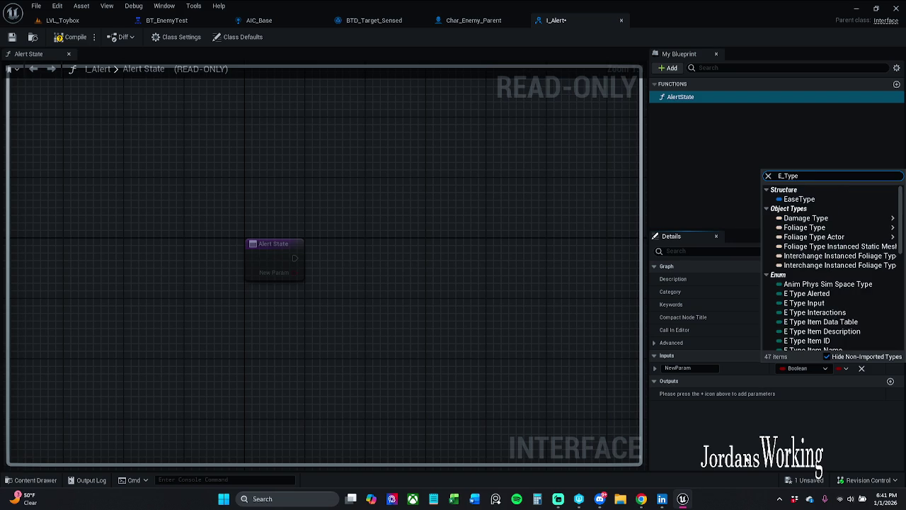
left_click(822, 293)
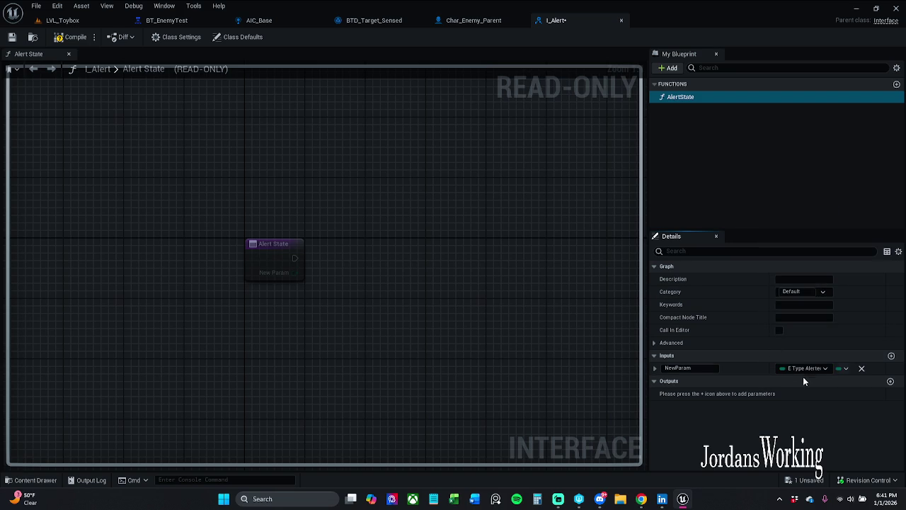
left_click(681, 367)
type("A")
type("le")
type("Get")
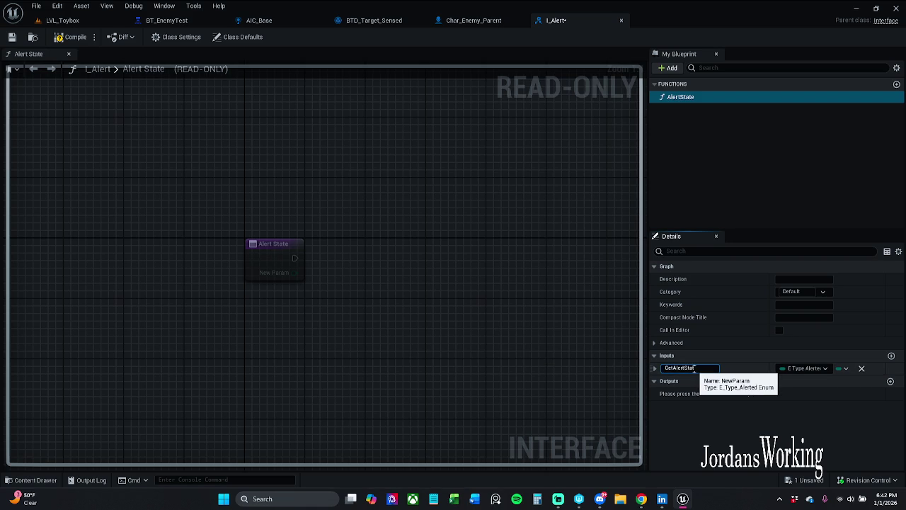
key("Return")
- Compile and save I_Alert, then close the interface editor
left_click(58, 37)
left_click(11, 36)
mouse_move(495, 136)
left_mouse_down()
mouse_move(460, 123)
mouse_move(491, 118)
left_mouse_up()
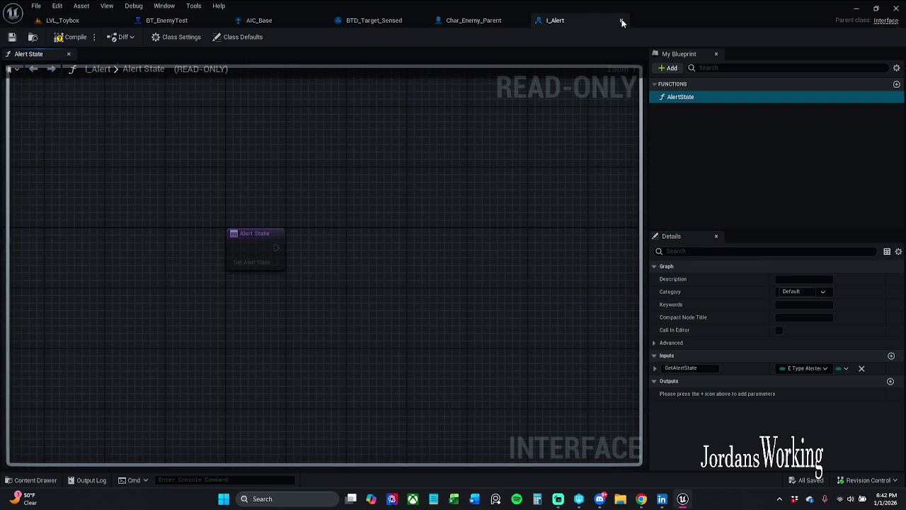
left_click(622, 21)
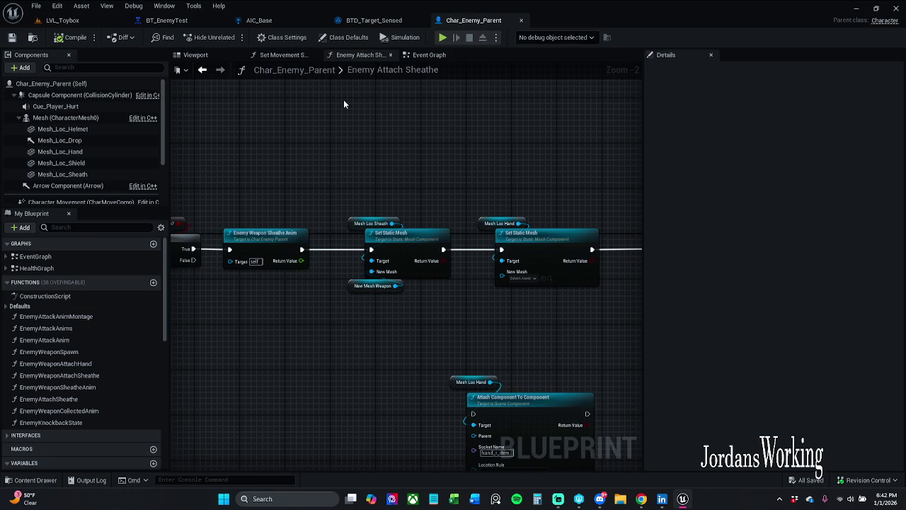
- Return to BT_EnemyTest and browse the Content Drawer to _MyContent > Characters > Enemy > BehaviorTree
left_click(173, 20)
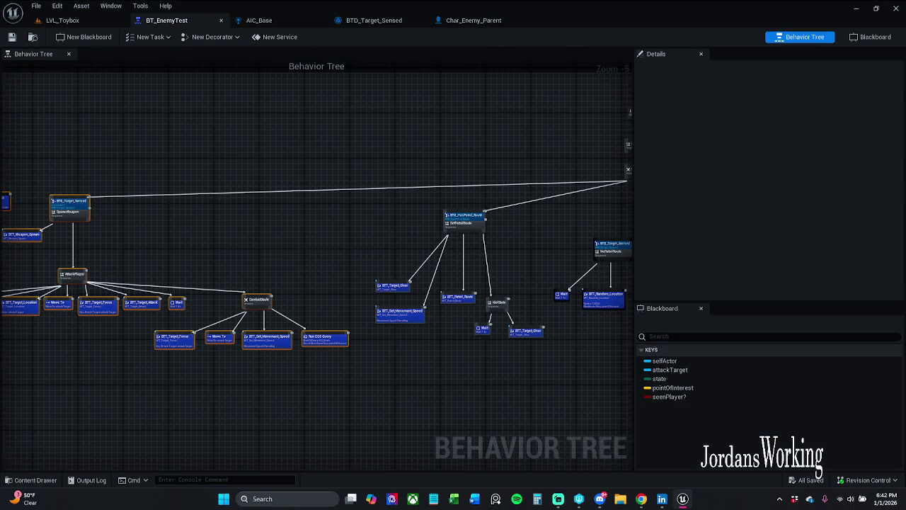
left_click(31, 480)
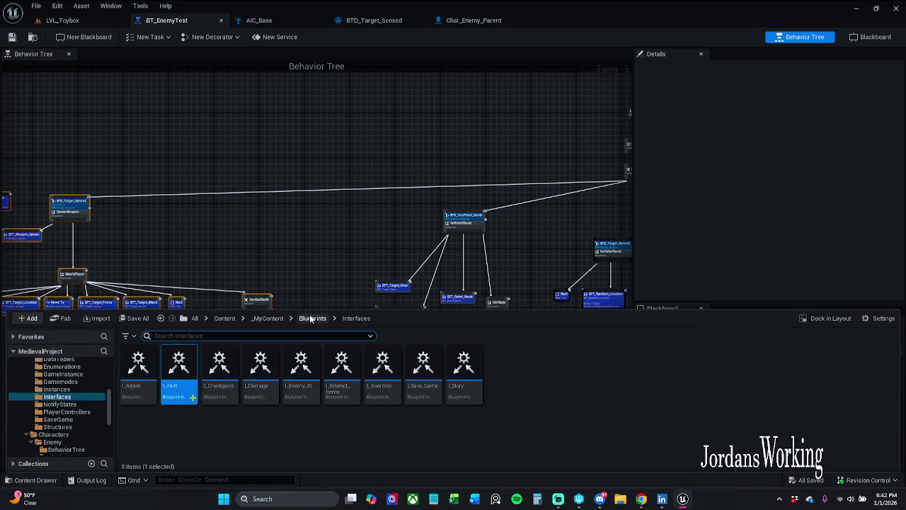
left_click(268, 320)
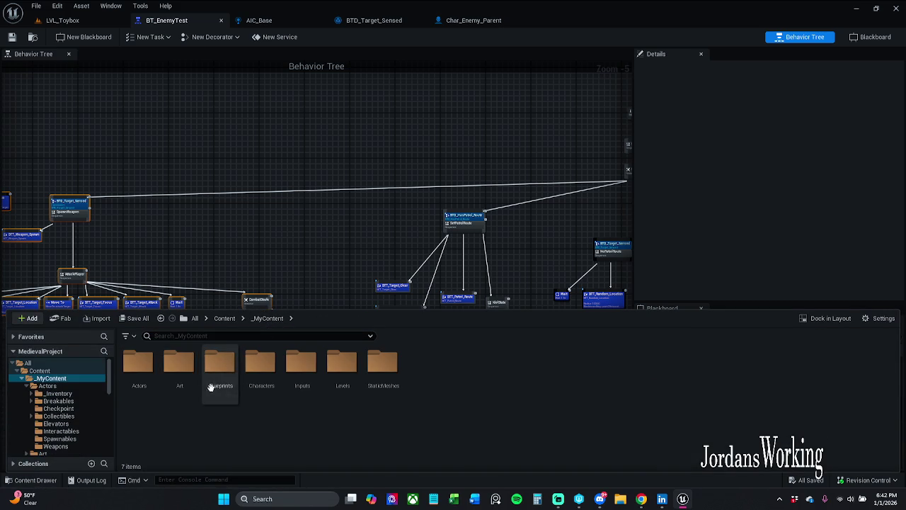
double_click(260, 365)
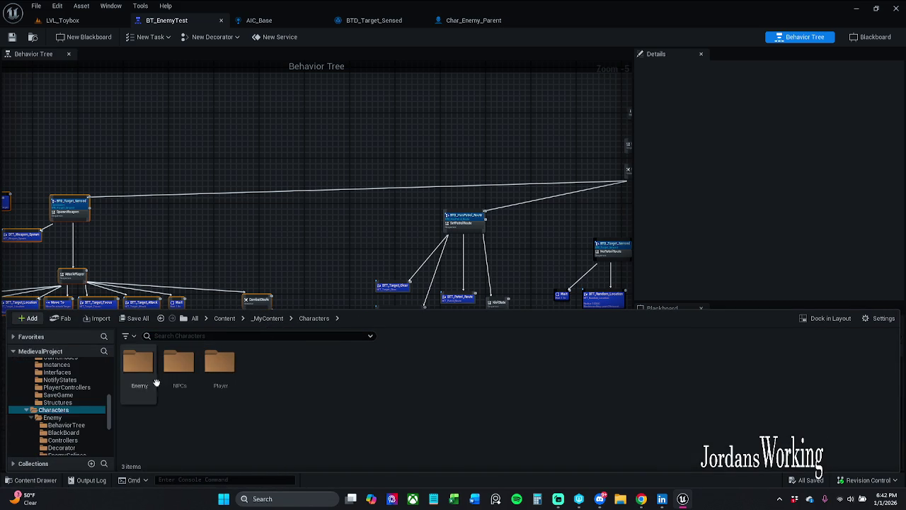
double_click(141, 368)
left_click(142, 382)
double_click(143, 382)
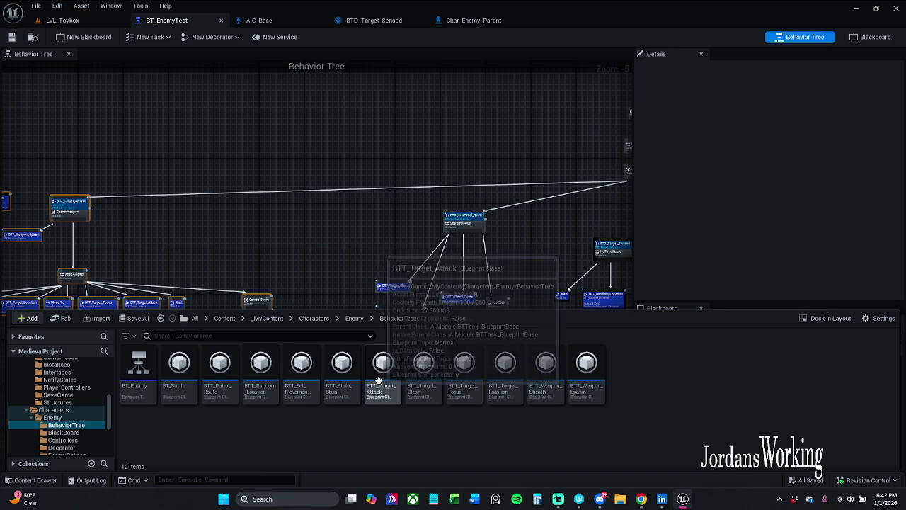
- Start renaming the BT_Strafe asset, keeping its existing name text
left_click(180, 395)
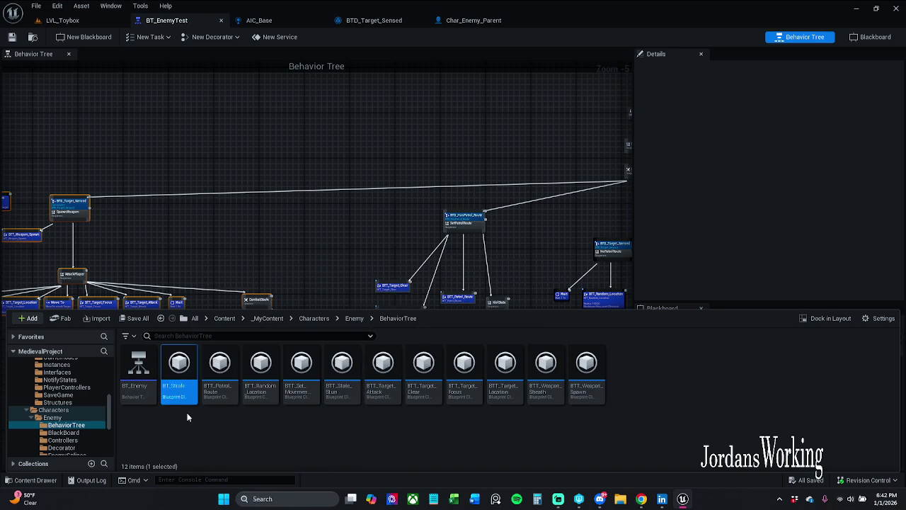
left_click(180, 396)
key("End")
- Rename BT_Strafe to BTT_Strafe and check out the asset
type("T")
key("Return")
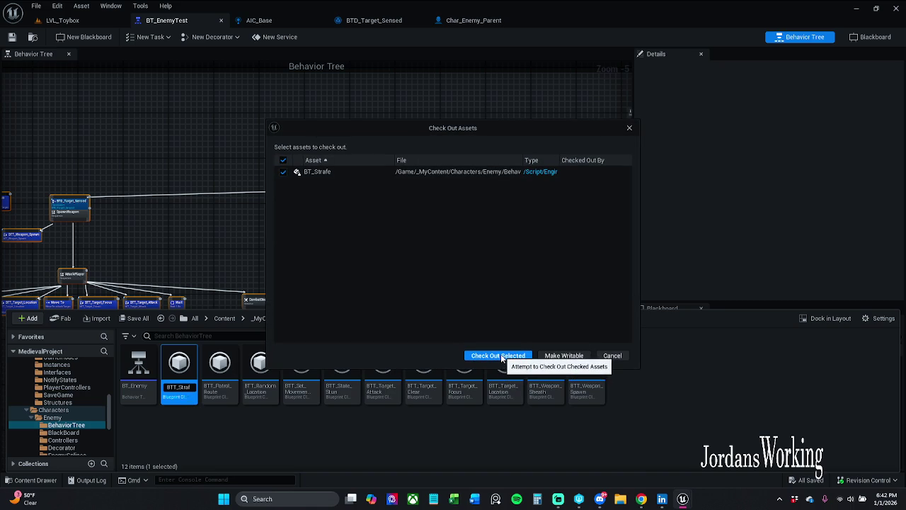
left_click(498, 355)
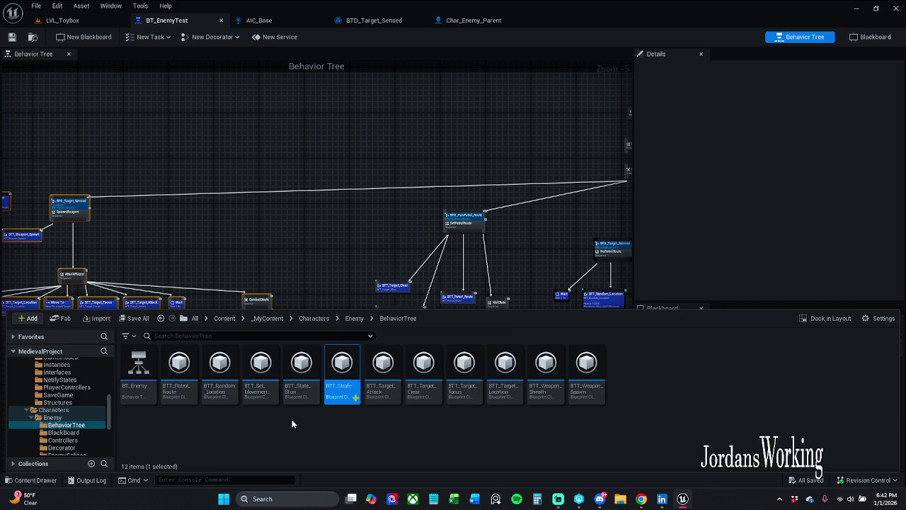
- Briefly open and close BT_Enemy, then return to BT_EnemyTest and the Enemy folder
left_click(170, 430)
double_click(146, 366)
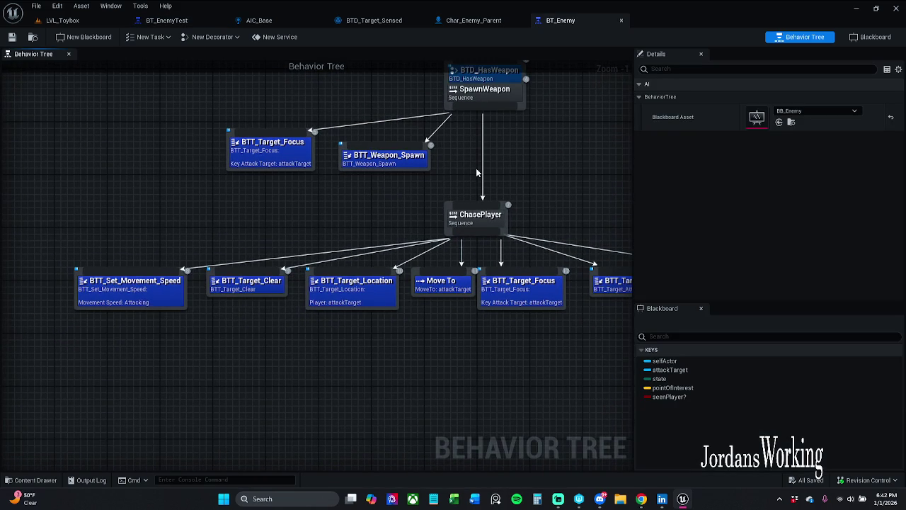
left_click(621, 20)
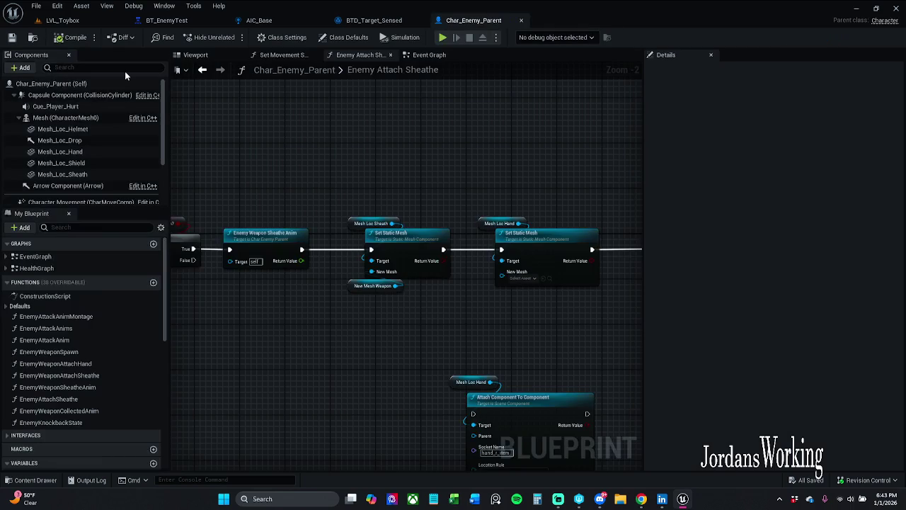
left_click(199, 20)
left_click(30, 480)
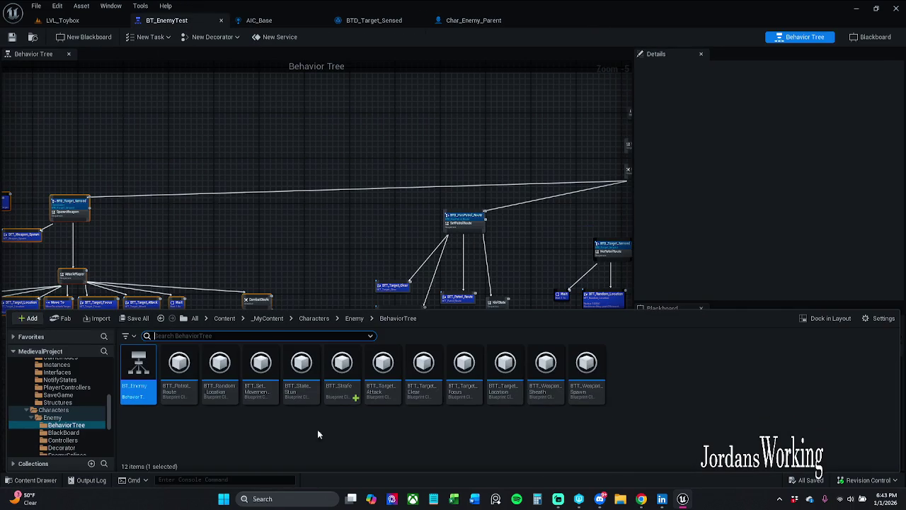
left_click(354, 318)
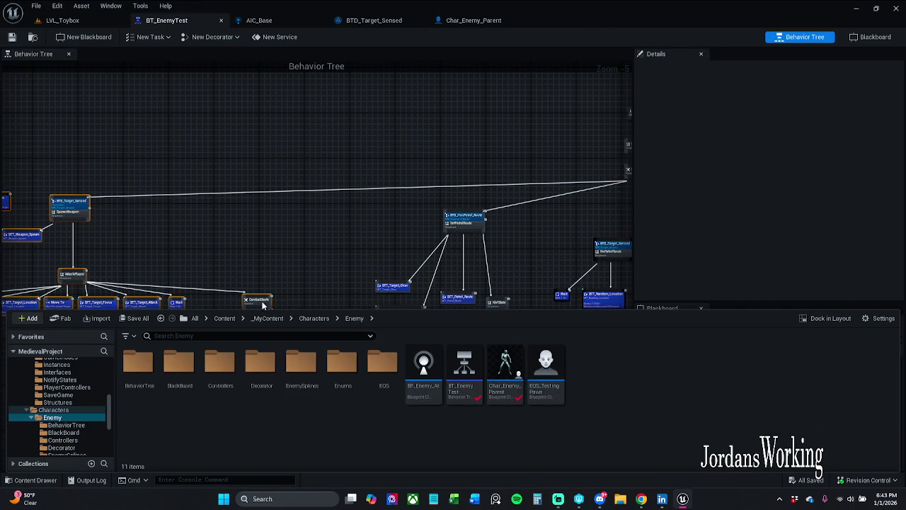
left_click(157, 35)
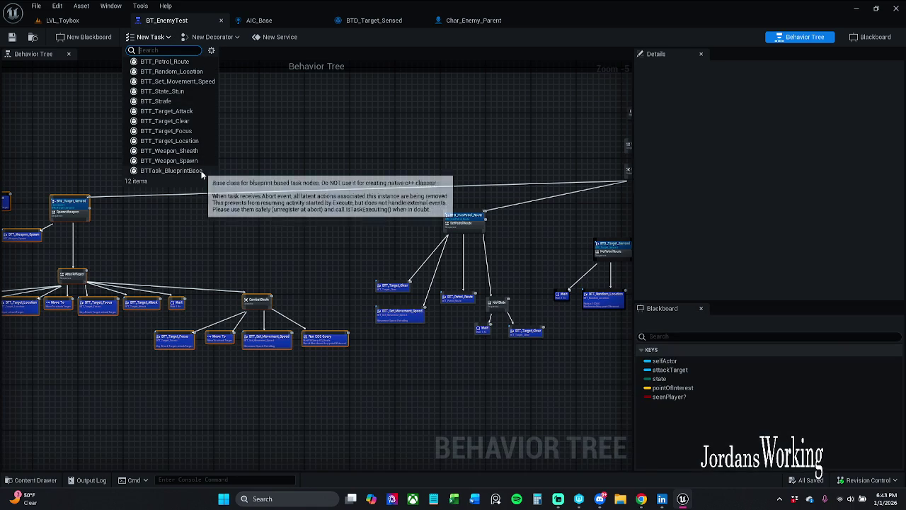
- Create a BTTask_BlueprintBase task named BTT_Set_Alerted in the Enemy/BehaviorTree folder
left_click(171, 170)
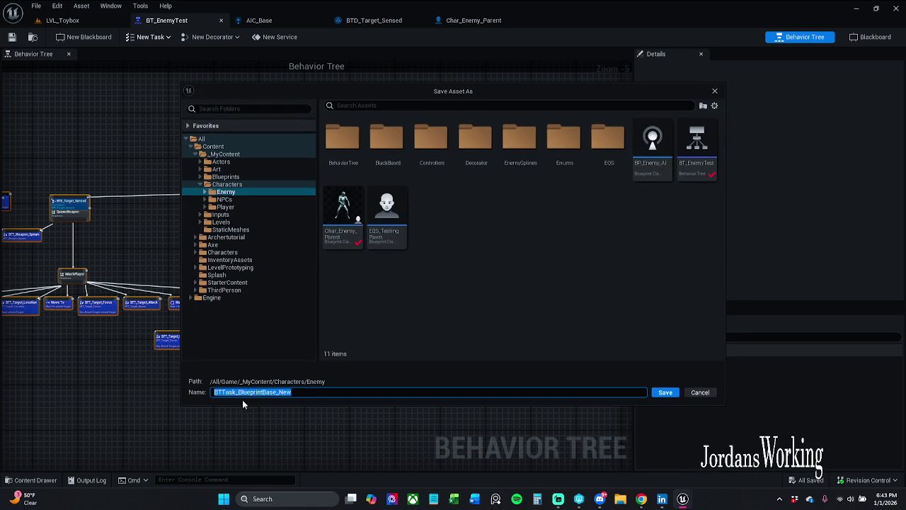
left_click(223, 392)
double_click(343, 141)
left_click_drag(224, 392, 357, 391)
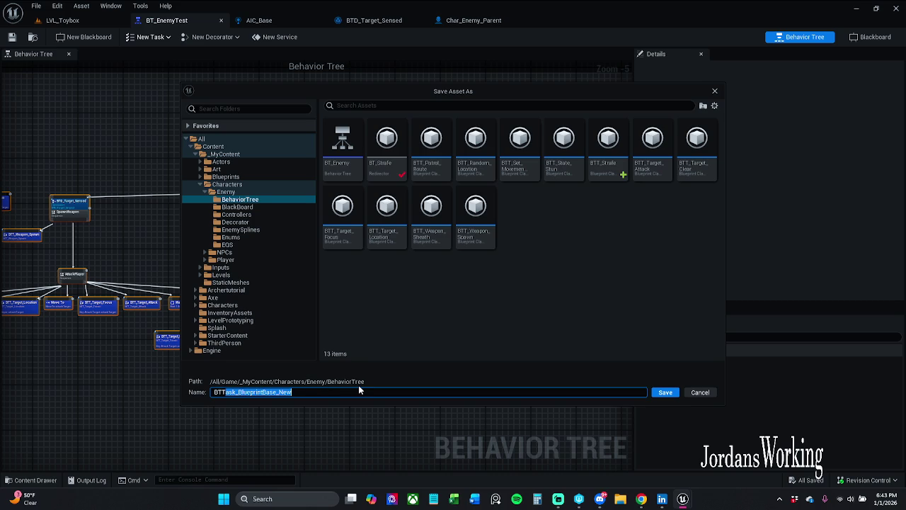
type("_")
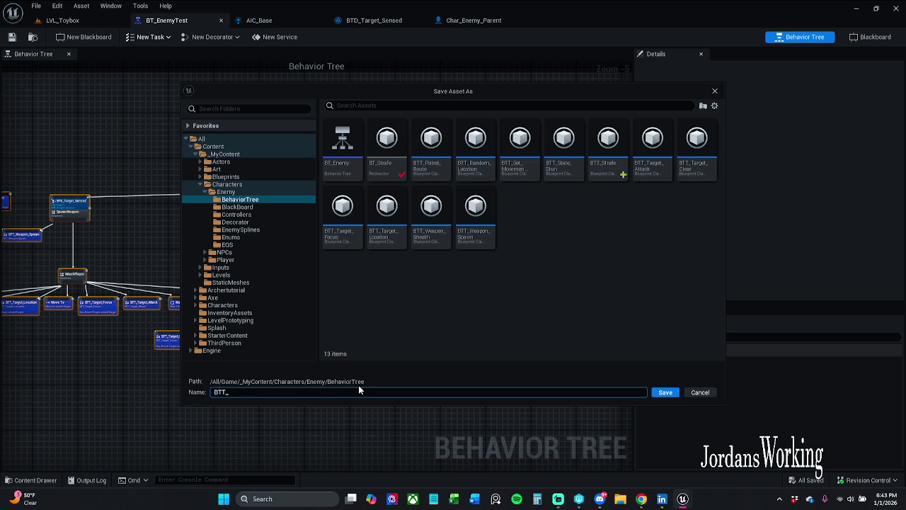
type("Set_")
type("Alert")
type("ed")
- Save the new BTT_Set_Alerted task and all modified assets, then reopen the BehaviorTree folder
left_click(665, 393)
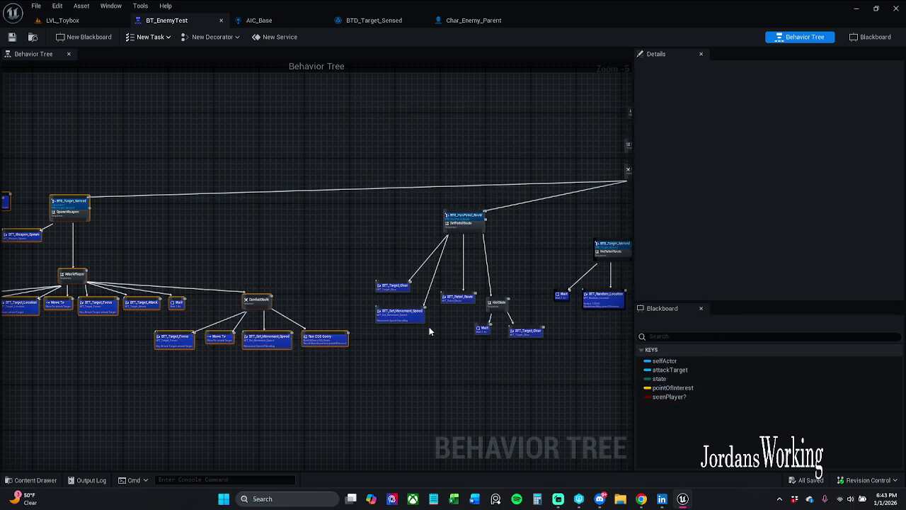
left_click(12, 37)
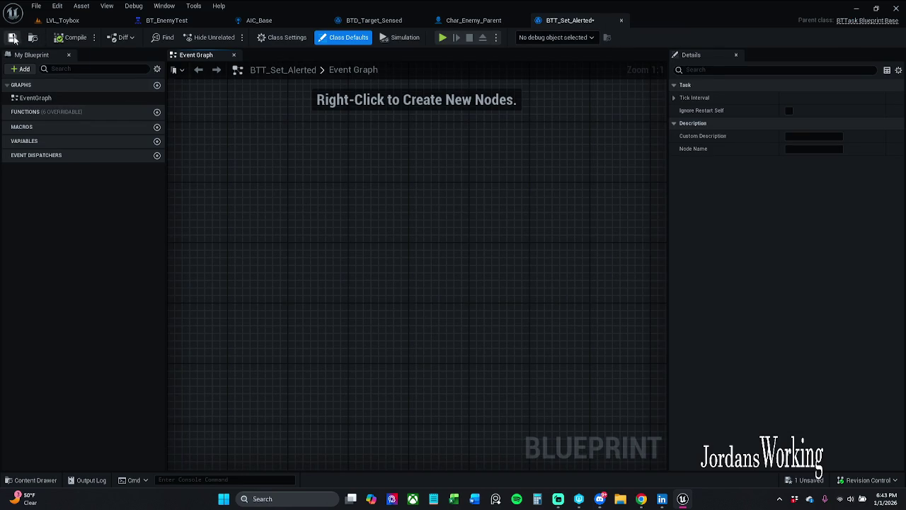
left_click(30, 480)
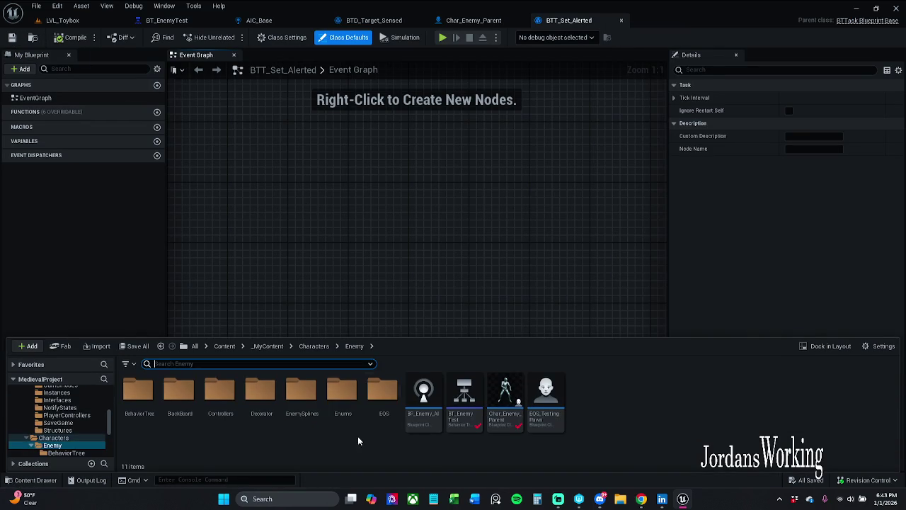
double_click(138, 410)
- Rename BTT_Set_Alerted to BTT_Set_Alert and close the Content Drawer
left_click(263, 419)
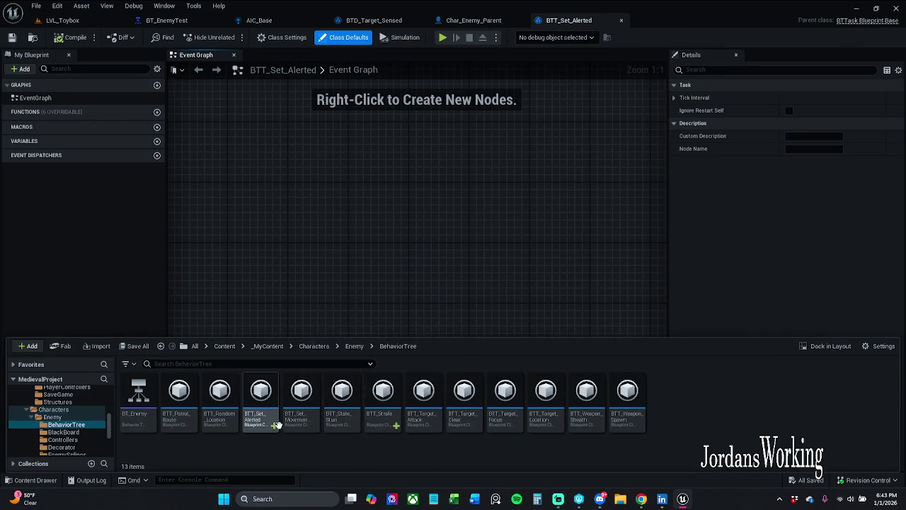
key("F2")
key("End")
key("BackSpace")
key("BackSpace")
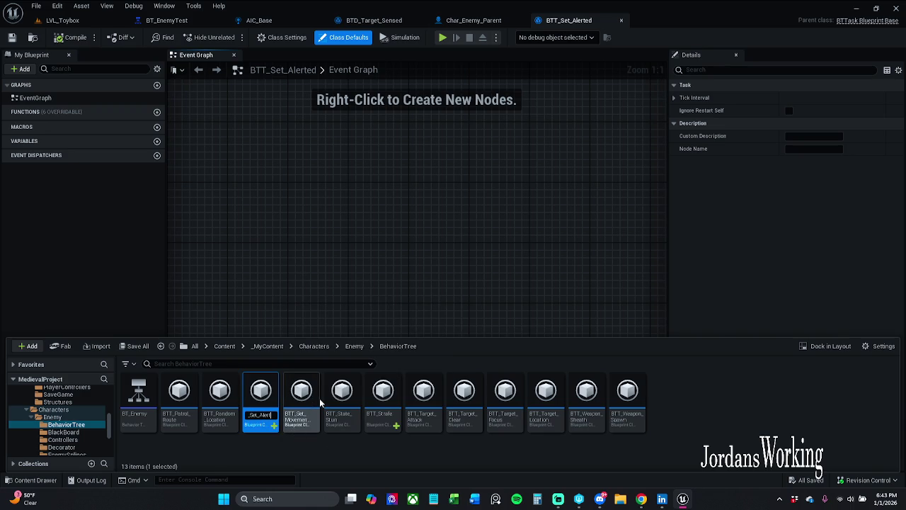
key("Return")
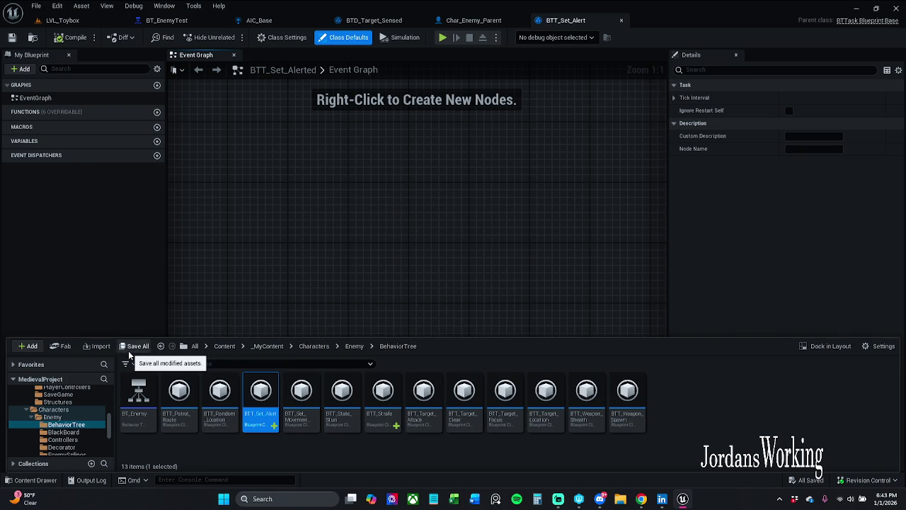
left_click(461, 224)
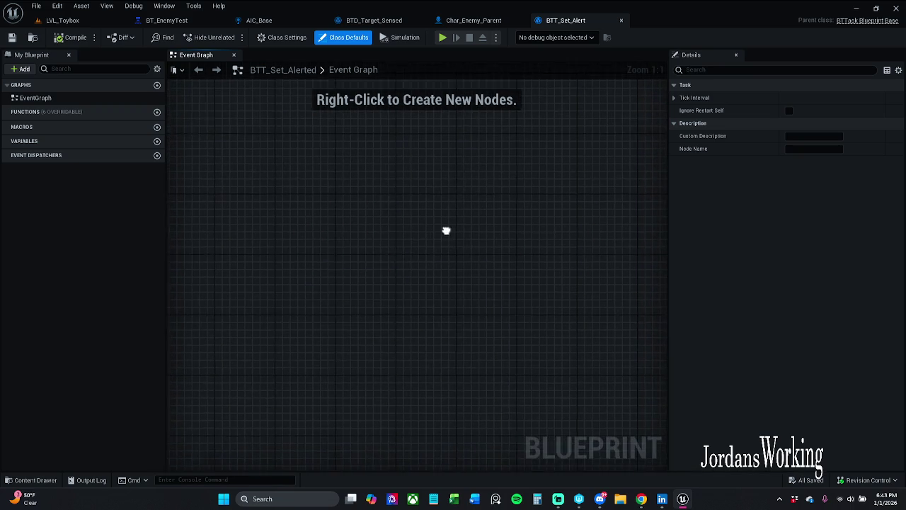
- Add an Event Receive Execute AI event to BTT_Set_Alert's Event Graph
right_click(259, 155)
type("Exec")
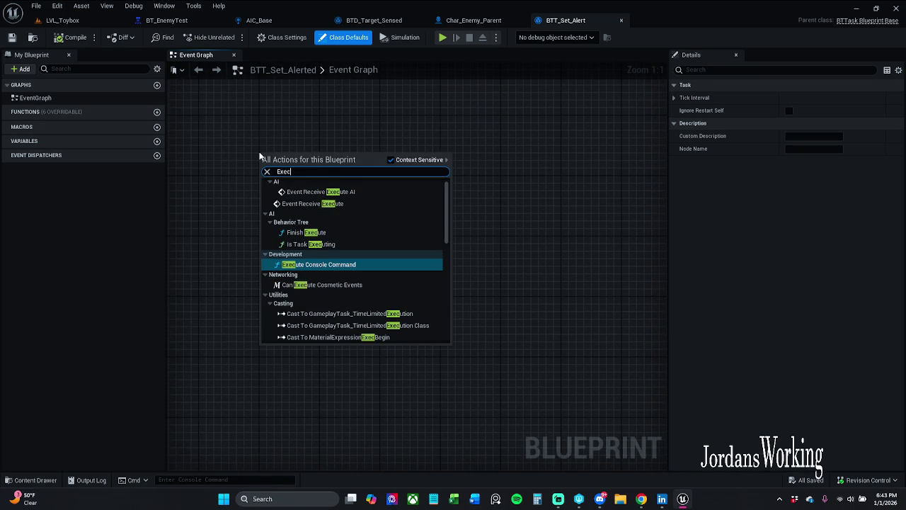
type("ute")
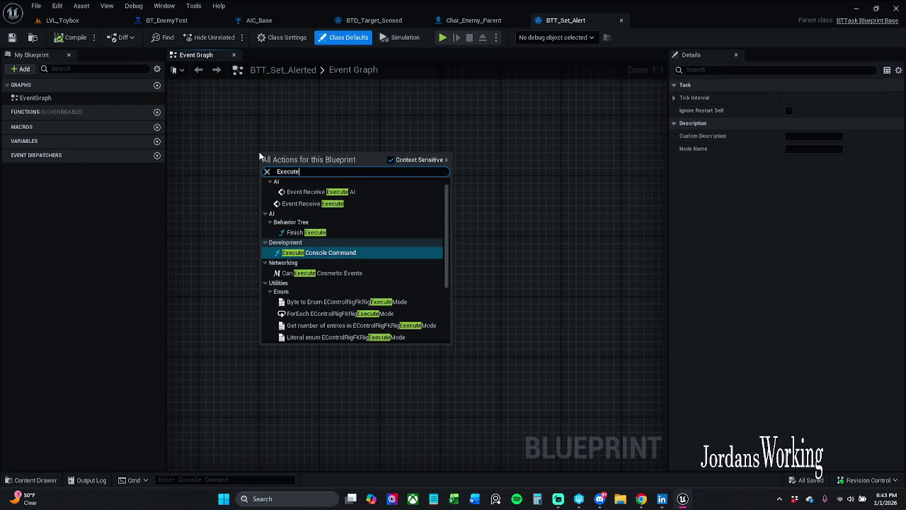
left_click(358, 192)
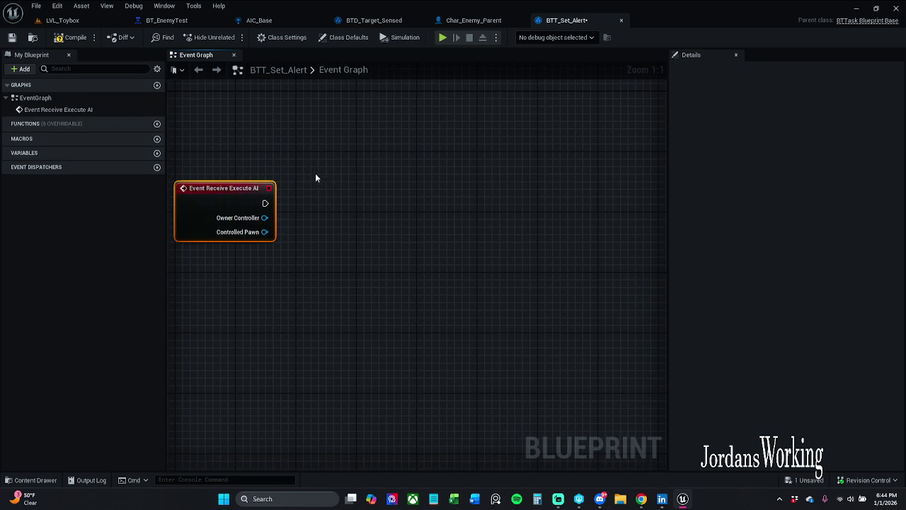
- Add a Finish Execute node with Success ticked
right_click(339, 149)
type("Finished")
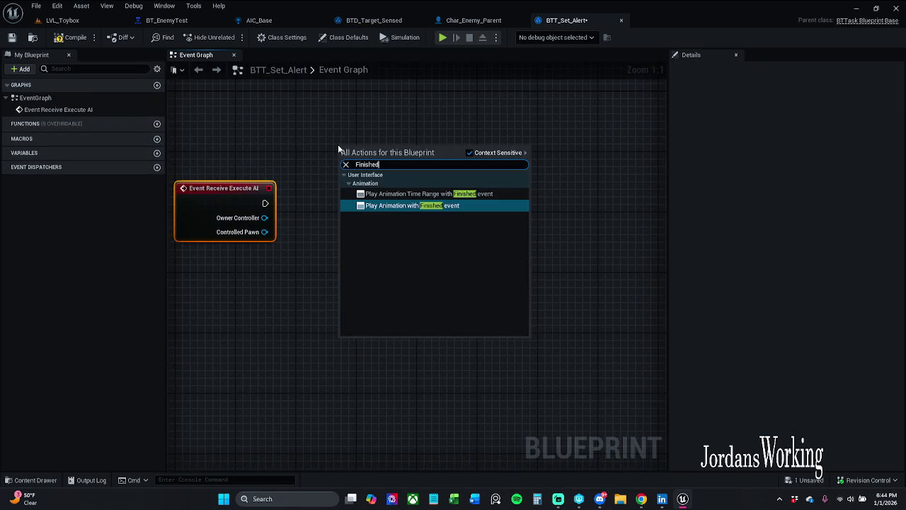
key("BackSpace")
key("BackSpace")
key("BackSpace")
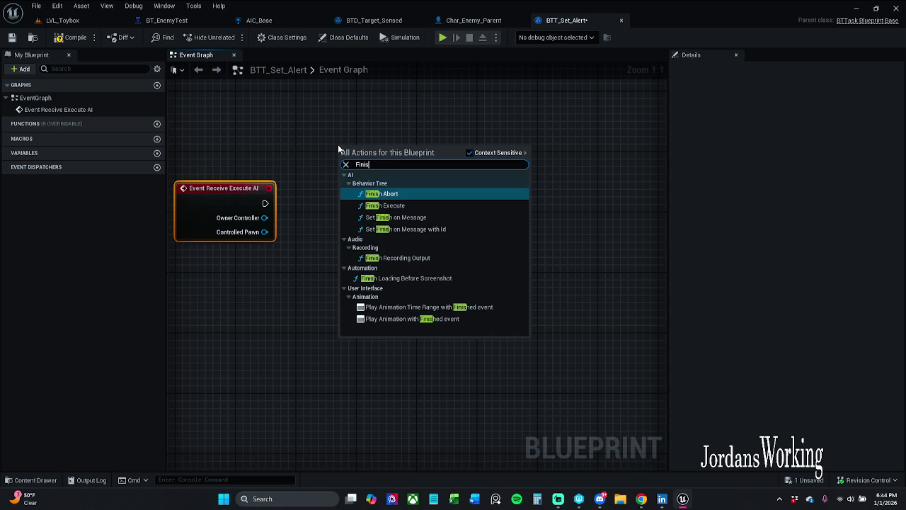
type("h")
key("Down")
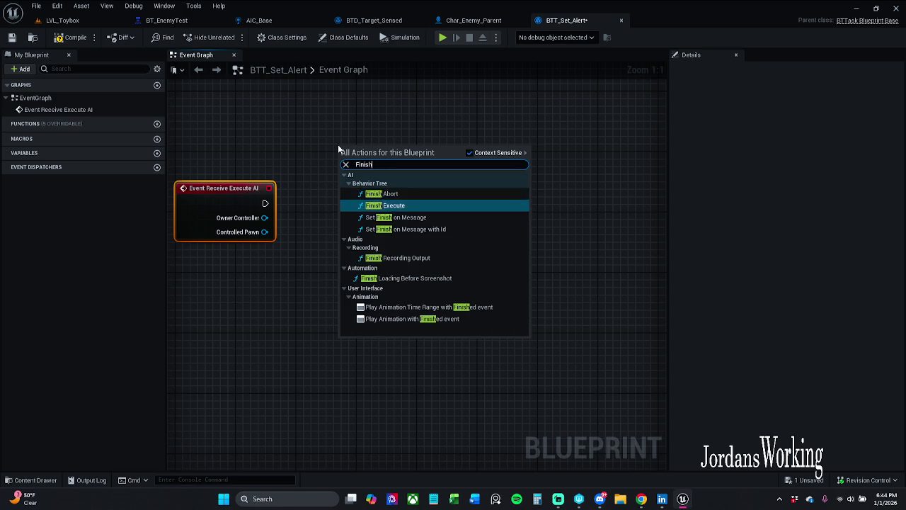
key("Return")
left_click(376, 204)
- Compile the task and line Finish Execute up level with the event node
mouse_move(390, 167)
left_mouse_down()
mouse_move(490, 200)
mouse_move(518, 197)
mouse_move(526, 207)
left_mouse_up()
left_click(384, 145)
mouse_move(408, 148)
left_mouse_down()
mouse_move(630, 277)
mouse_move(577, 229)
left_mouse_up()
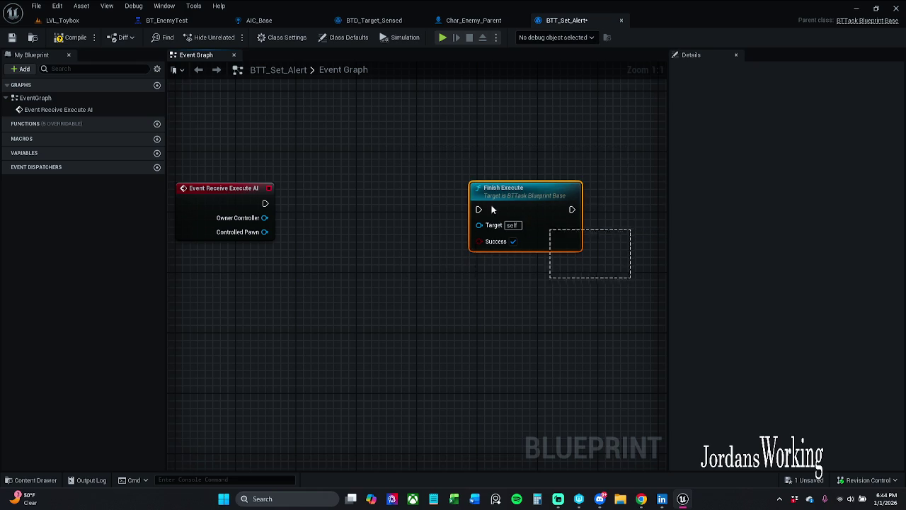
left_click(74, 39)
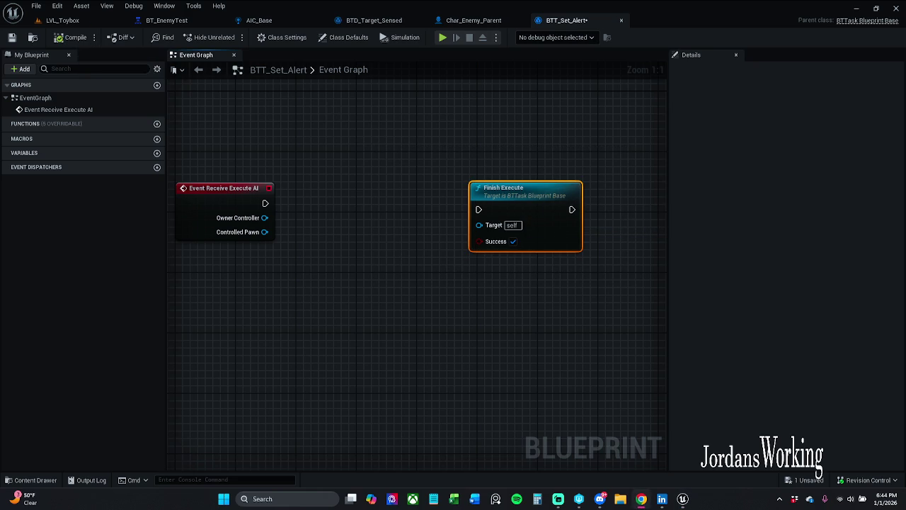
mouse_move(430, 350)
left_mouse_down()
mouse_move(418, 269)
mouse_move(429, 211)
mouse_move(479, 191)
left_mouse_up()
left_click(291, 137)
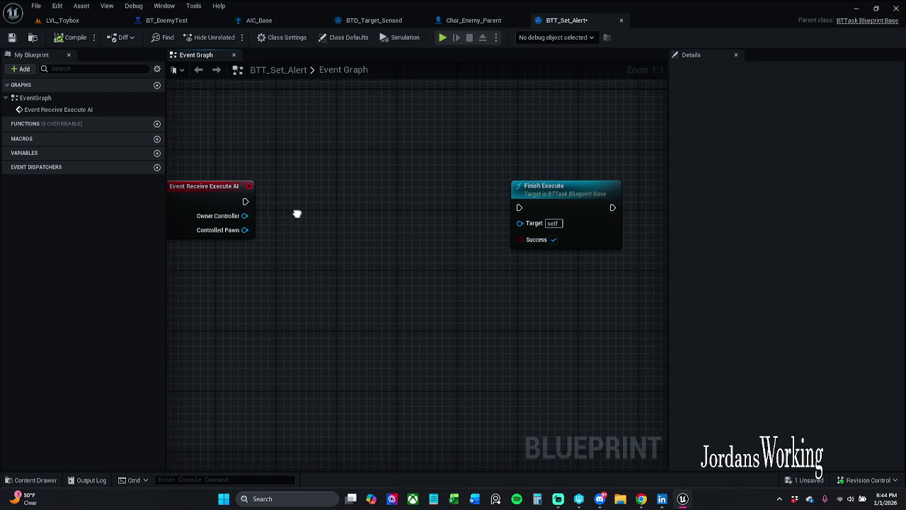
left_click(257, 234)
mouse_move(192, 216)
left_mouse_down()
mouse_move(319, 212)
mouse_move(321, 168)
mouse_move(232, 192)
left_mouse_up()
mouse_move(598, 219)
left_mouse_down()
mouse_move(604, 198)
mouse_move(596, 194)
left_mouse_up()
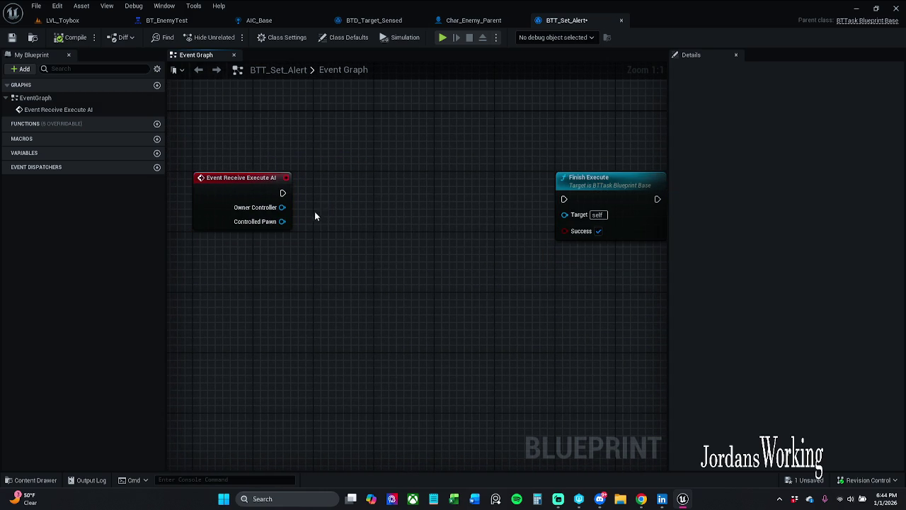
left_click_drag(281, 222, 337, 233)
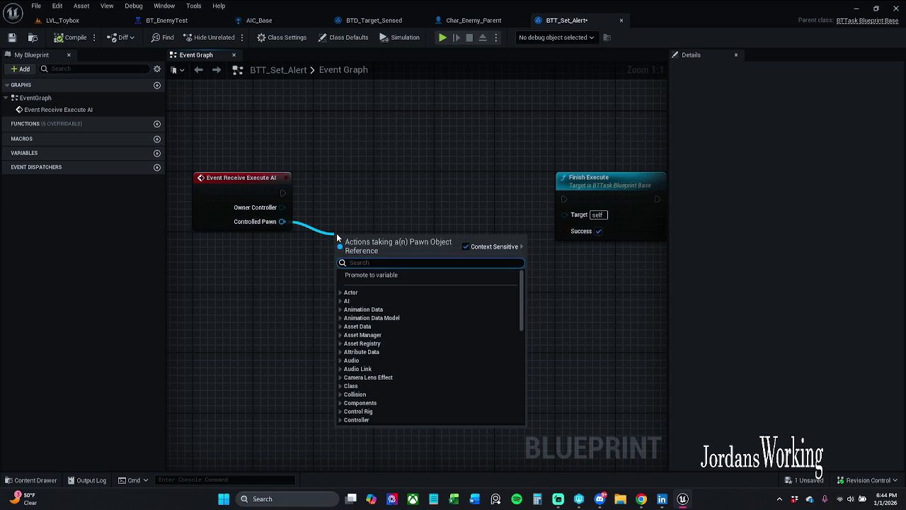
- Add the Alert State message node from an 'Alert' search with Context Sensitive off
type("GetAlert")
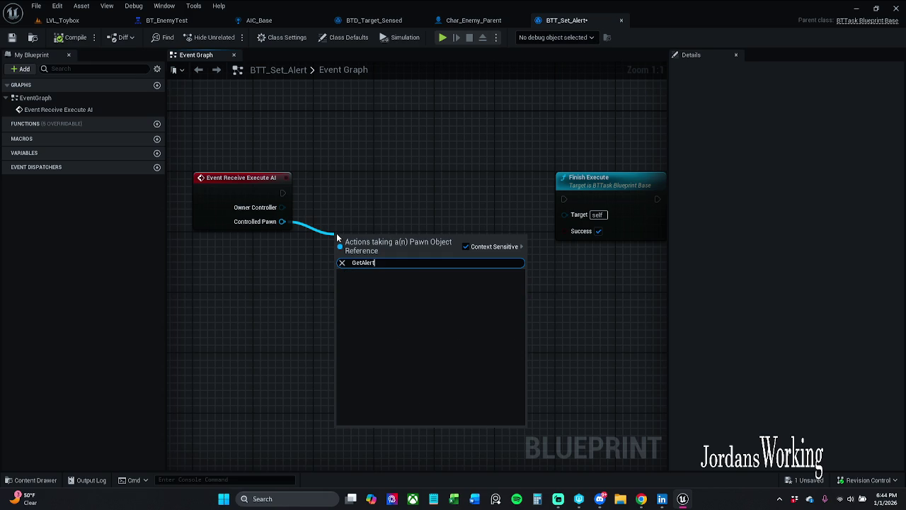
left_click(495, 247)
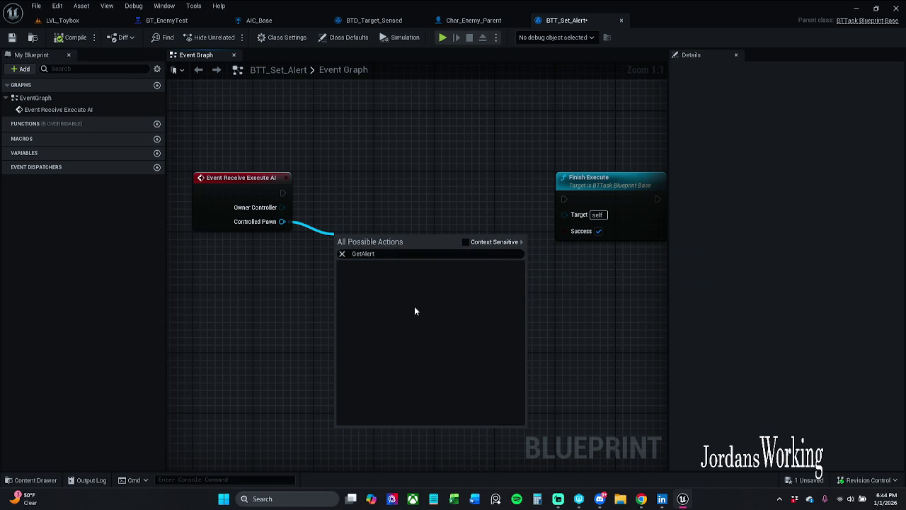
left_click_drag(363, 255, 338, 258)
key("BackSpace")
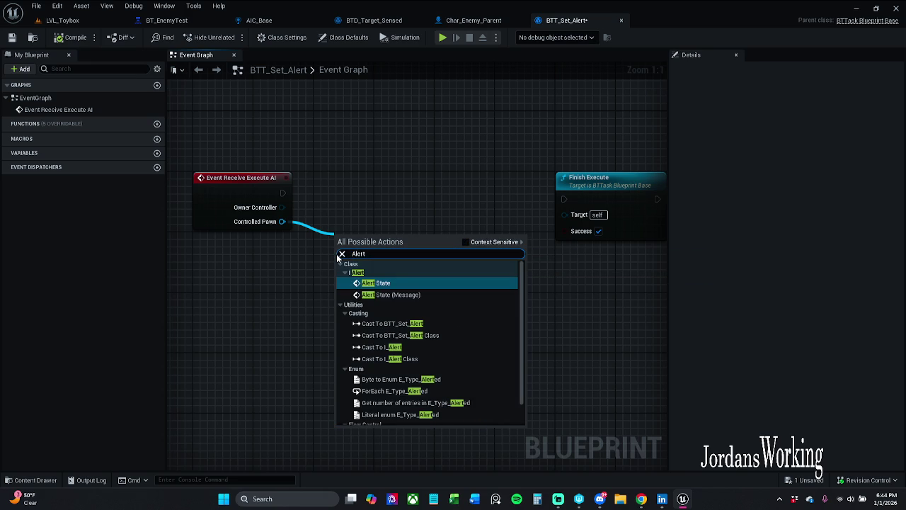
left_click(424, 296)
mouse_move(411, 232)
left_mouse_down()
mouse_move(425, 196)
mouse_move(414, 178)
left_mouse_up()
mouse_move(223, 160)
left_mouse_down()
mouse_move(266, 174)
mouse_move(287, 191)
left_mouse_up()
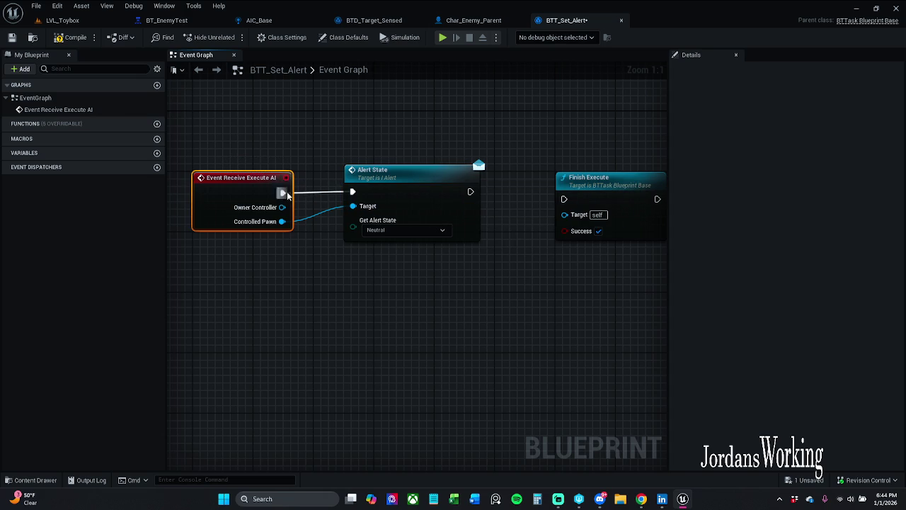
- Wire Alert State's exec output into Finish Execute and nudge the node into place
left_click(361, 207, "alt")
left_click(368, 229, "shift")
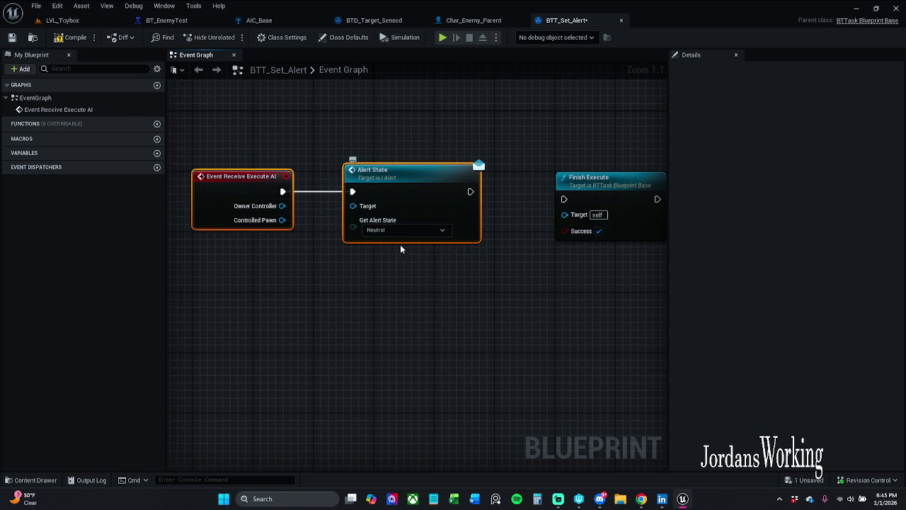
mouse_move(564, 199)
left_mouse_down()
mouse_move(462, 195)
mouse_move(465, 188)
left_mouse_up()
left_click(530, 197)
left_click_drag(563, 201, 470, 192)
left_click(588, 198)
left_click(505, 341)
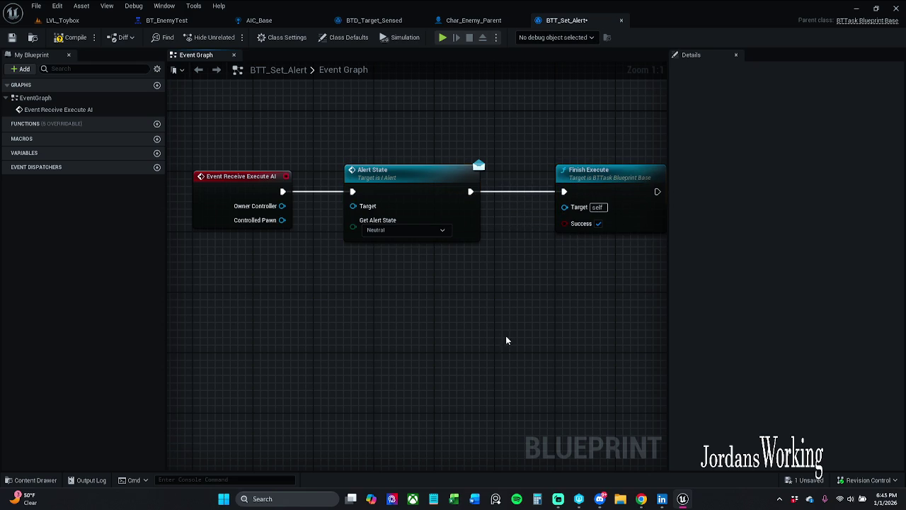
left_click_drag(451, 174, 466, 174)
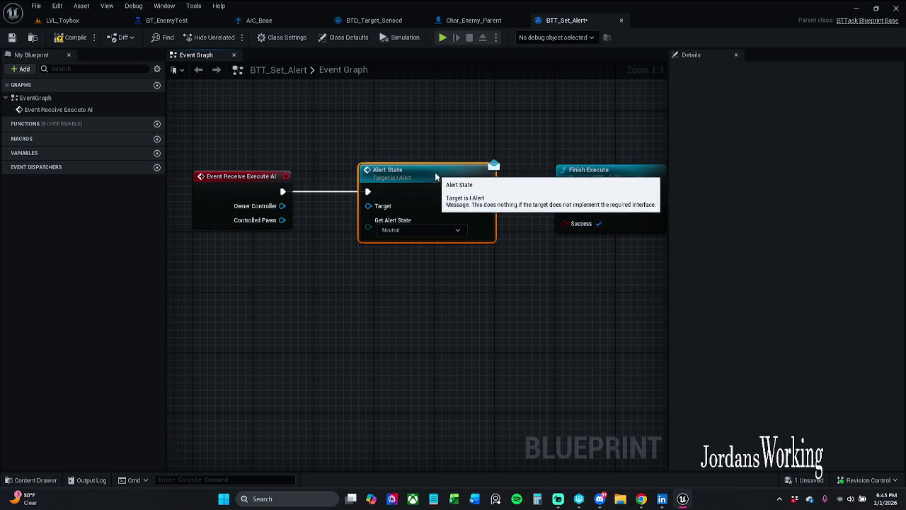
left_click(442, 148)
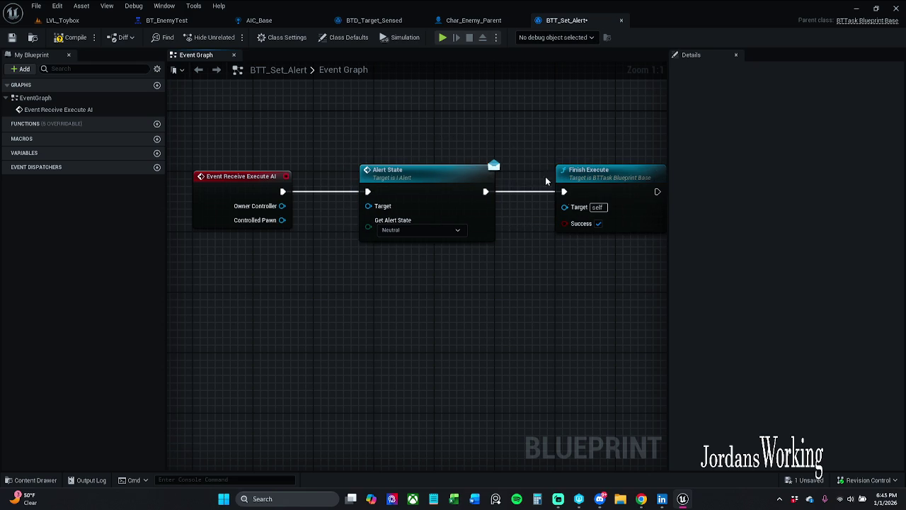
- Compile, then connect Controlled Pawn to Alert State's Target
left_click(70, 38)
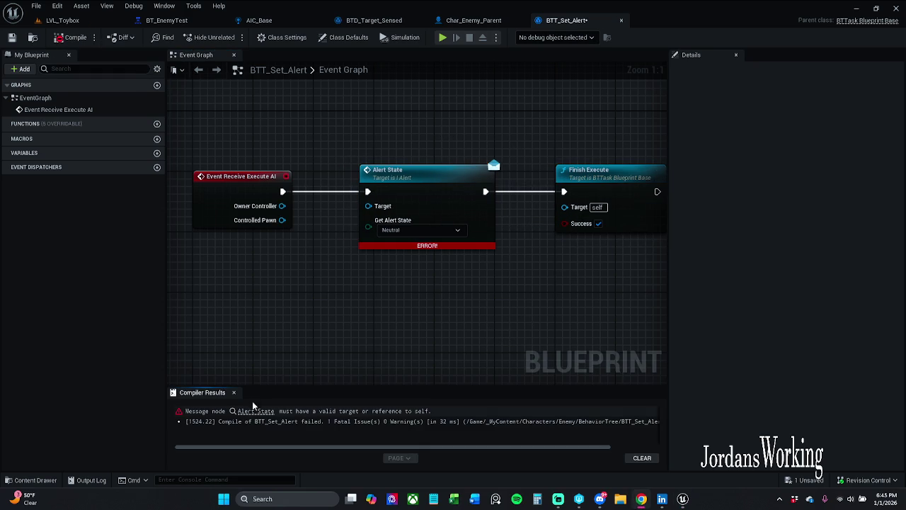
left_click(233, 392)
left_click_drag(369, 206, 283, 220)
- Promote the alert state input to a Get Alert State variable, recompile and save
mouse_move(368, 227)
left_mouse_down()
mouse_move(346, 242)
mouse_move(342, 273)
left_mouse_up()
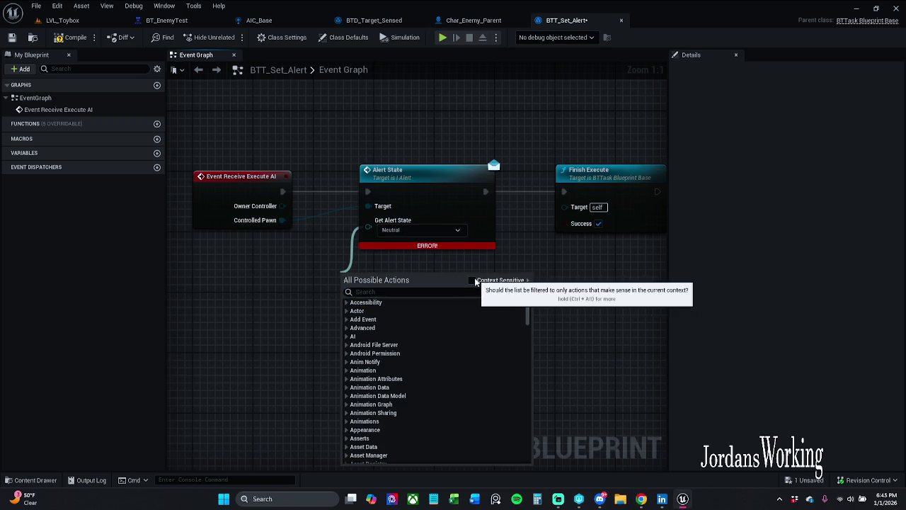
left_click(477, 281)
left_click(391, 339)
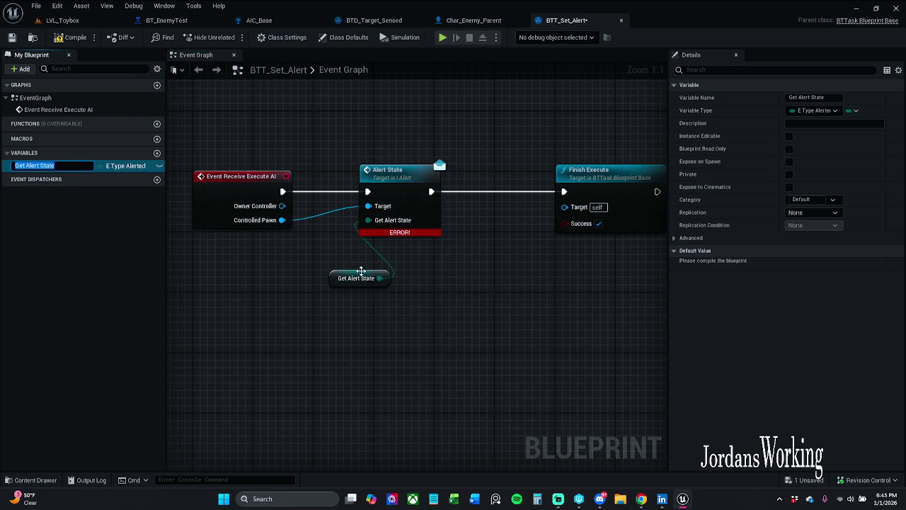
left_click_drag(338, 280, 306, 272)
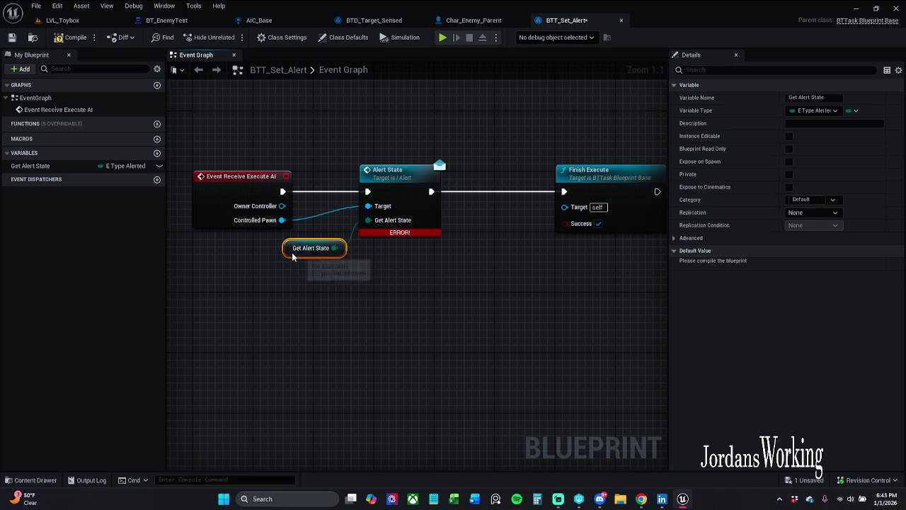
left_click(74, 38)
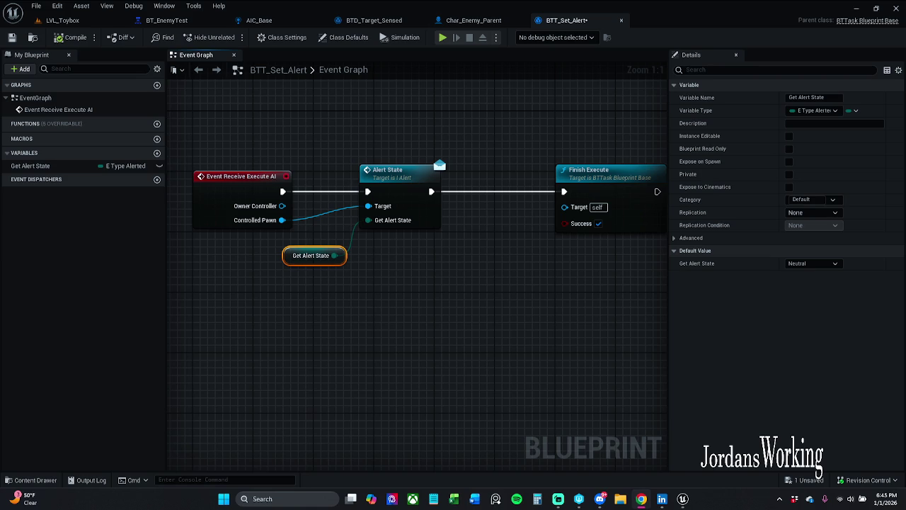
left_click(12, 37)
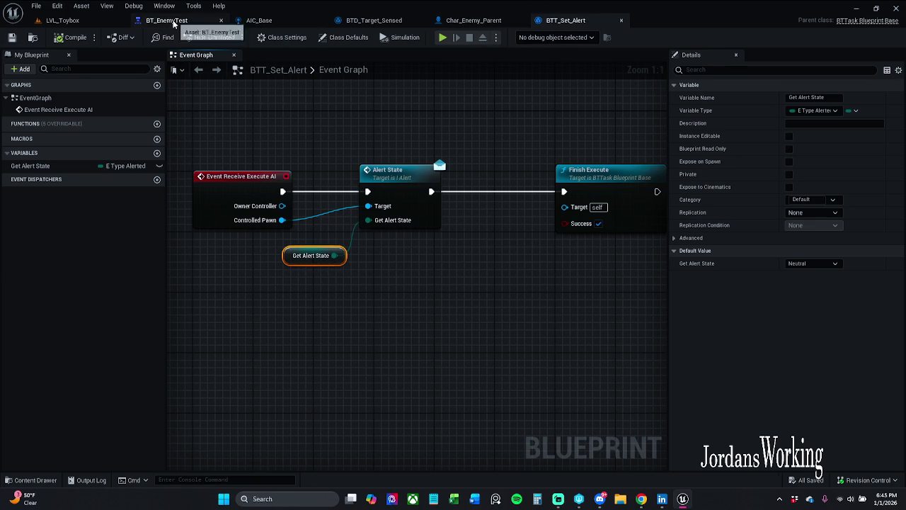
- Return to BT_EnemyTest and shift most of the tree's nodes right as a group
left_click(170, 20)
left_click(495, 19)
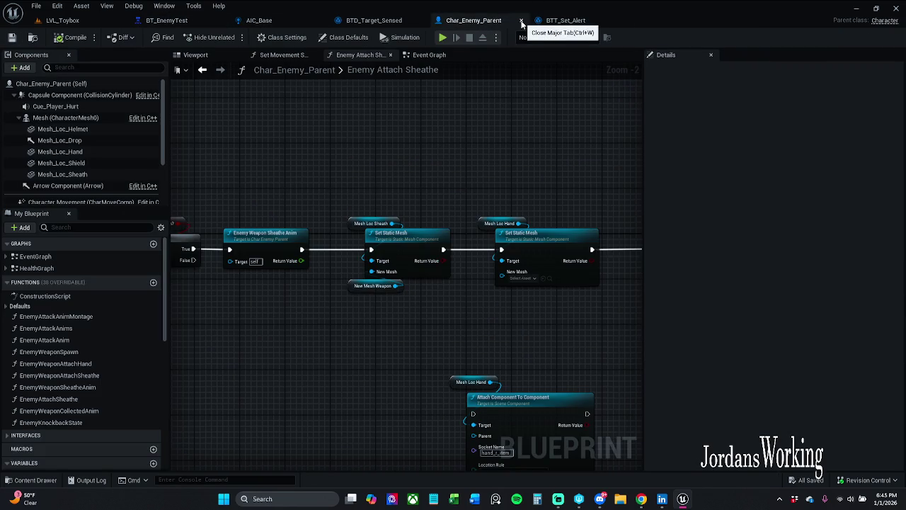
left_click(522, 21)
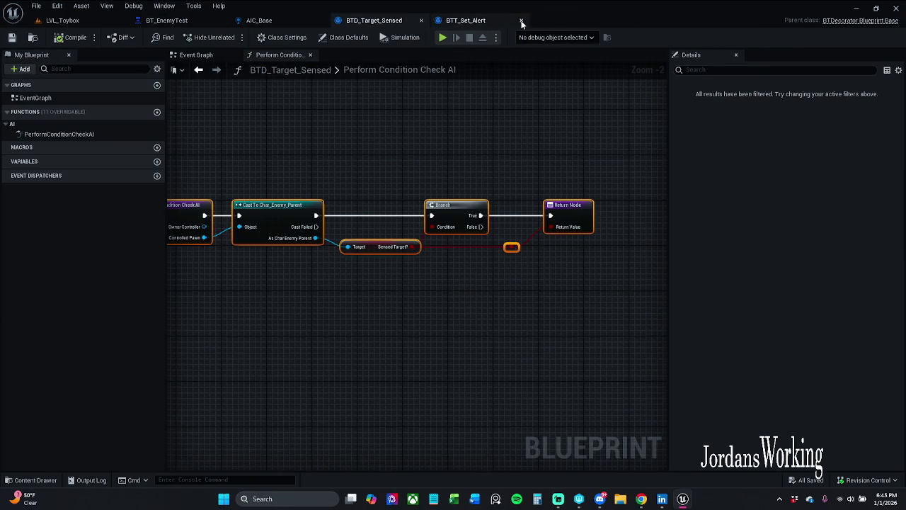
left_click(418, 119)
key("Home")
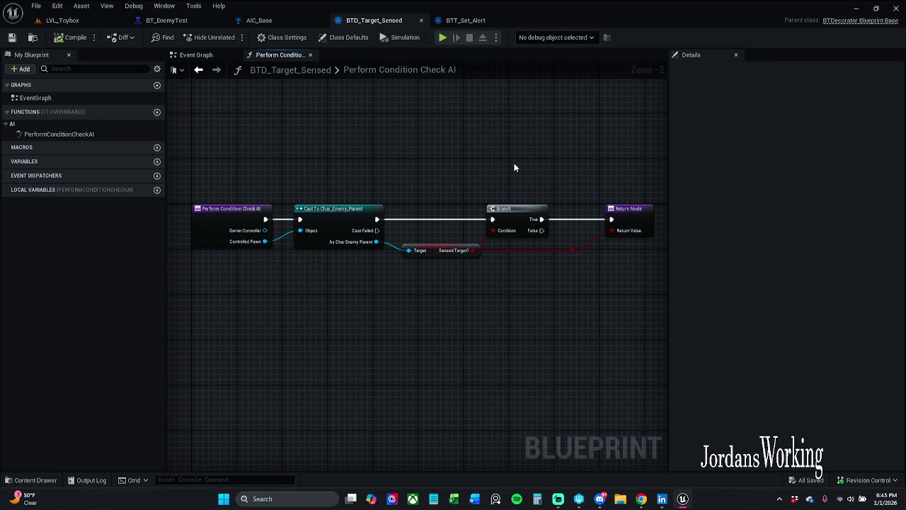
left_click(256, 20)
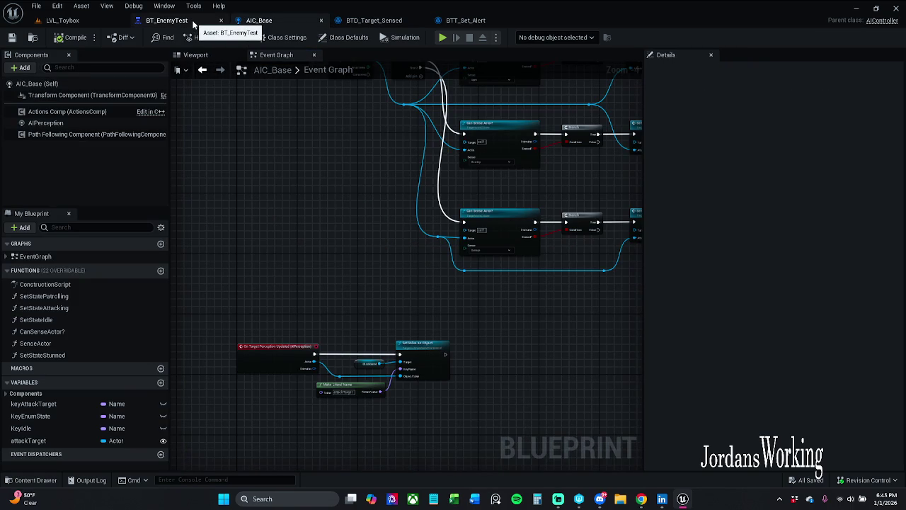
left_click(193, 24)
scroll(212, 125, "up", 2)
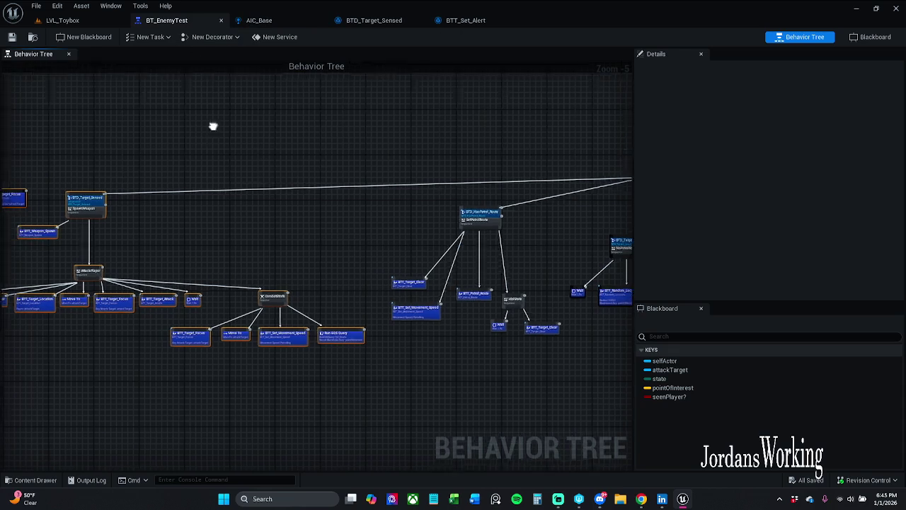
mouse_move(169, 174)
left_mouse_down()
mouse_move(141, 154)
mouse_move(111, 149)
mouse_move(273, 145)
mouse_move(421, 102)
left_mouse_up()
scroll(425, 128, "down", 2)
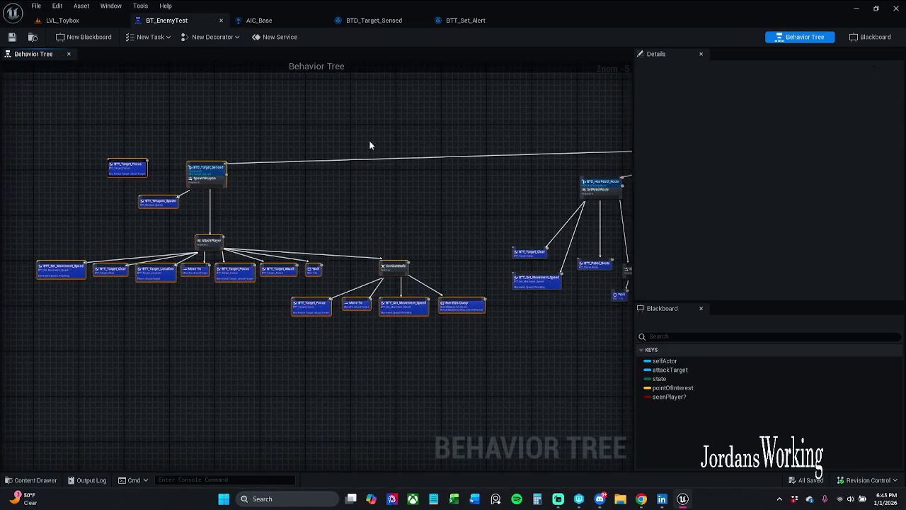
left_click(190, 140)
mouse_move(56, 146)
left_mouse_down()
mouse_move(288, 255)
mouse_move(538, 305)
left_mouse_up()
left_click_drag(435, 170, 598, 170)
- Delete the Sequence under ROOT and connect ROOT directly to the Selector
scroll(475, 170, "up", 4)
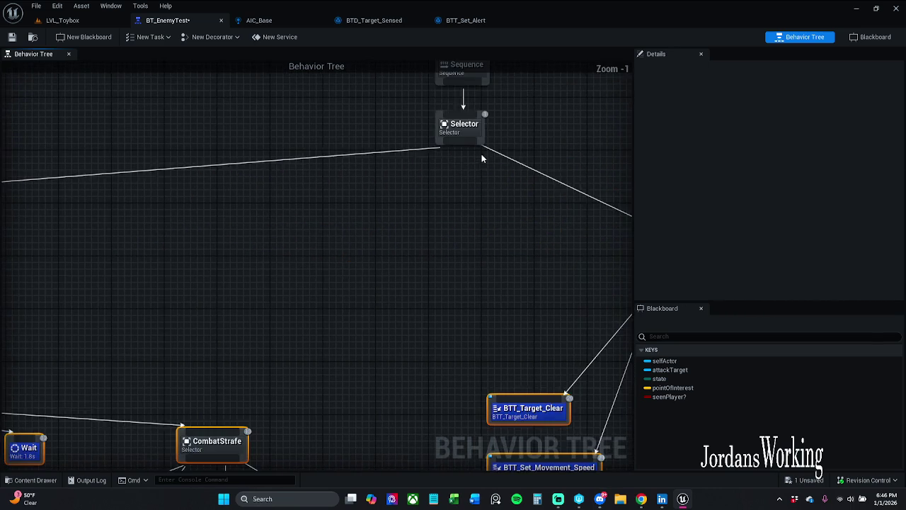
left_click(430, 159)
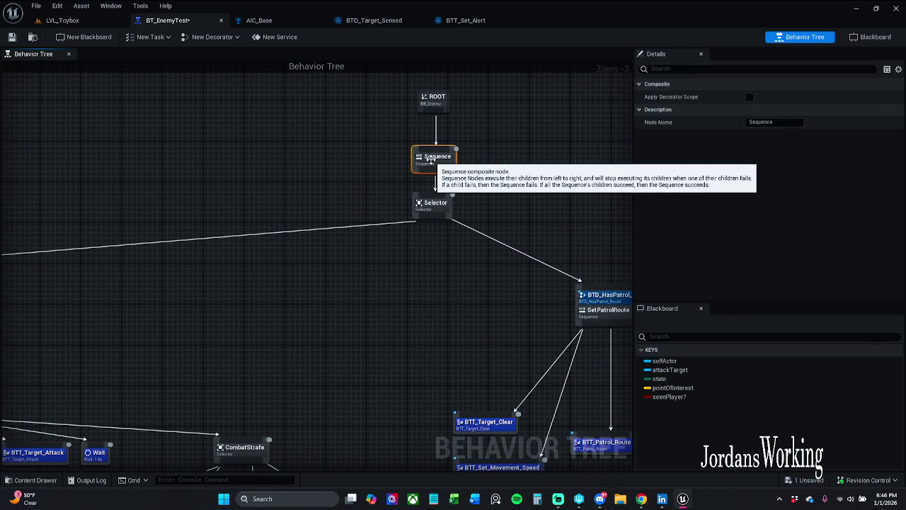
key("Delete")
mouse_move(429, 190)
left_mouse_down()
mouse_move(431, 108)
mouse_move(428, 150)
left_mouse_up()
left_click(431, 102)
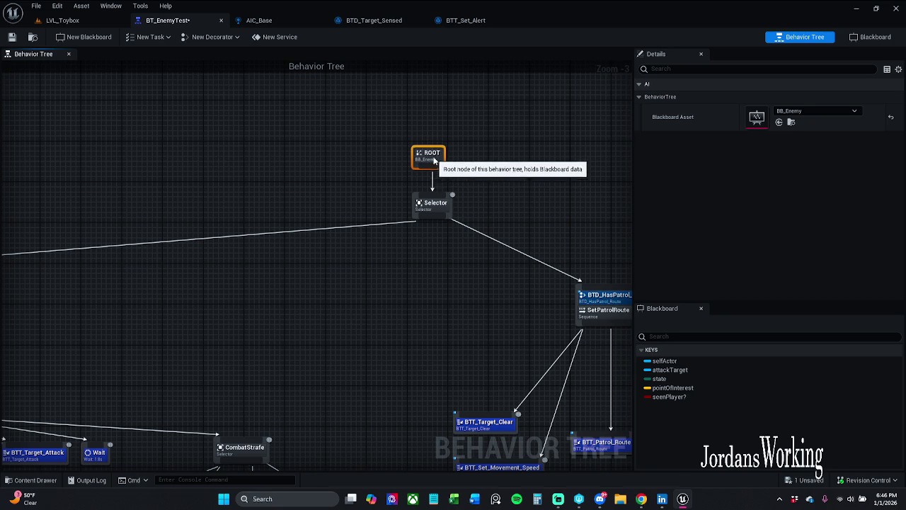
- Reposition the Selector with its right subtrees and move the left subtree right and down
scroll(500, 150, "down", 1)
scroll(508, 162, "down", 3)
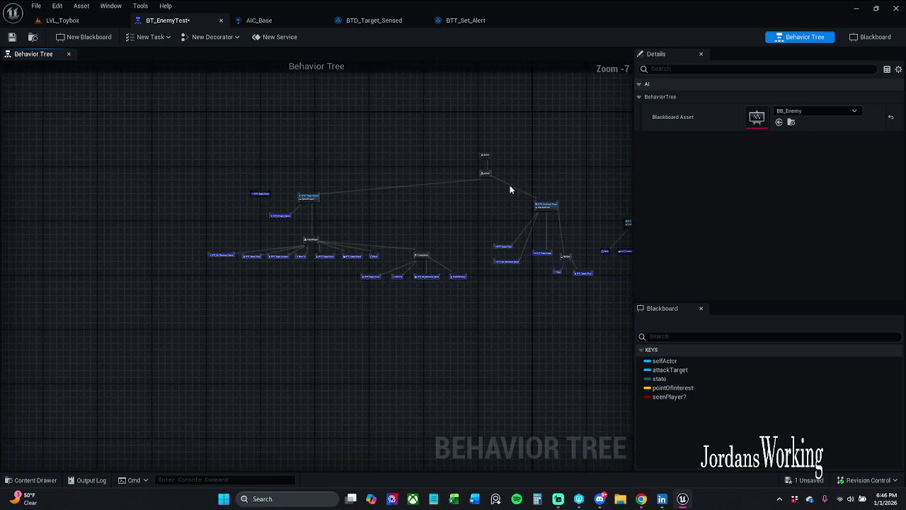
mouse_move(373, 171)
left_mouse_down()
mouse_move(514, 277)
mouse_move(559, 280)
left_mouse_up()
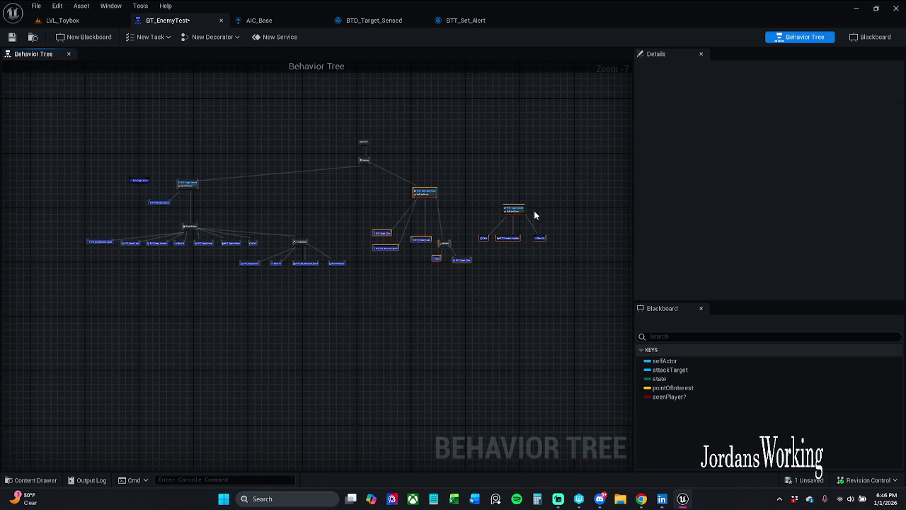
mouse_move(521, 208)
left_mouse_down()
mouse_move(538, 210)
mouse_move(469, 192)
left_mouse_up()
left_click_drag(364, 176, 566, 283)
left_click_drag(518, 241, 537, 248)
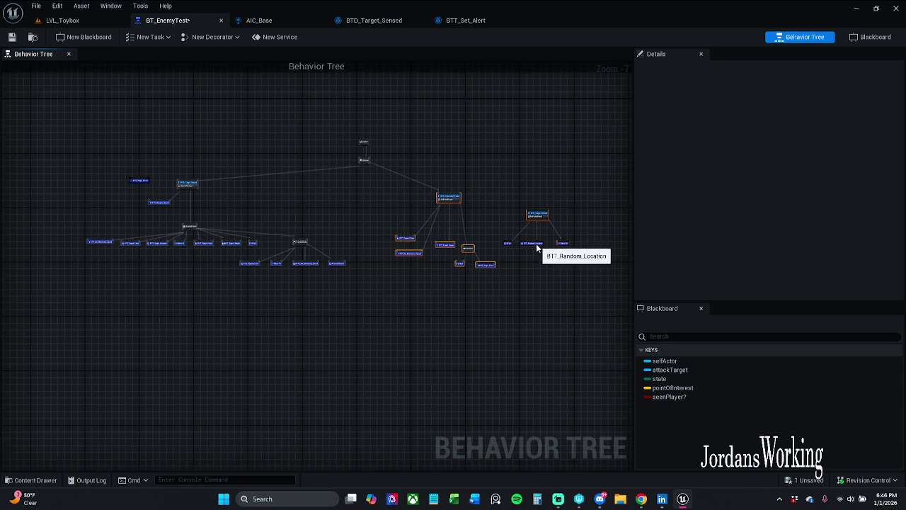
mouse_move(78, 154)
left_mouse_down()
mouse_move(394, 340)
mouse_move(343, 340)
left_mouse_up()
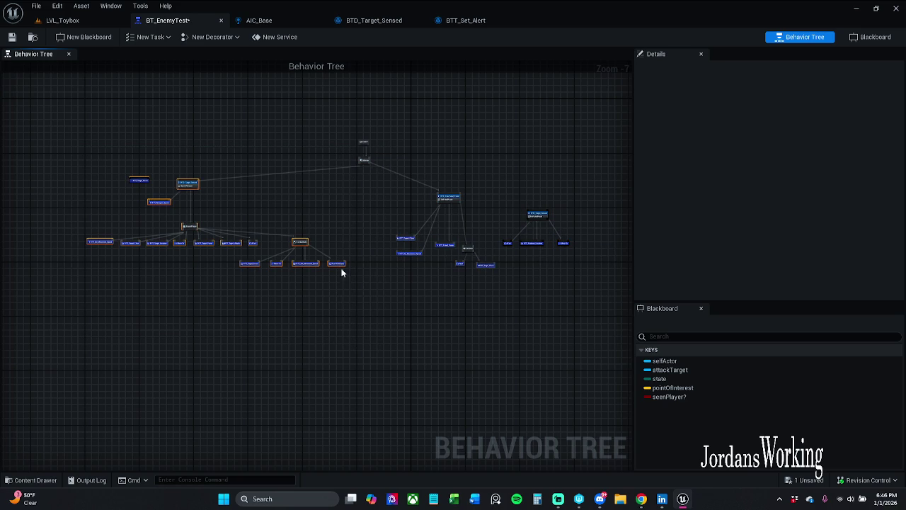
left_click_drag(341, 272, 386, 283)
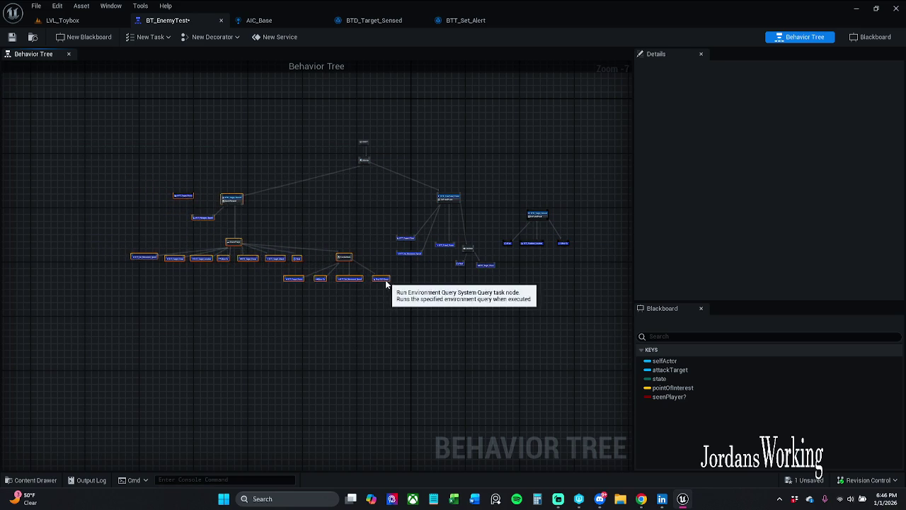
left_click(376, 185)
scroll(373, 187, "up", 3)
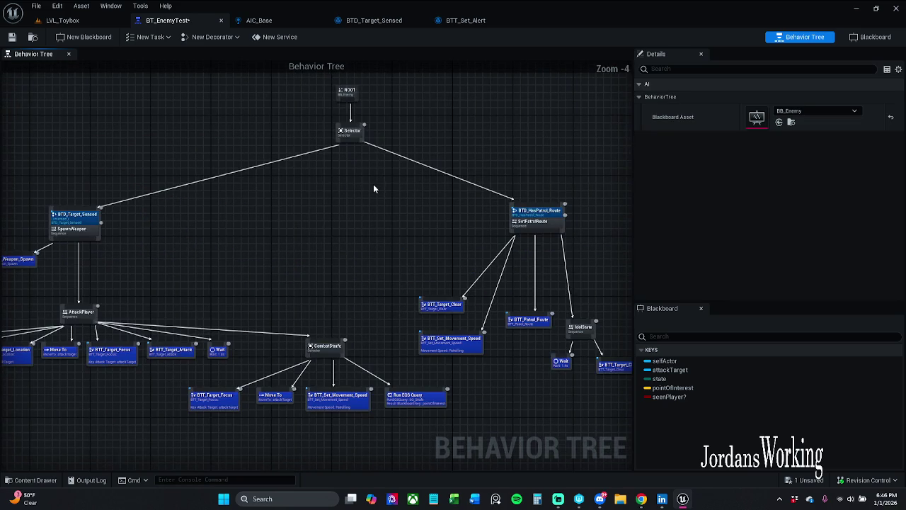
- Save the BT_EnemyTest behavior tree
left_click(12, 37)
left_click_drag(105, 257, 173, 250)
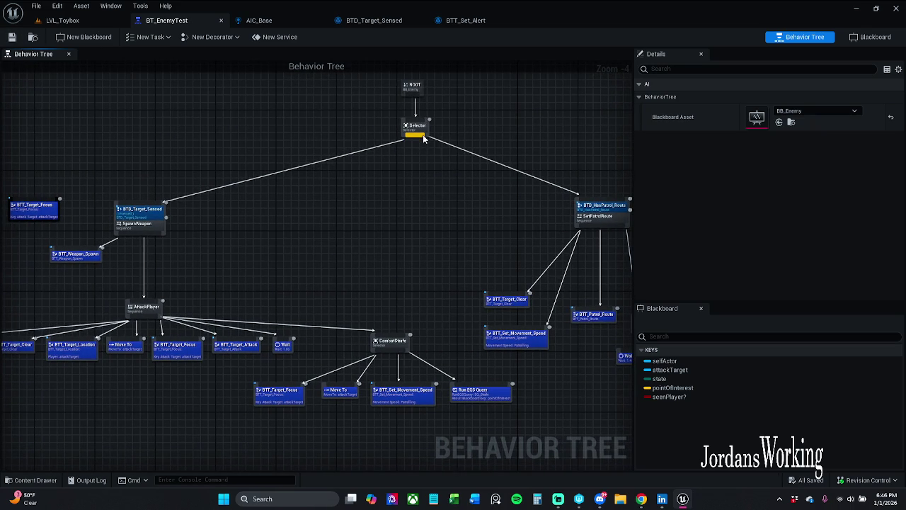
left_click_drag(424, 139, 93, 130)
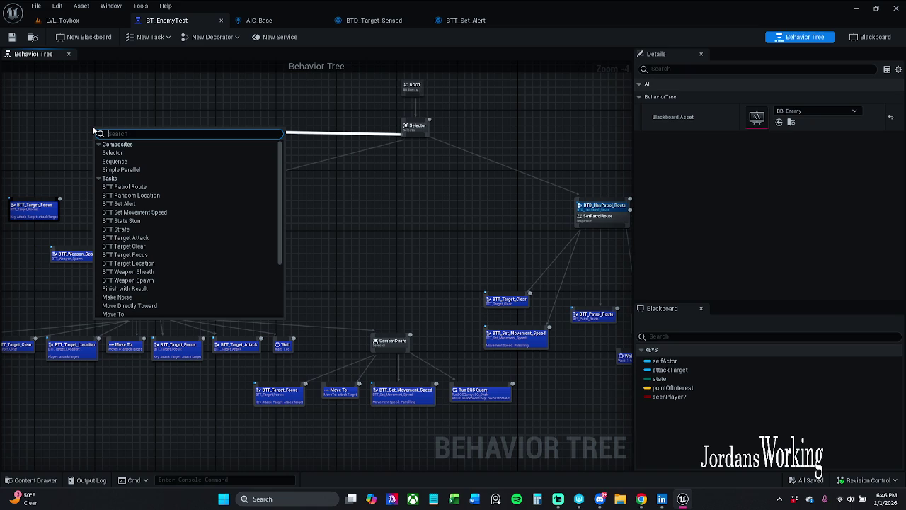
- Add a Sequence under the Selector with a Blackboard Based Condition decorator
type("seq")
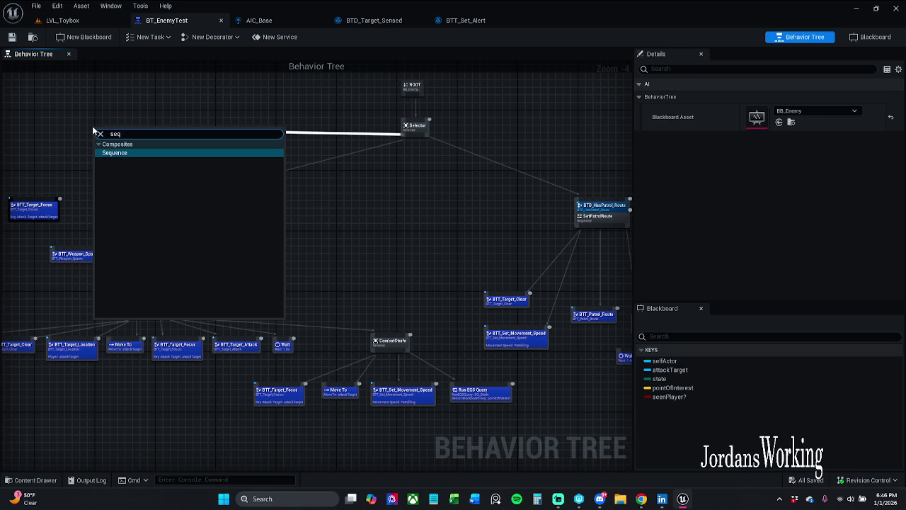
key("Return")
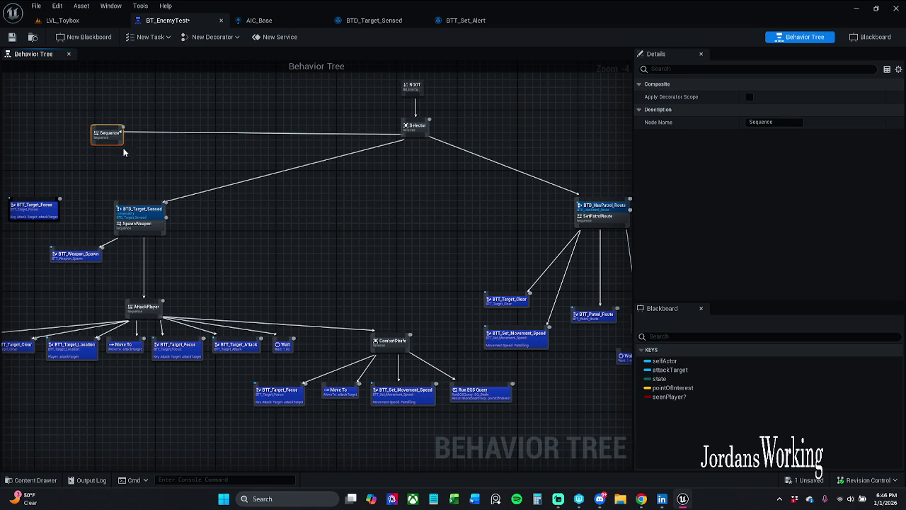
scroll(124, 151, "up", 5)
right_click(216, 163)
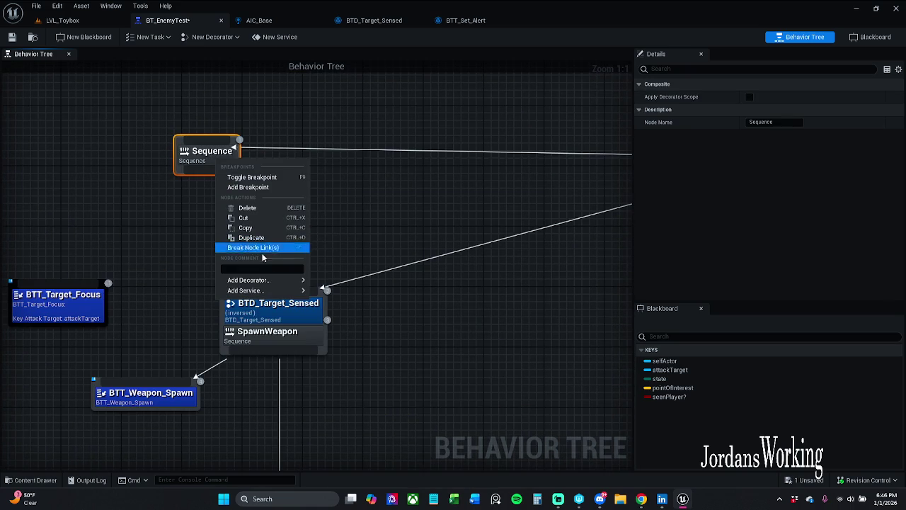
mouse_move(255, 279)
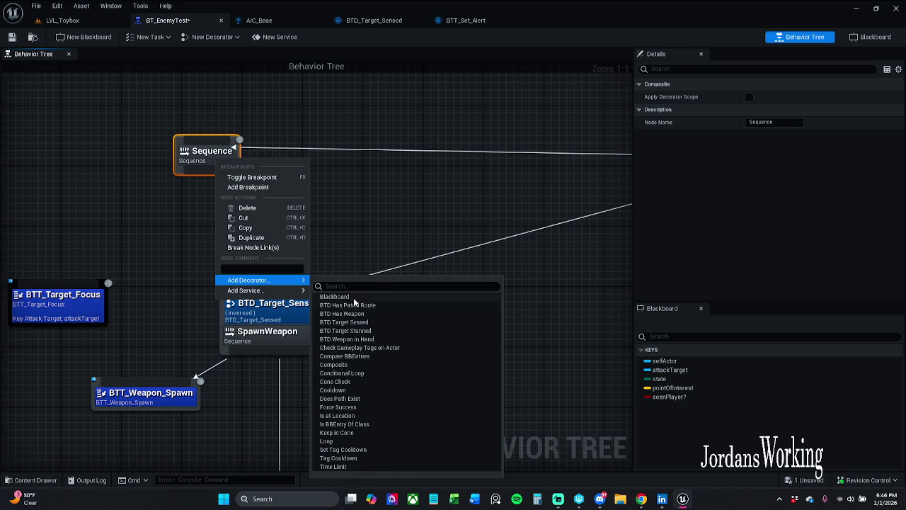
left_click(353, 298)
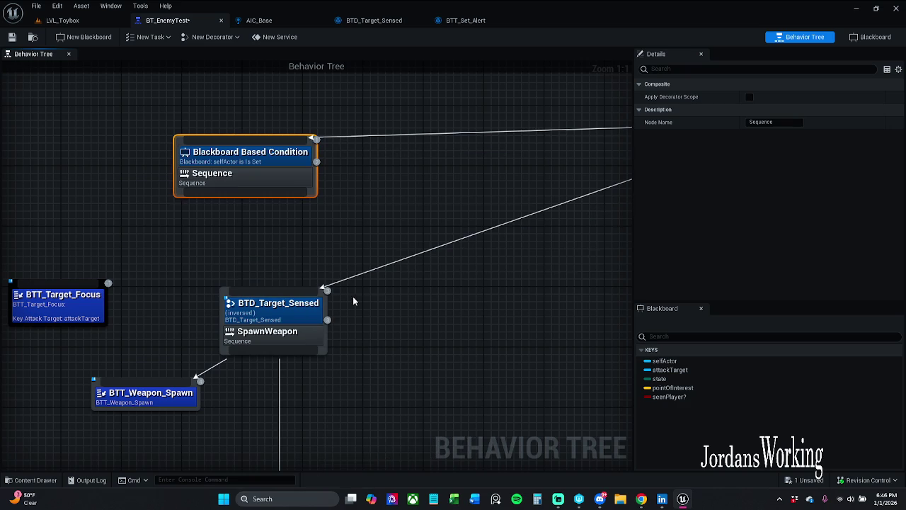
- Set the condition's key to attackTarget, notify On Value Change, and abort Lower Priority
left_click(269, 155)
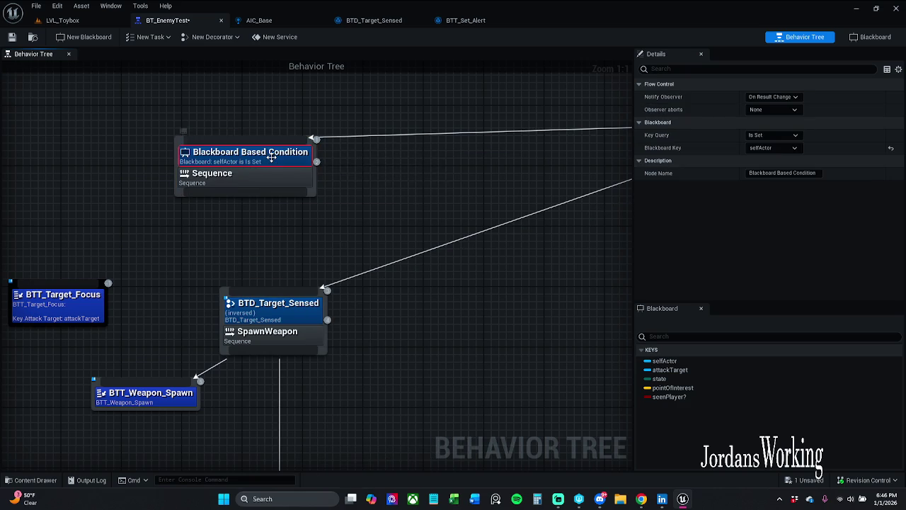
left_click(780, 148)
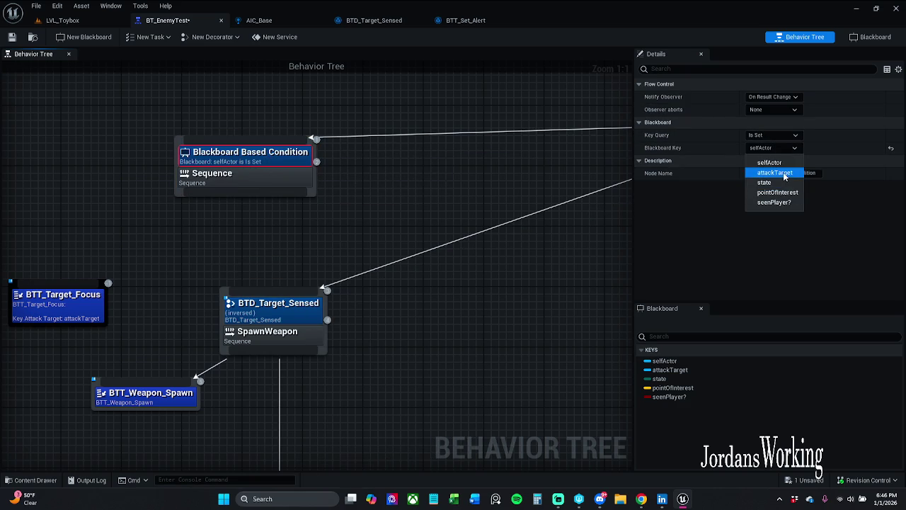
left_click(779, 173)
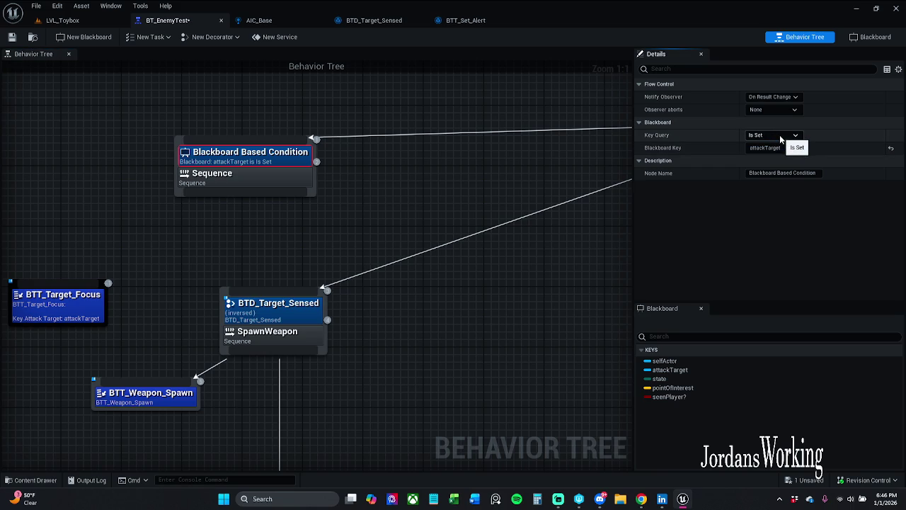
left_click(775, 97)
left_click(792, 116)
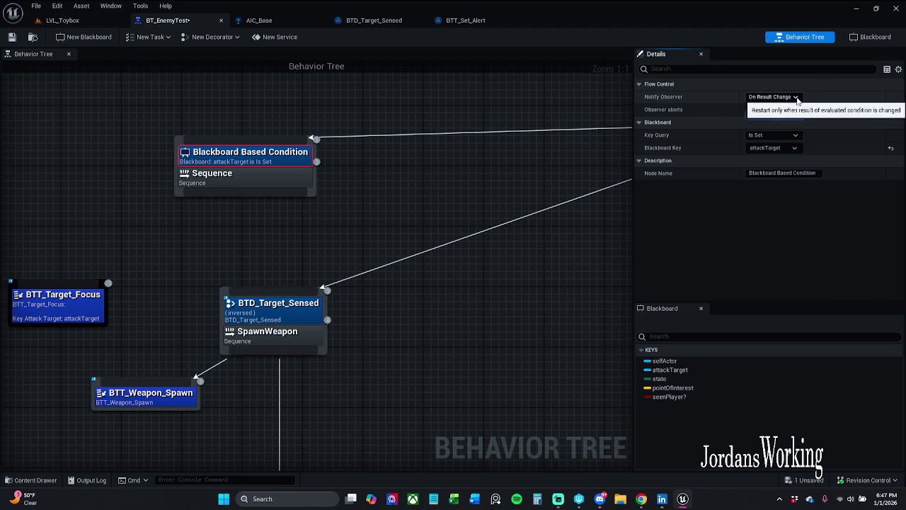
left_click(775, 97)
left_click(787, 106)
left_click(792, 110)
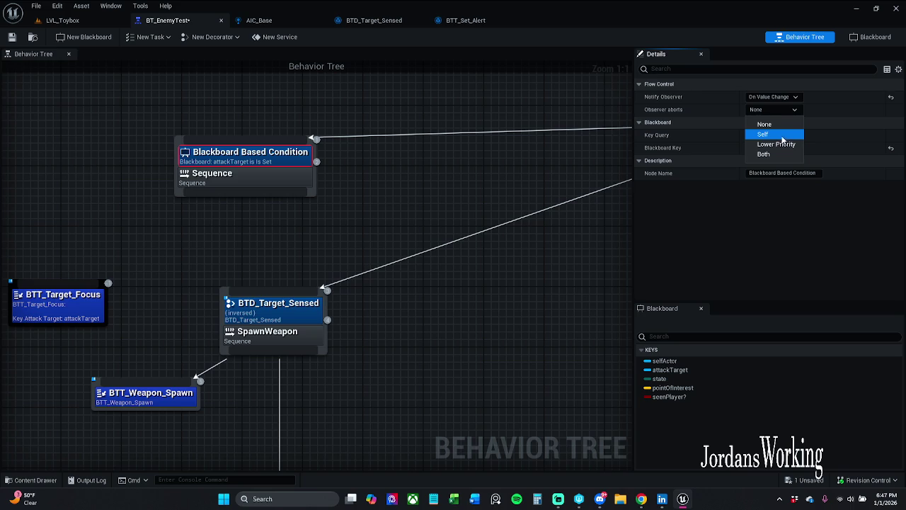
left_click(778, 145)
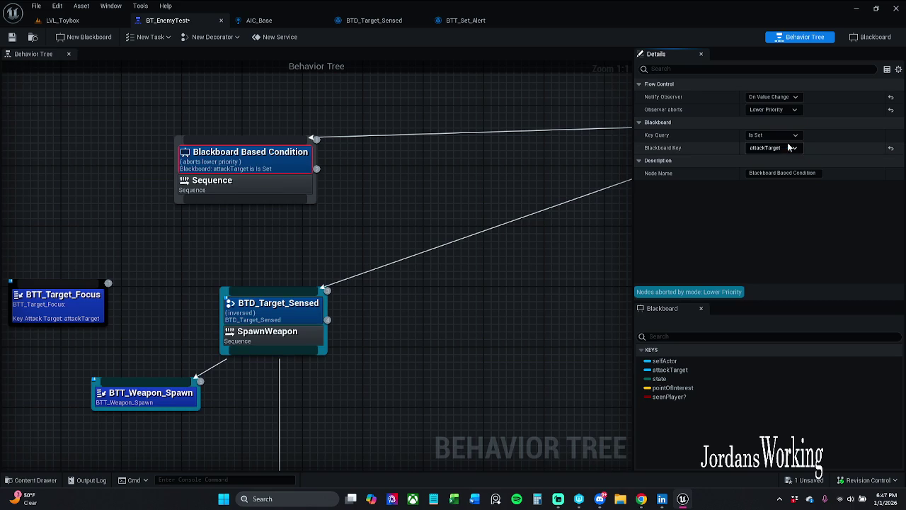
scroll(396, 184, "down", 2)
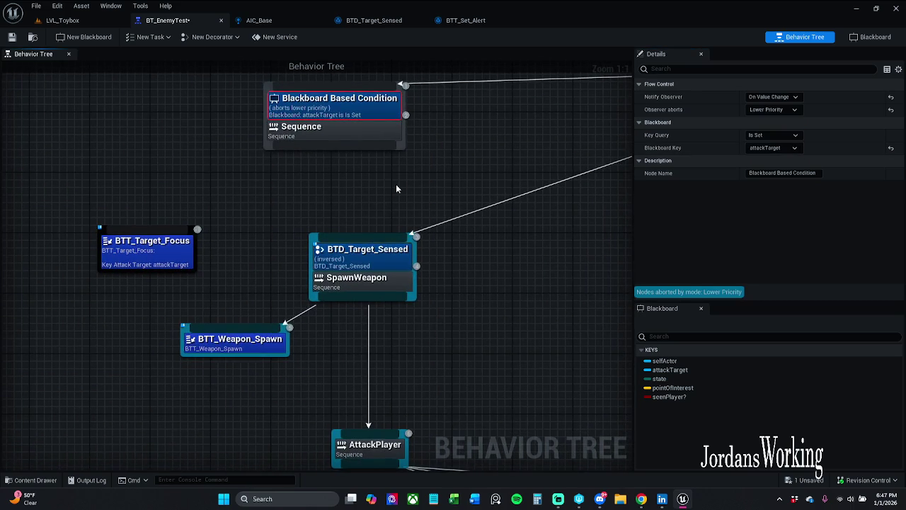
left_click(399, 176)
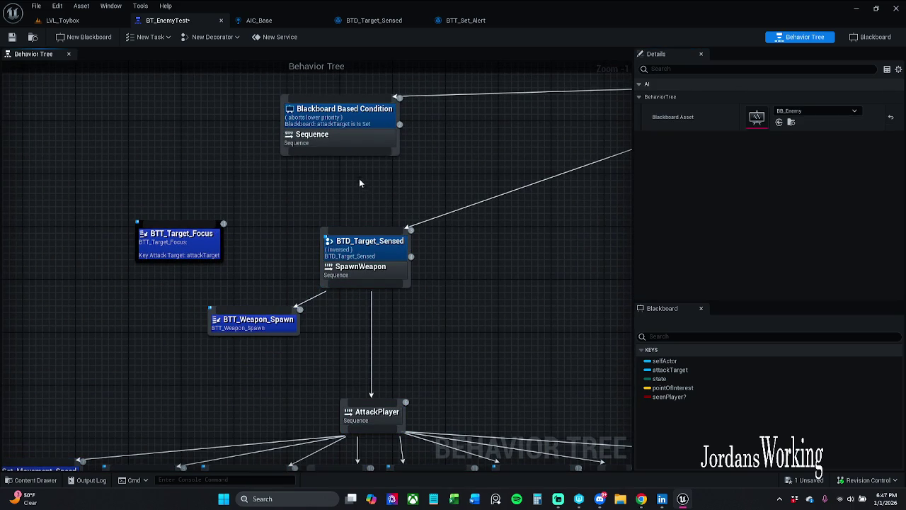
- Review the AttackPlayer and CombatStrafe branches, save with Ctrl+S, and go to LVL_Toybox
left_click_drag(382, 190, 415, 124)
scroll(431, 217, "down", 1)
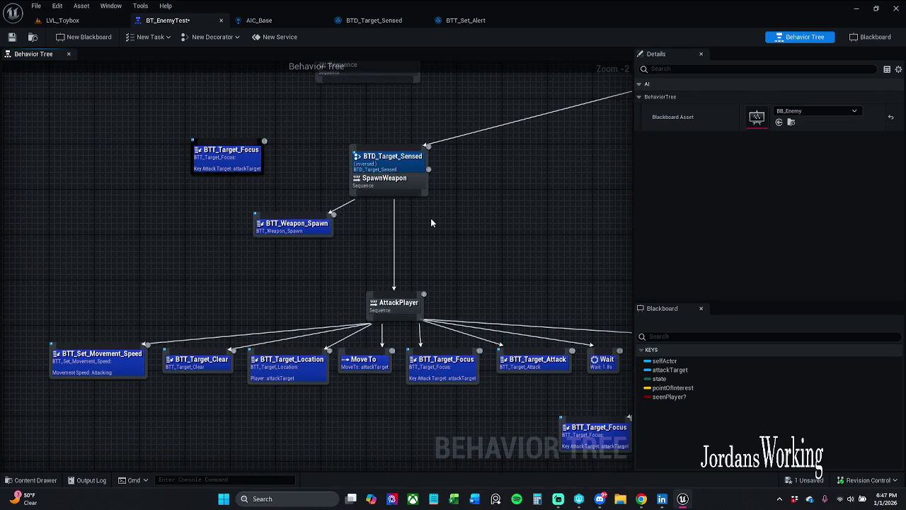
mouse_move(431, 223)
left_mouse_down()
mouse_move(368, 146)
mouse_move(443, 144)
mouse_move(330, 130)
mouse_move(376, 244)
left_mouse_up()
scroll(376, 244, "down", 2)
left_click_drag(322, 223, 383, 287)
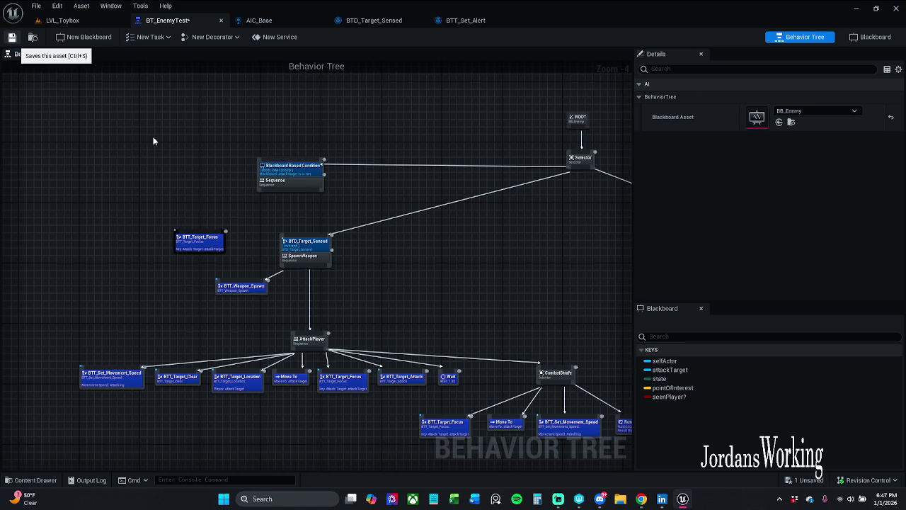
key("ctrl+s")
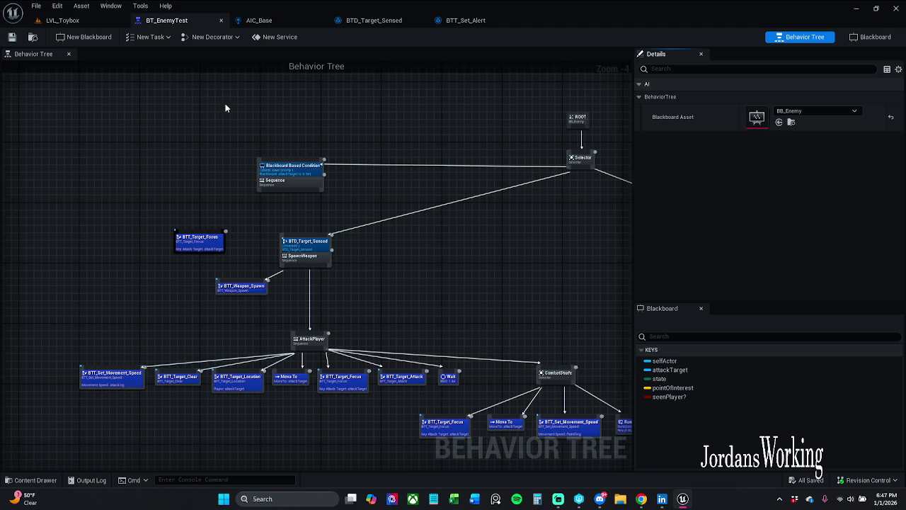
left_click_drag(225, 105, 277, 85)
left_click(74, 20)
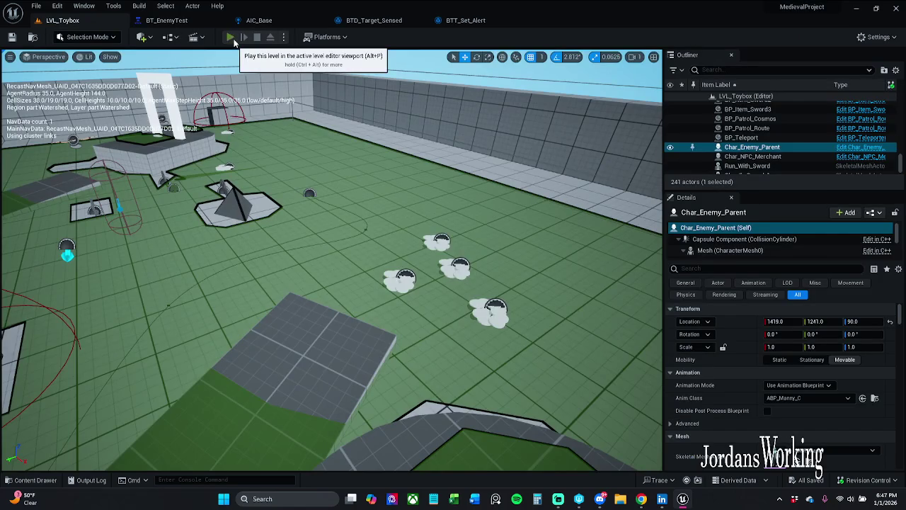
- Playtest the level, running and jumping the character, then pause with P
left_click(243, 35)
key("w")
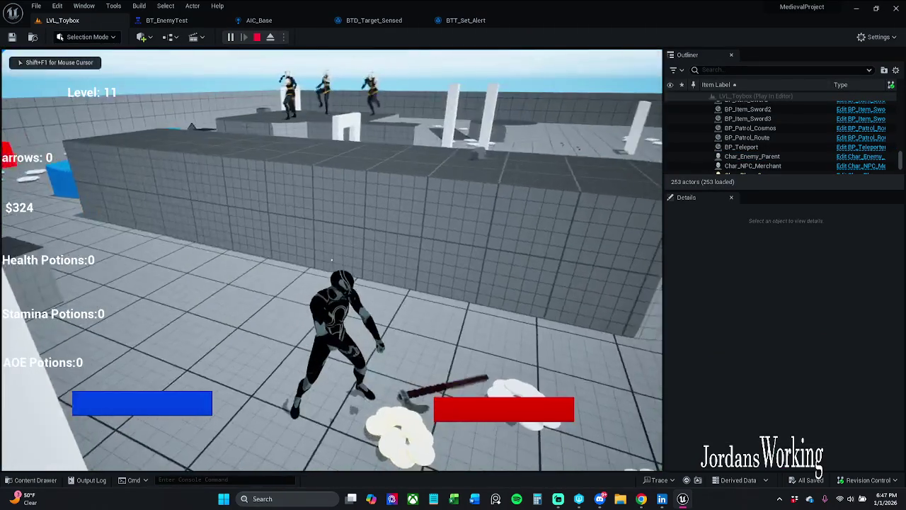
key("w")
key("space")
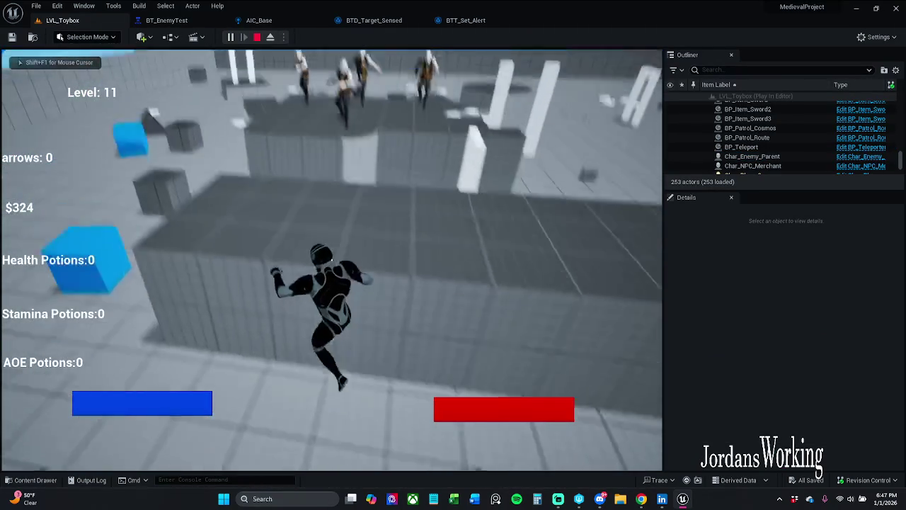
key("w")
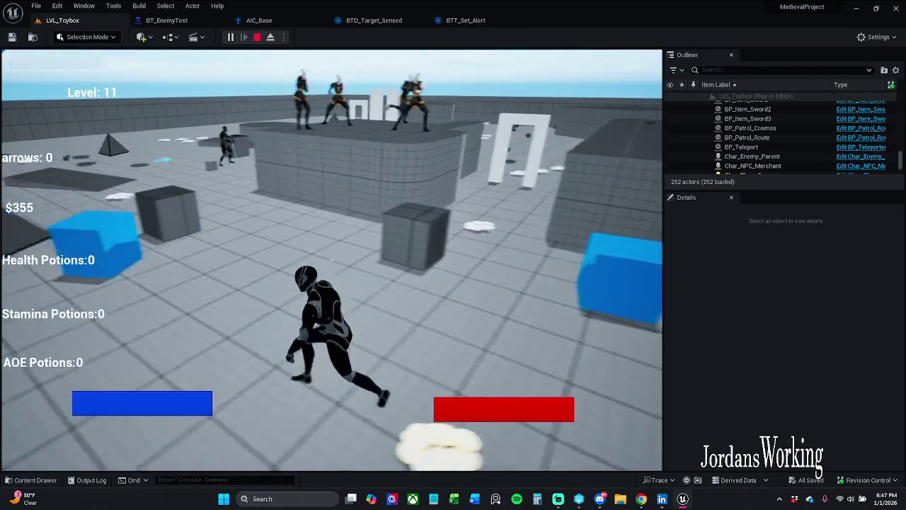
key("p")
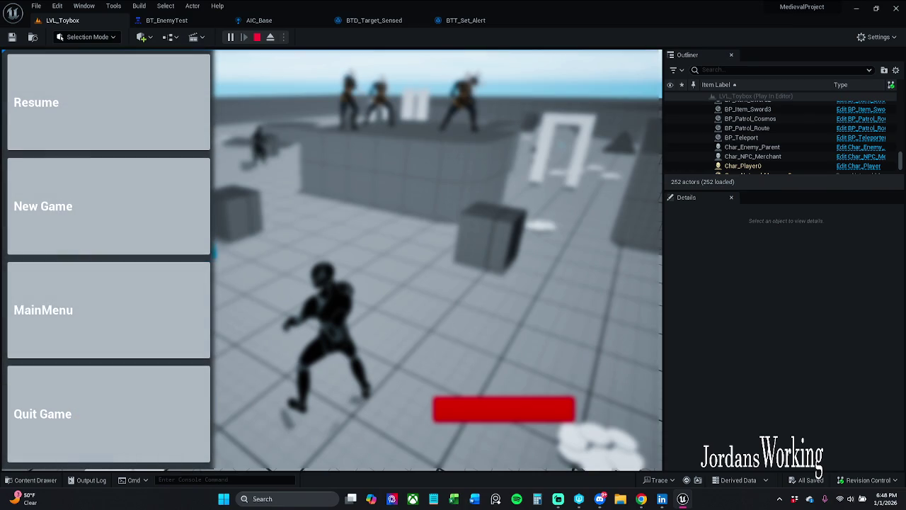
- Return to BT_EnemyTest, end the simulation with Escape, and save
left_click(174, 22)
scroll(364, 229, "up", 2)
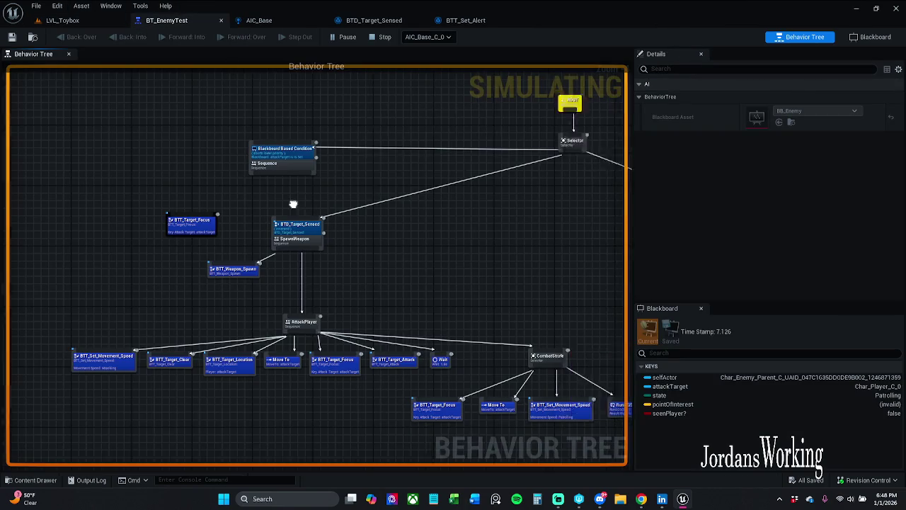
scroll(412, 187, "down", 1)
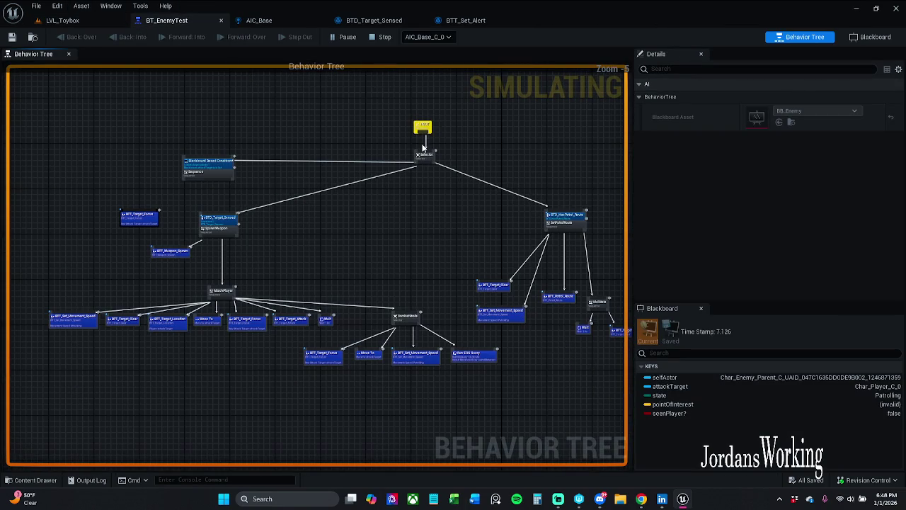
scroll(424, 142, "up", 1)
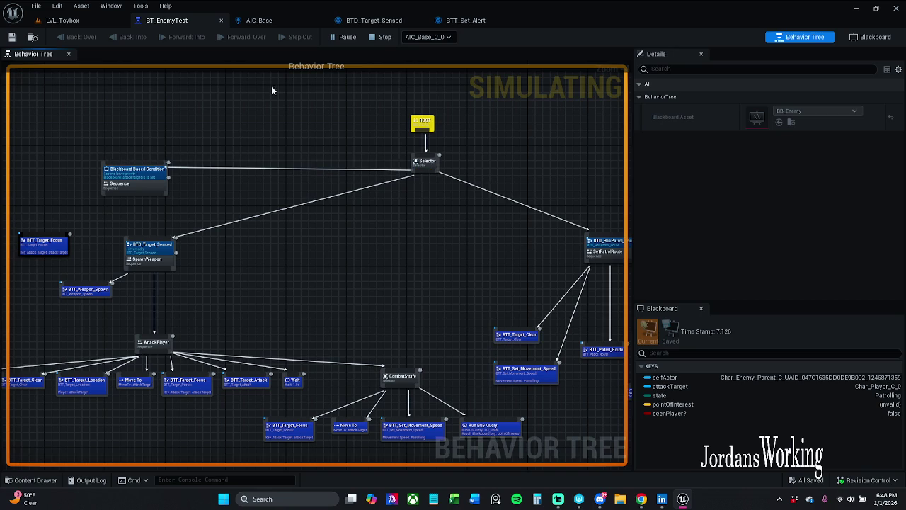
key("Escape")
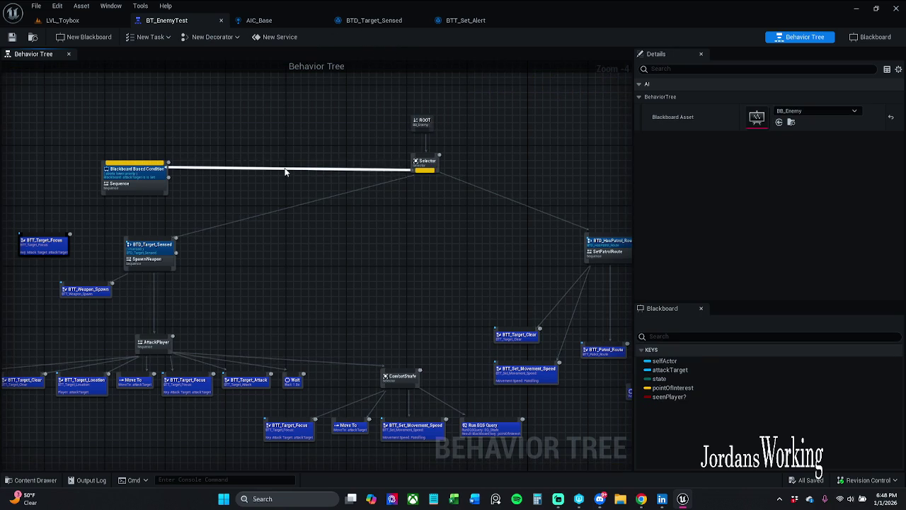
left_click(11, 37)
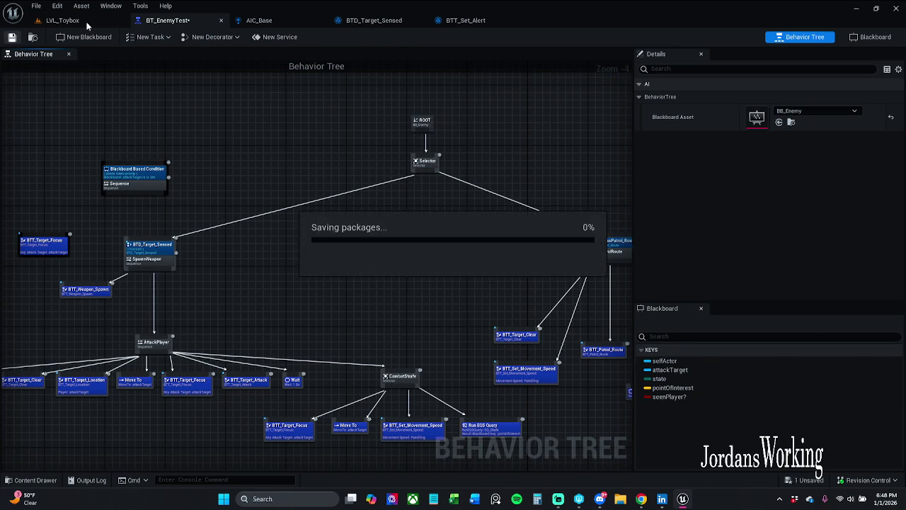
- Play LVL_Toybox and inspect the Blackboard Based Condition in the simulating tree
left_click(63, 20)
left_click(228, 37)
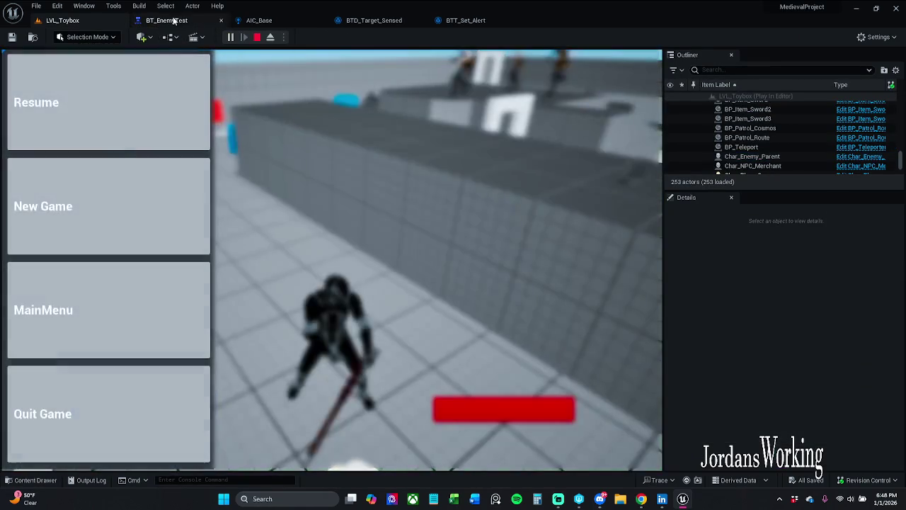
left_click(174, 20)
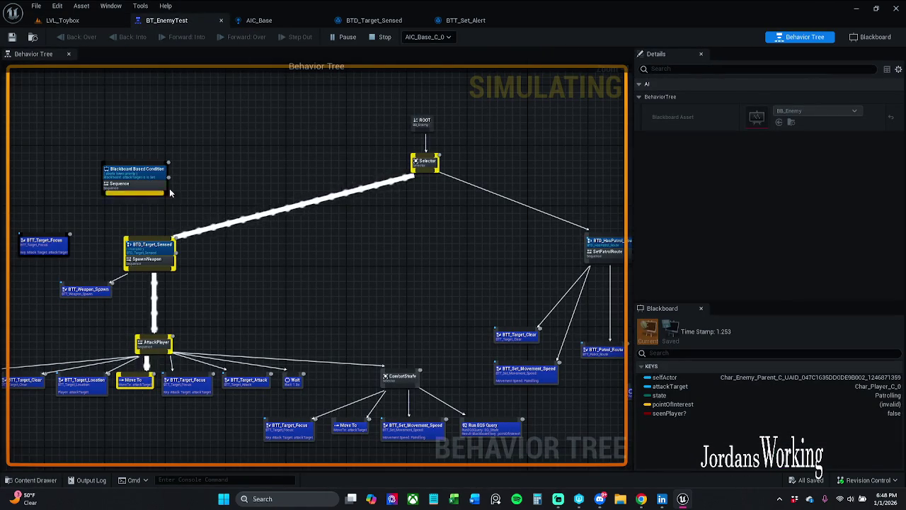
left_click(131, 169)
left_click(188, 184)
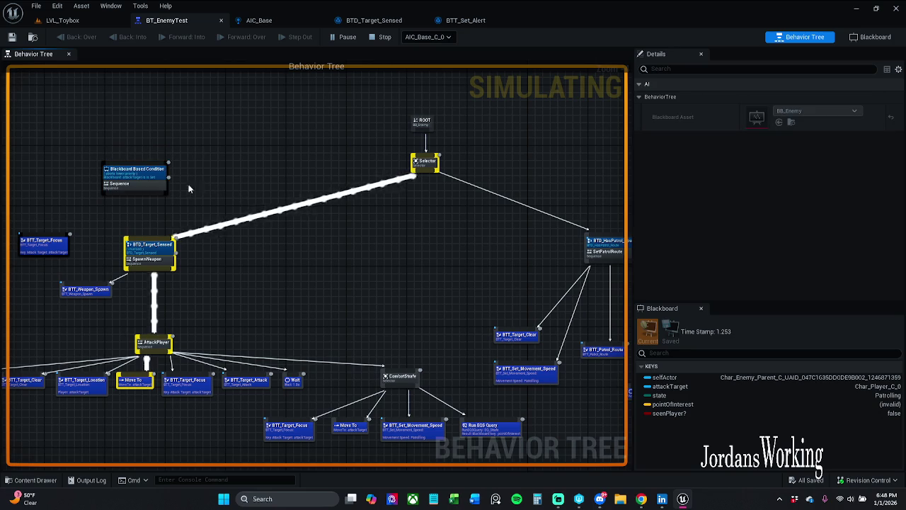
left_click(153, 170)
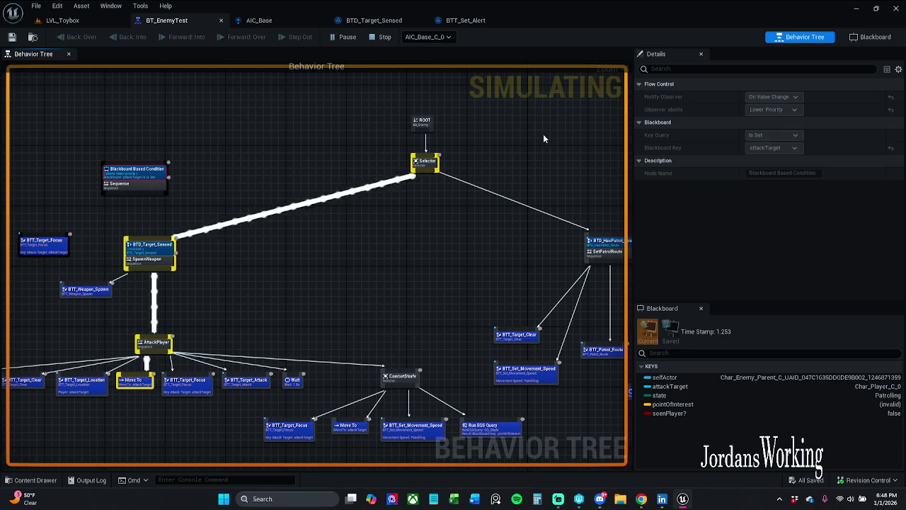
- Stop the simulation, reconnect the Selector to the guarded Sequence, and save
left_click(377, 37)
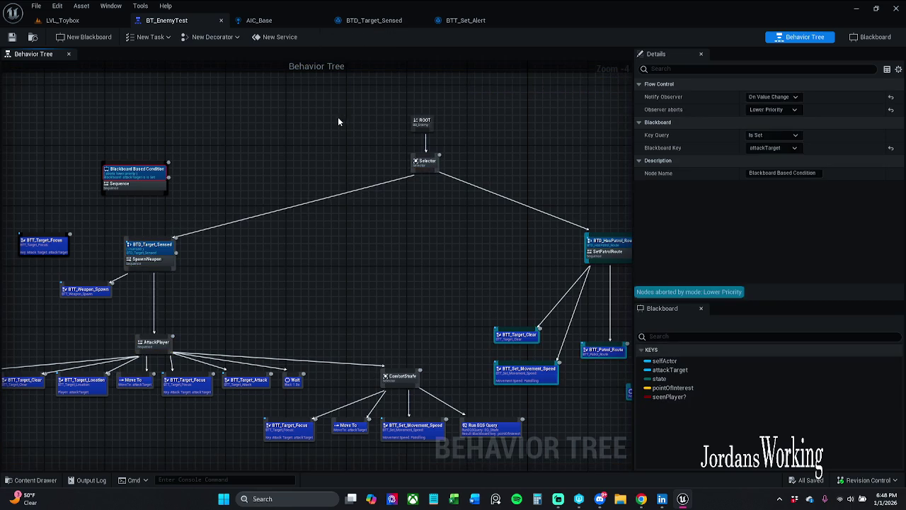
left_click_drag(425, 172, 143, 162)
left_click(12, 36)
- Playtest LVL_Toybox again, pause, and watch the BT_EnemyTest simulation
left_click(63, 19)
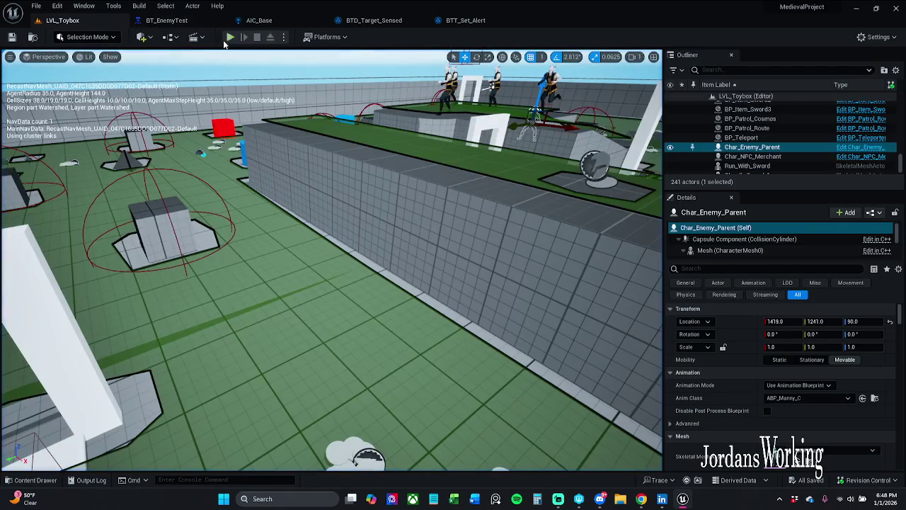
left_click(227, 40)
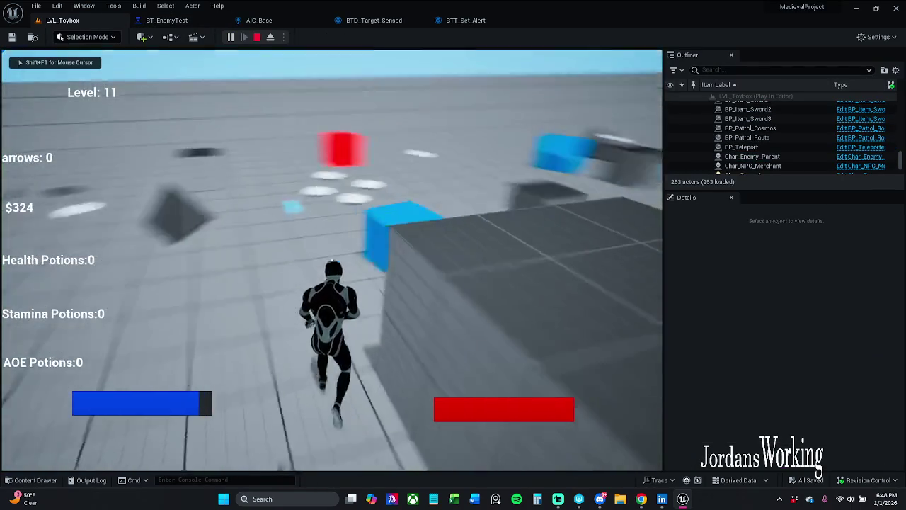
key("space")
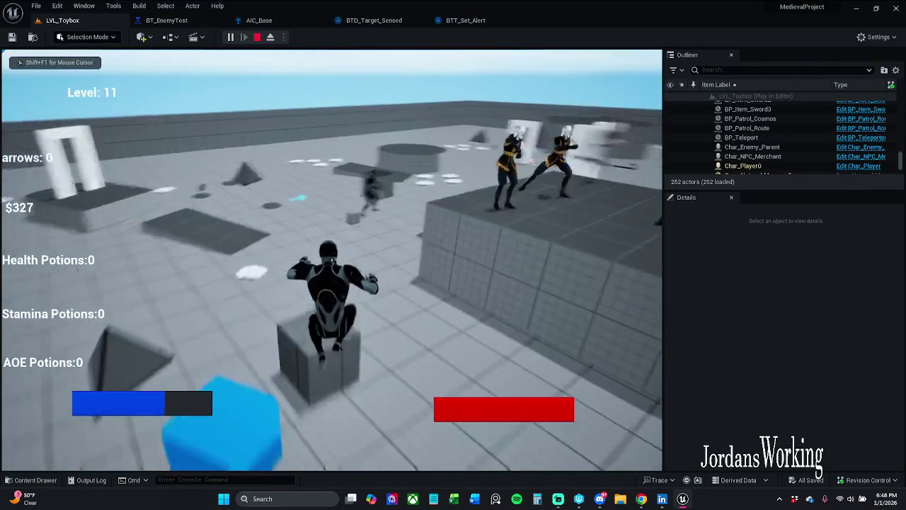
key("w")
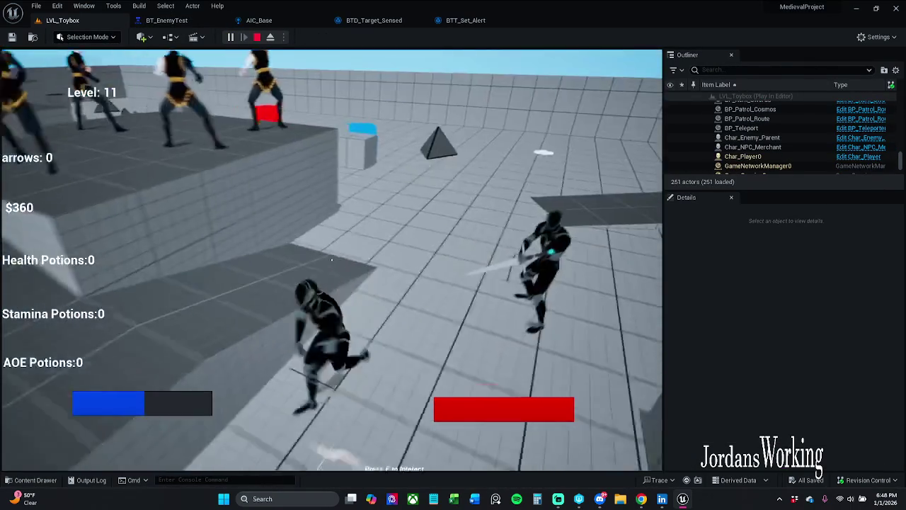
key("p")
left_click(166, 20)
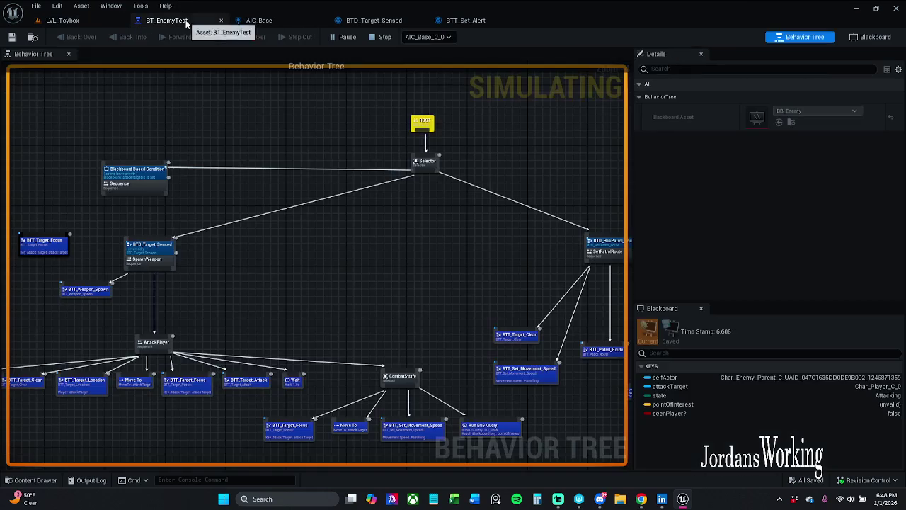
- Stop the simulation, point the decorator's Blackboard Key at seenPlayer? (Is Set), and save
scroll(164, 171, "up", 3)
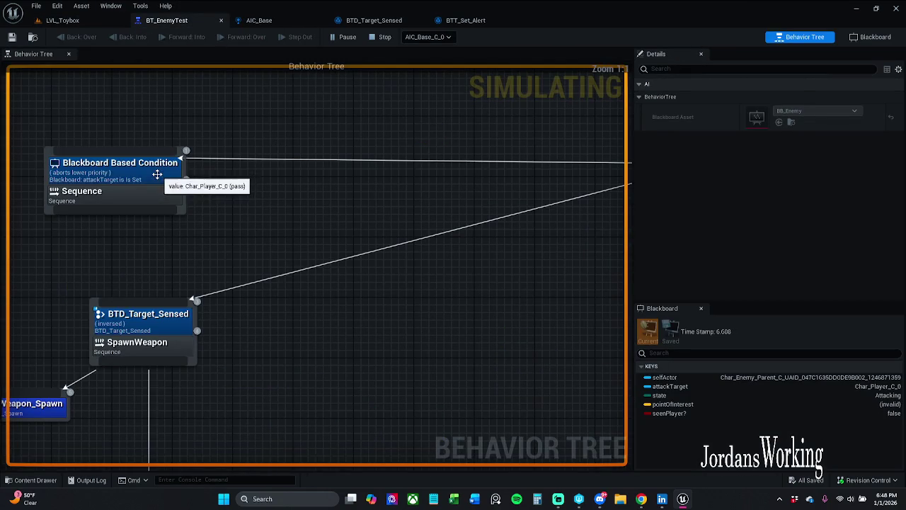
left_click(158, 176)
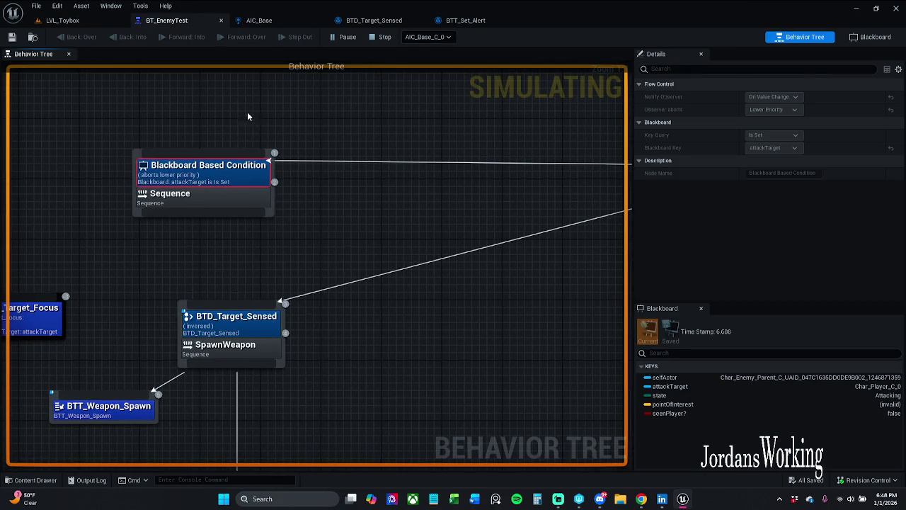
left_click(382, 37)
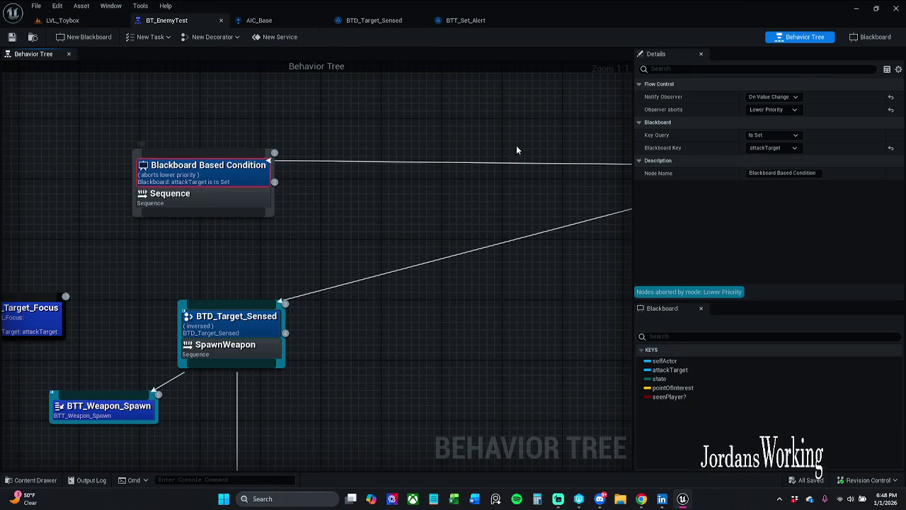
left_click(790, 115)
left_click(789, 115)
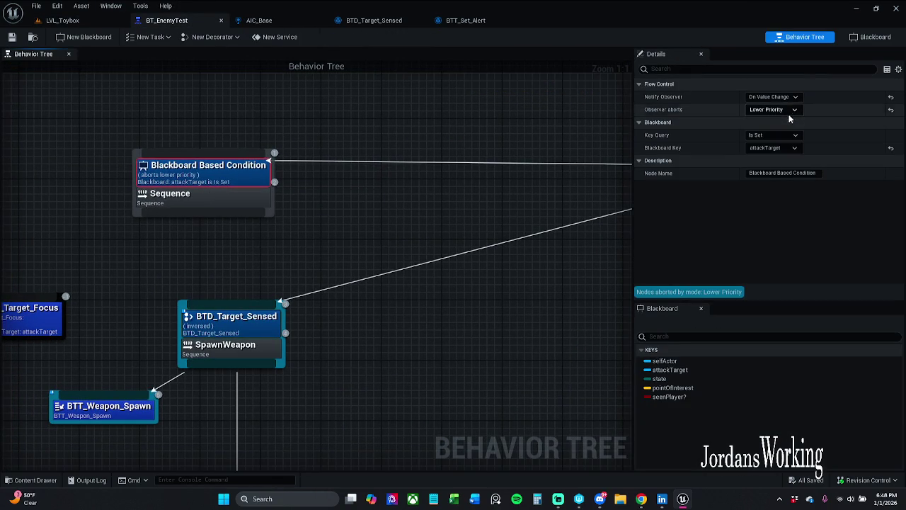
left_click(782, 144)
left_click(791, 149)
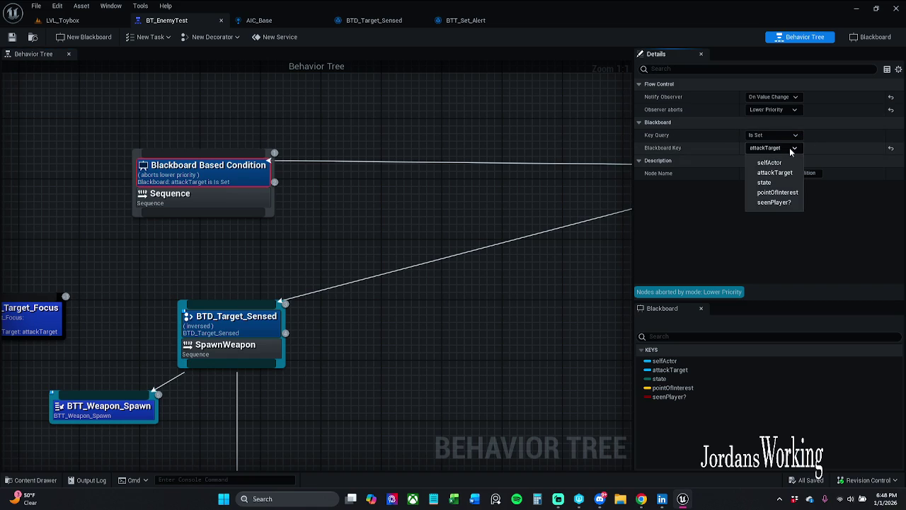
left_click(774, 202)
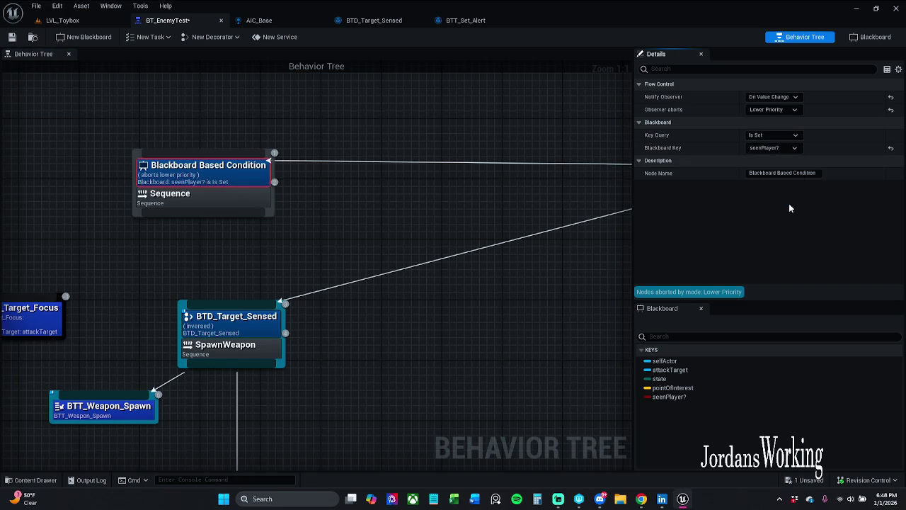
left_click(11, 38)
- Rename the decorator to 'Blackboard Condition', save the tree, and go back to LVL_Toybox
double_click(784, 173)
key("BackSpace")
key("BackSpace")
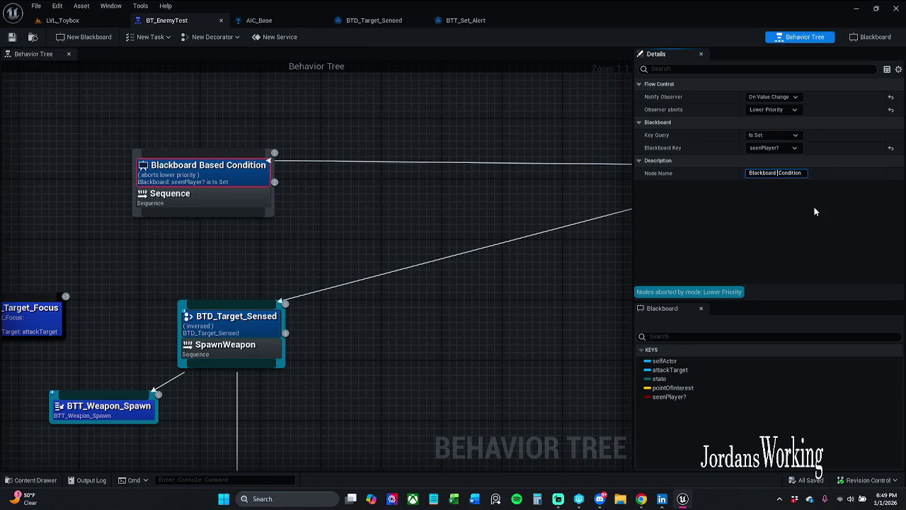
key("Return")
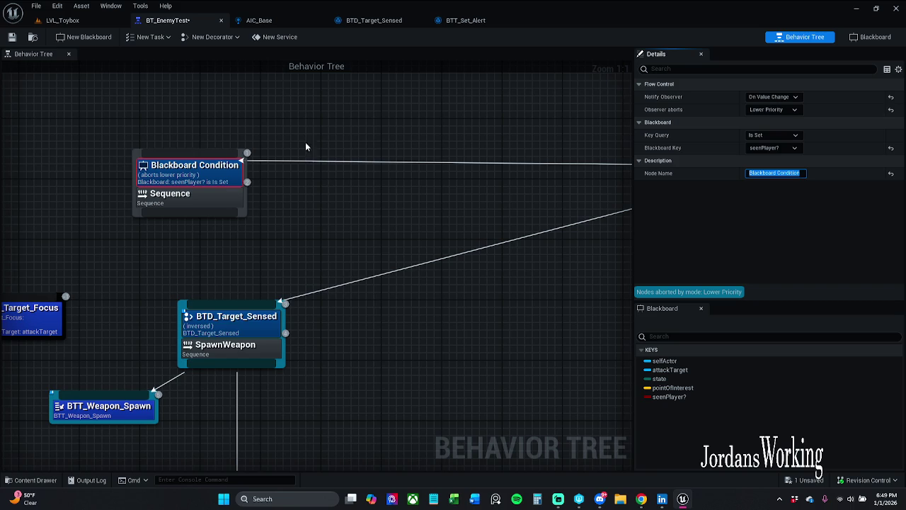
left_click(334, 155)
left_click(138, 173)
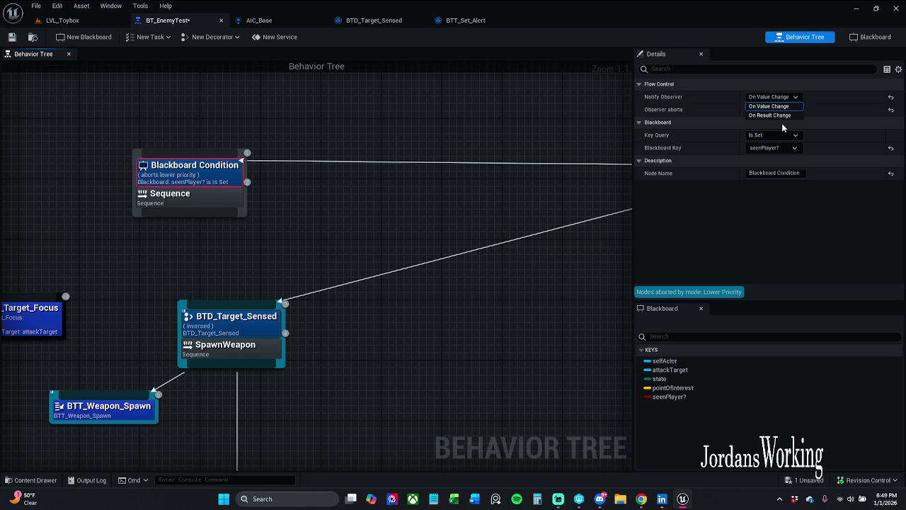
left_click_drag(287, 114, 295, 111)
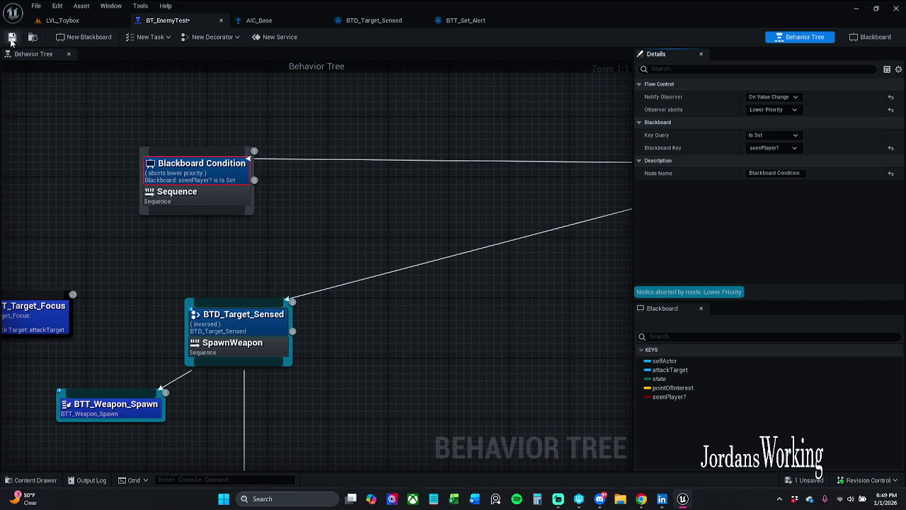
key("ctrl+s")
left_click(62, 20)
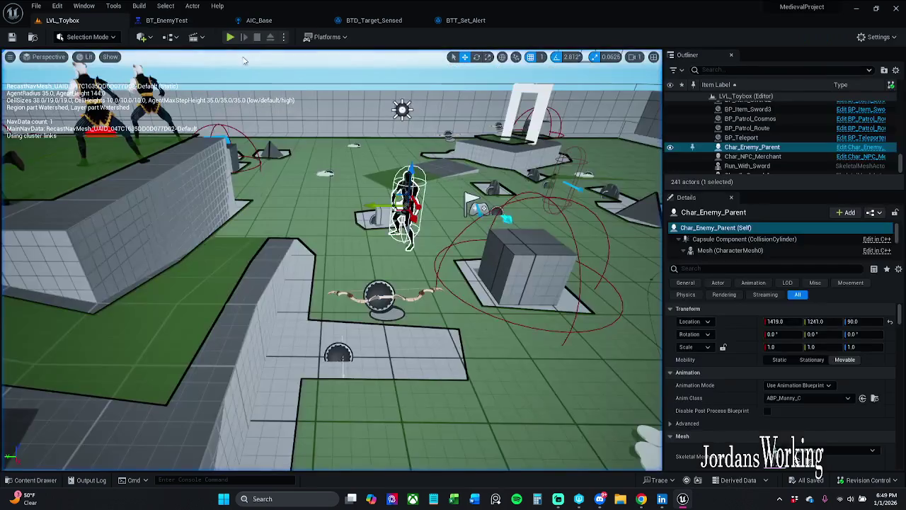
- Play-test LVL_Toybox briefly and eject back to the editor
left_click(230, 37)
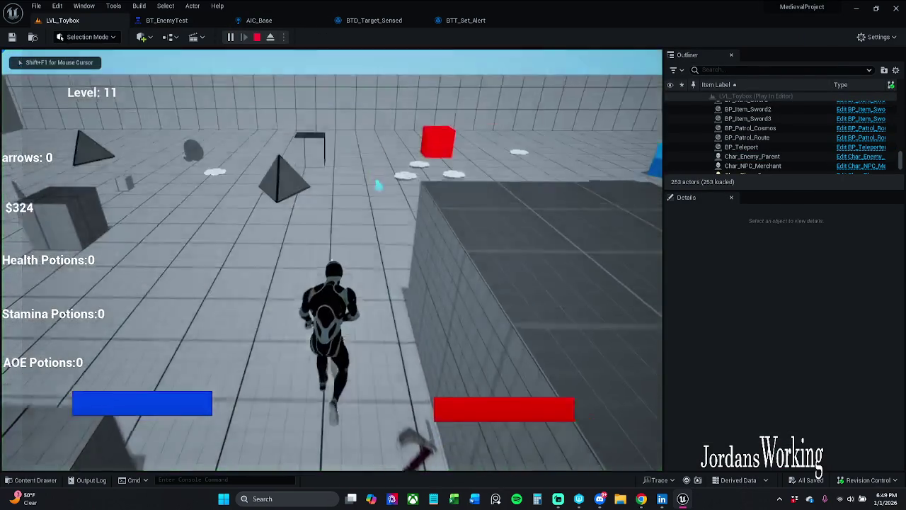
key("w")
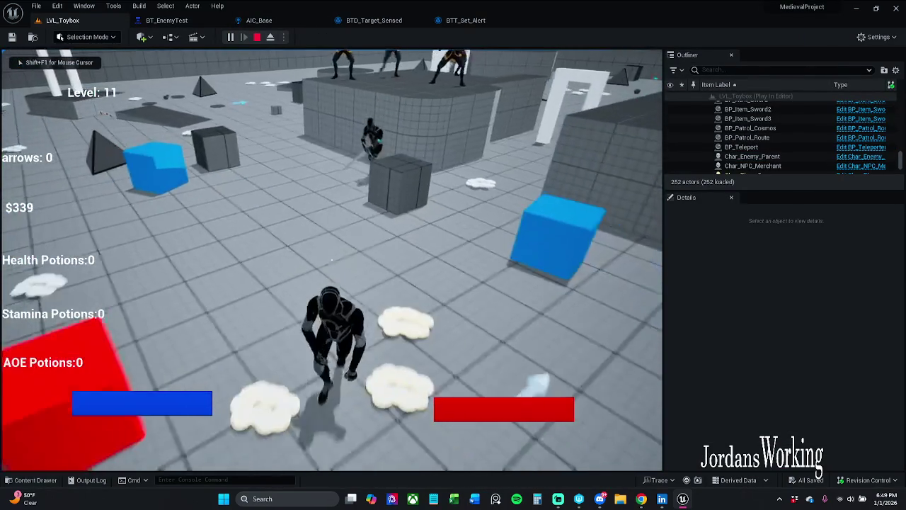
key("F8")
- Switch the Blackboard Condition key to attackTarget and play-test the level again
left_click(166, 19)
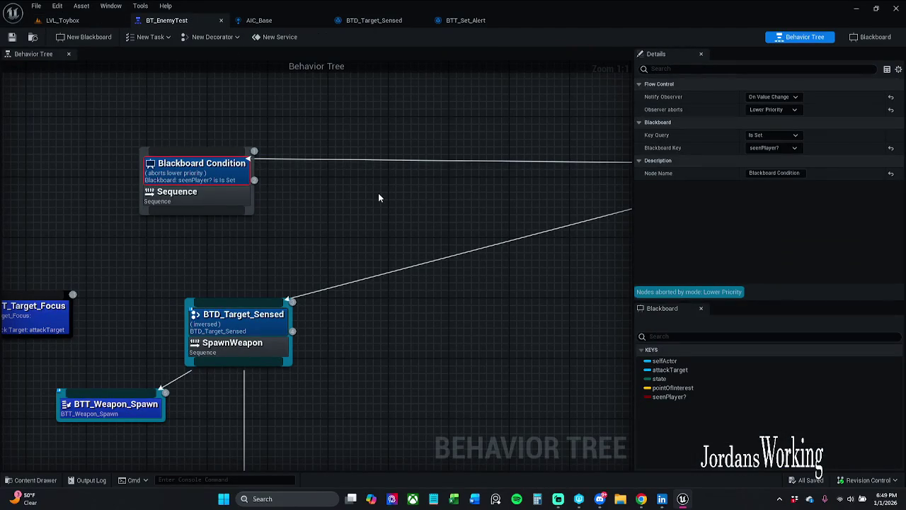
left_click(773, 147)
left_click(771, 172)
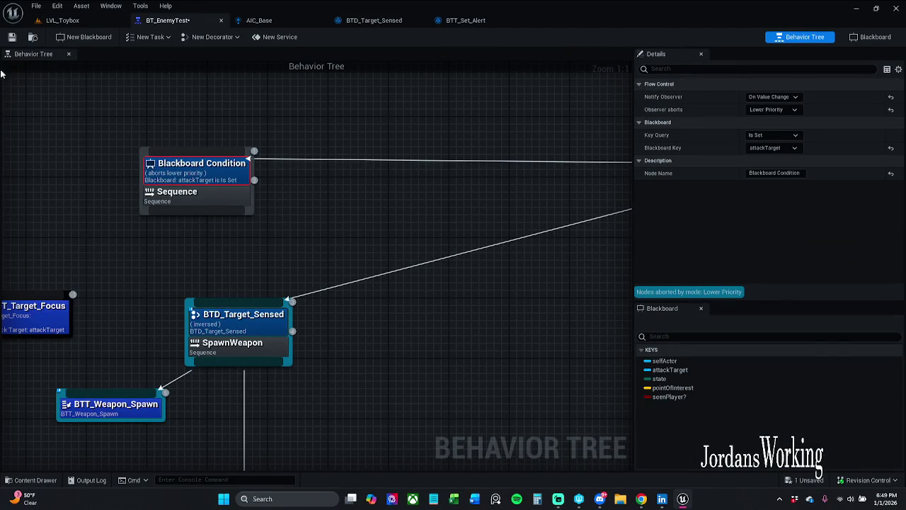
left_click(67, 20)
left_click(233, 37)
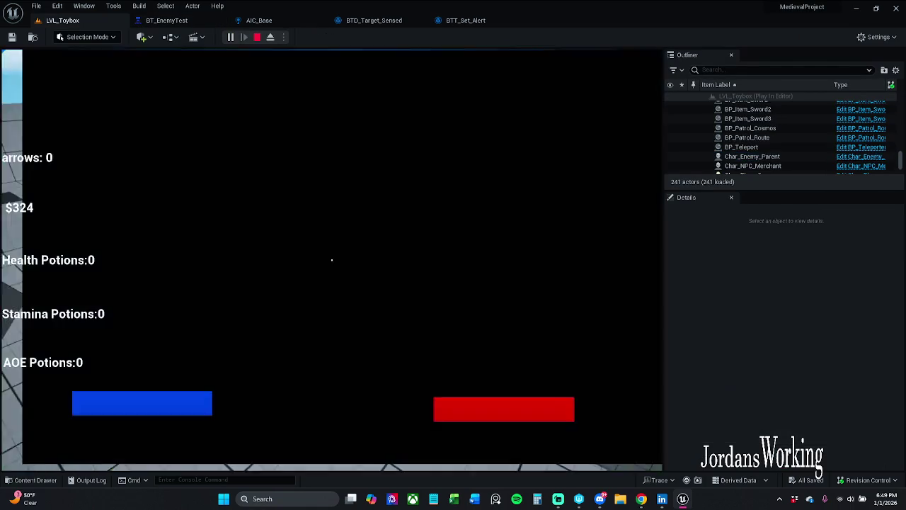
key("w")
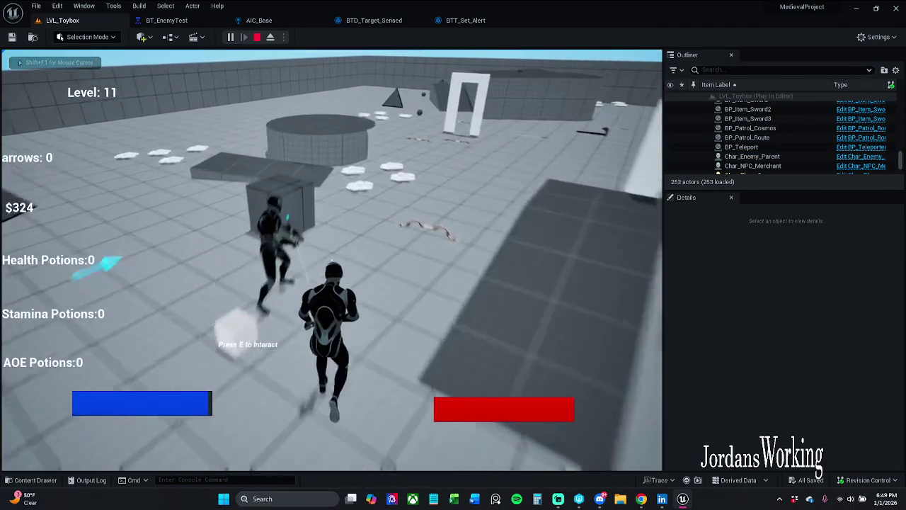
key("Escape")
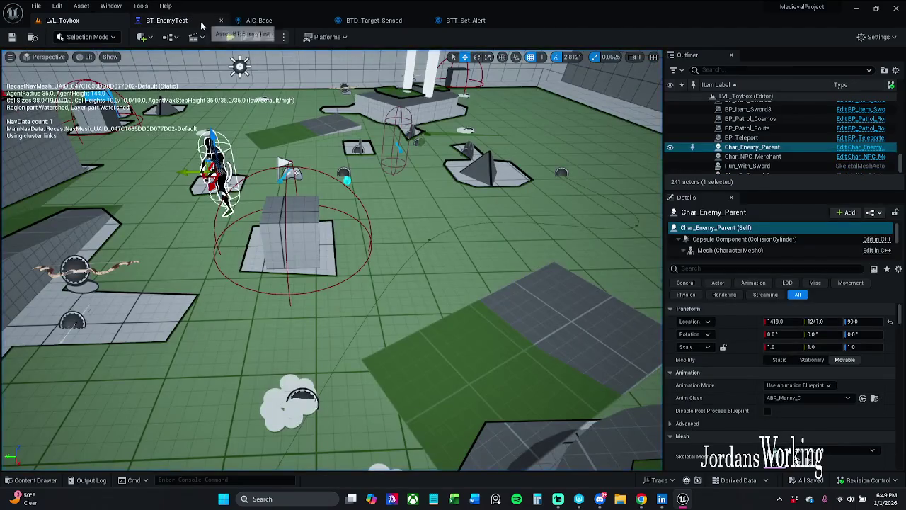
- Set the condition's Blackboard Key back to seenPlayer? in BT_EnemyTest
left_click(164, 20)
left_click(773, 147)
left_click(789, 205)
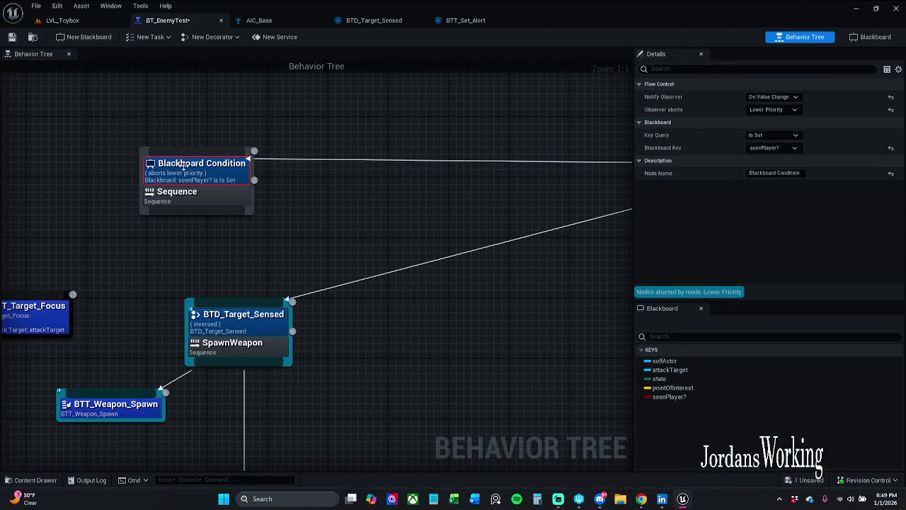
- Save BT_EnemyTest and float it in its own enlarged window beside the editor
left_click_drag(245, 136, 368, 145)
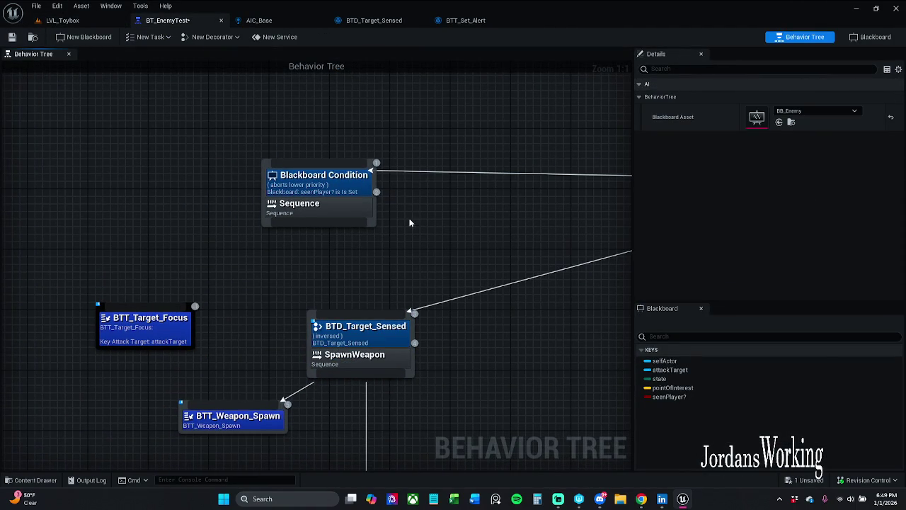
left_click(11, 37)
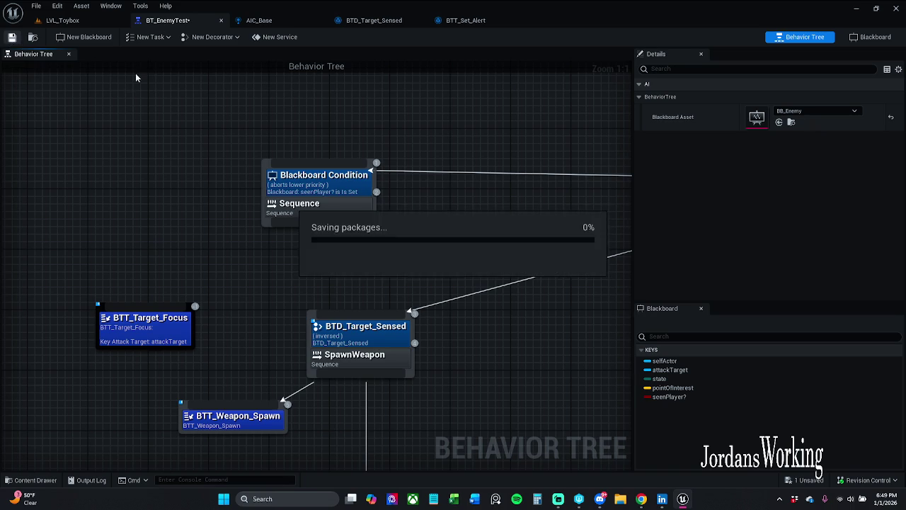
mouse_move(180, 21)
left_mouse_down()
mouse_move(444, 88)
mouse_move(380, 93)
left_mouse_up()
mouse_move(727, 312)
left_mouse_down()
mouse_move(724, 306)
mouse_move(764, 354)
mouse_move(858, 403)
left_mouse_up()
scroll(663, 338, "down", 5)
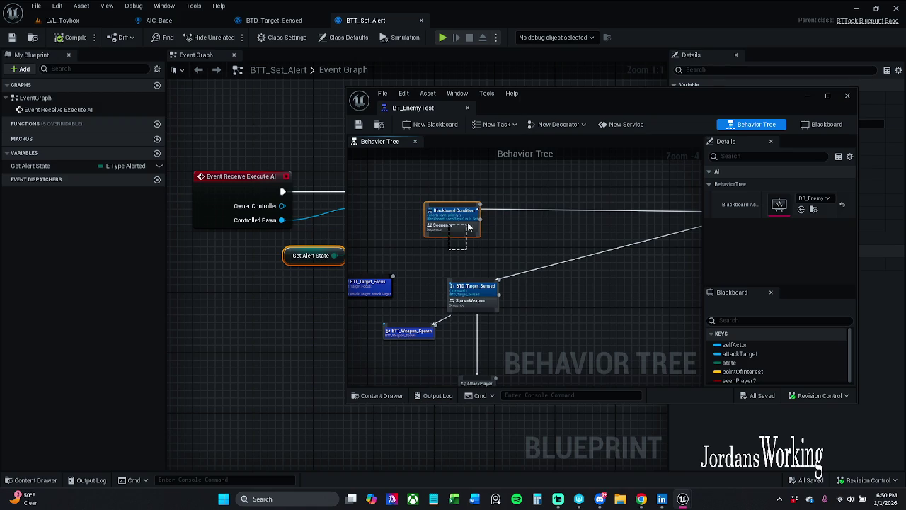
left_click_drag(508, 196, 526, 200)
left_click_drag(567, 105, 634, 108)
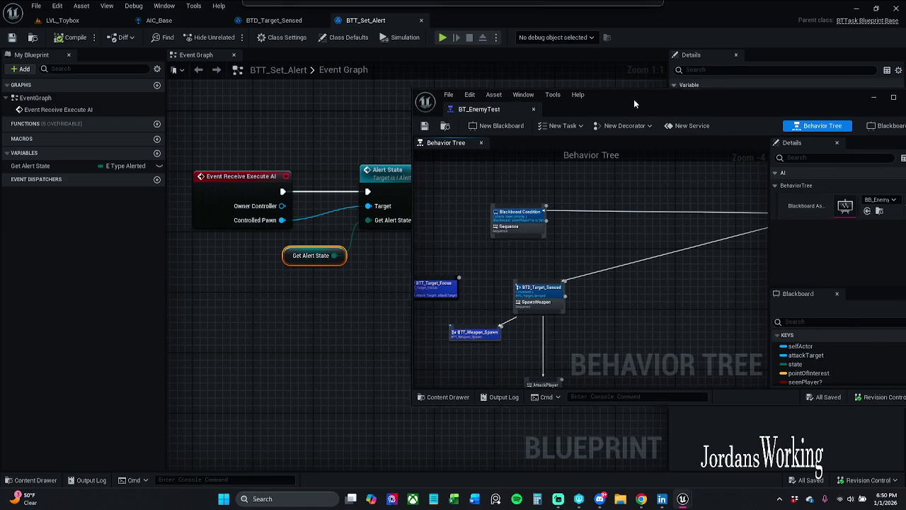
- Play-test LVL_Toybox while watching the tree, then dock BT_EnemyTest back into the main window
left_click(62, 20)
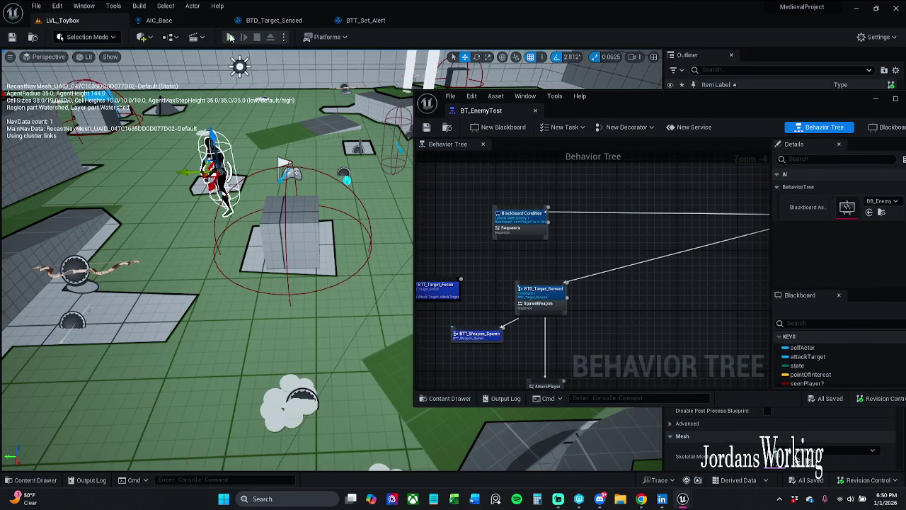
left_click(230, 37)
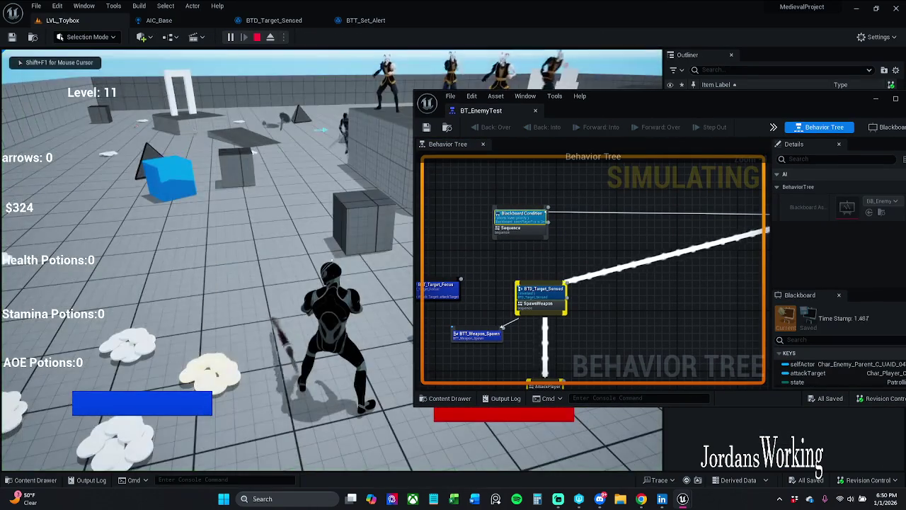
key("Escape")
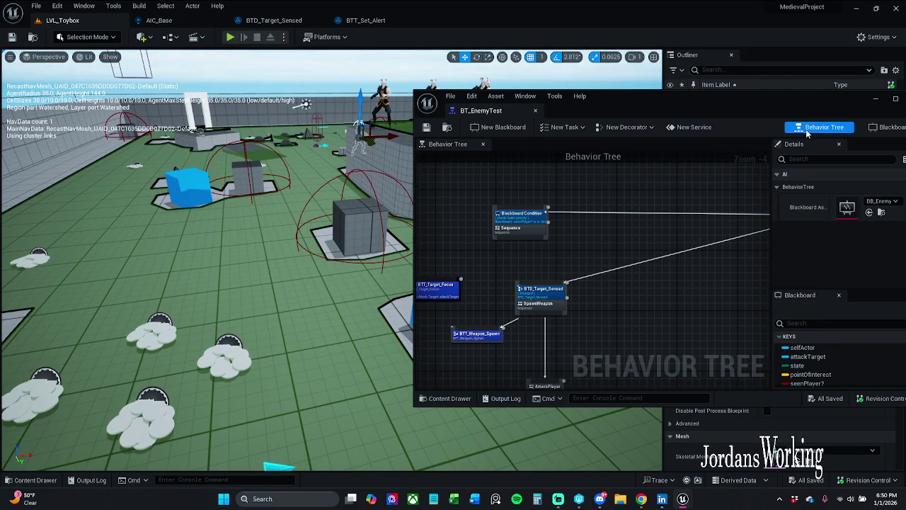
mouse_move(824, 103)
left_mouse_down()
mouse_move(536, 55)
mouse_move(580, 62)
left_mouse_up()
mouse_move(263, 71)
left_mouse_down()
mouse_move(271, 45)
mouse_move(176, 21)
left_mouse_up()
scroll(281, 172, "up", 3)
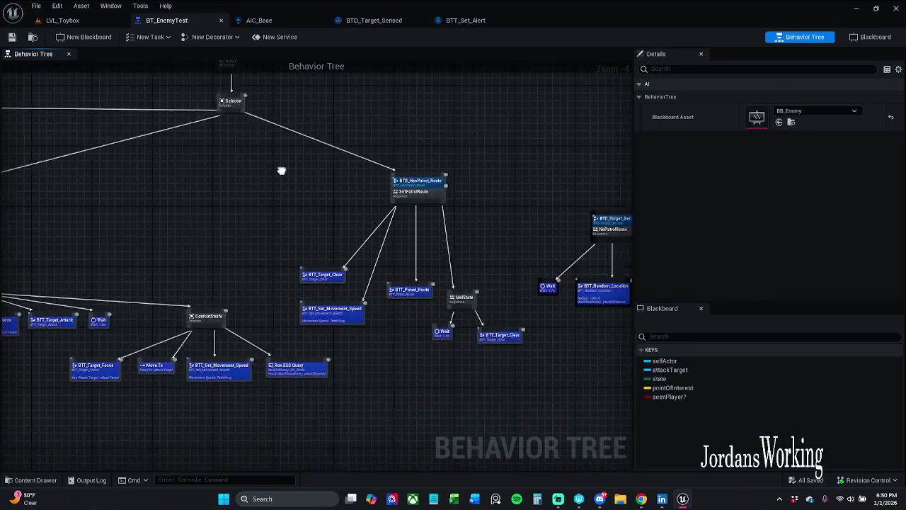
- Review the Blackboard Condition (still seenPlayer?) and BTD_Target_Sensed decorator settings
left_click_drag(368, 195, 633, 198)
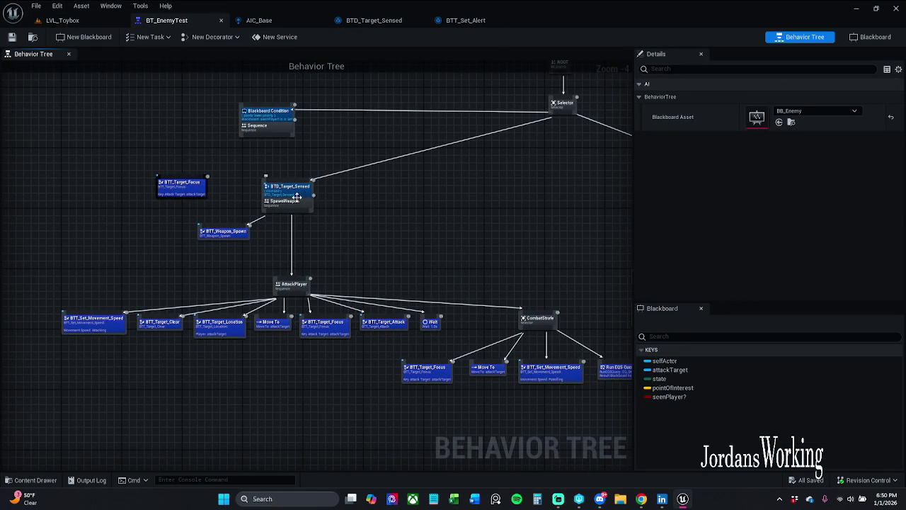
scroll(296, 197, "up", 2)
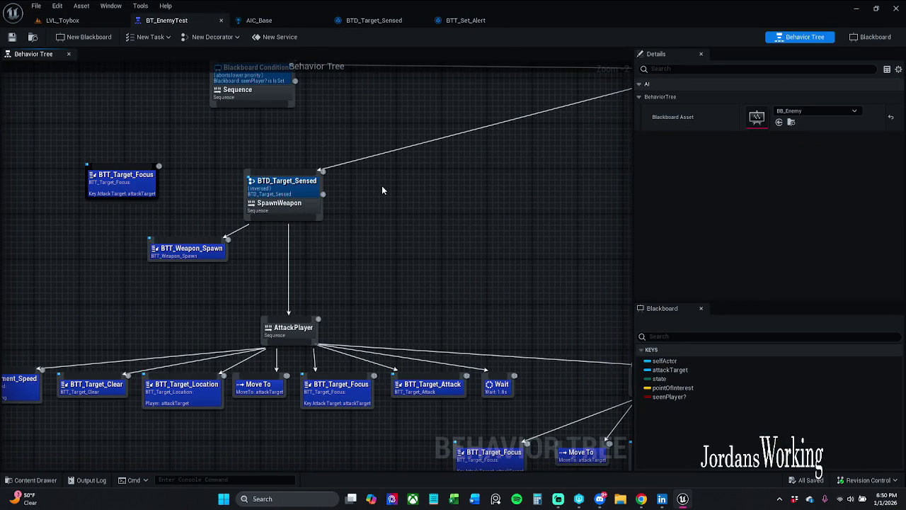
scroll(382, 185, "down", 1)
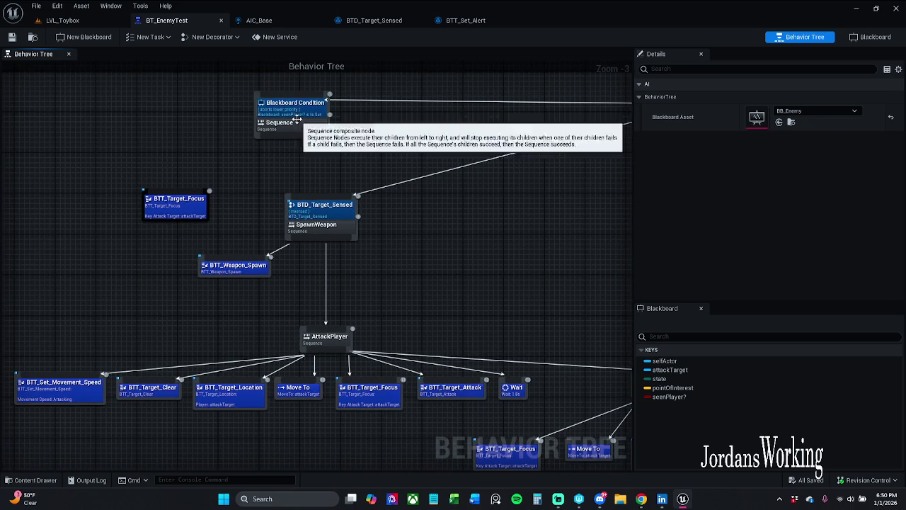
left_click(296, 108)
left_click(784, 149)
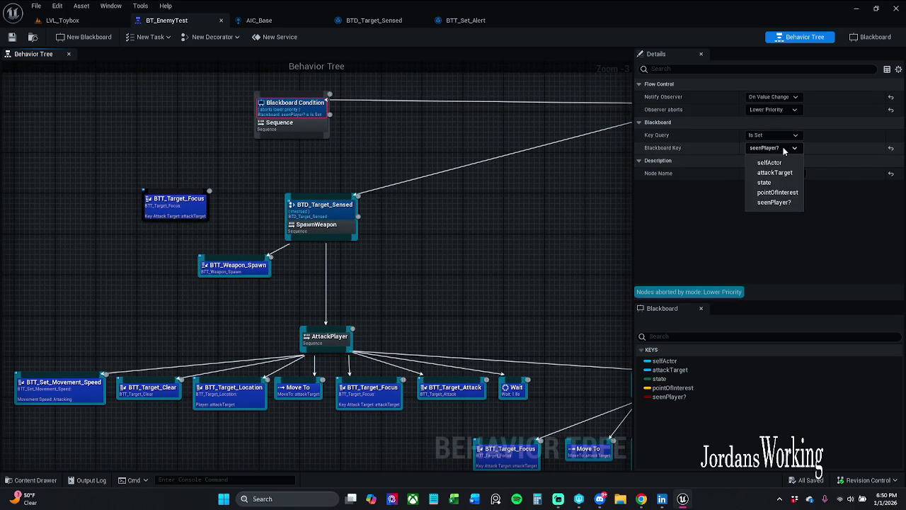
left_click(784, 150)
left_click(405, 188)
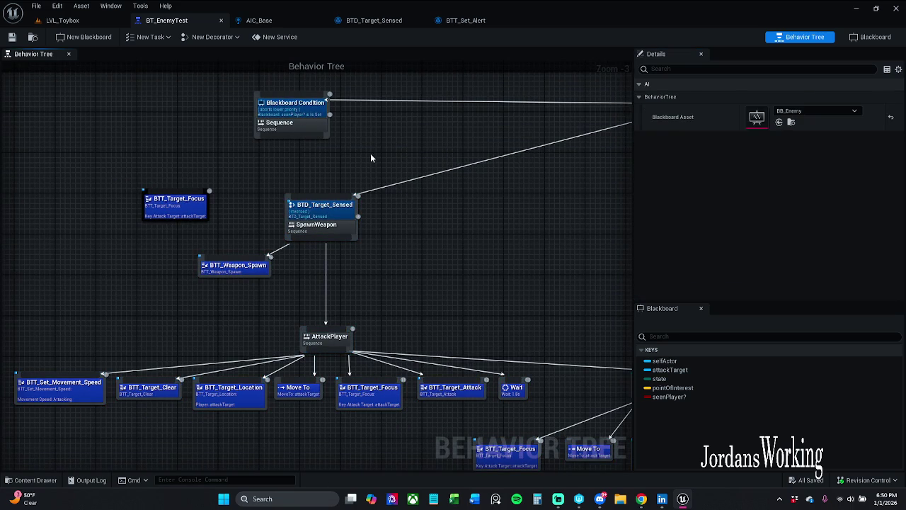
left_click(334, 216)
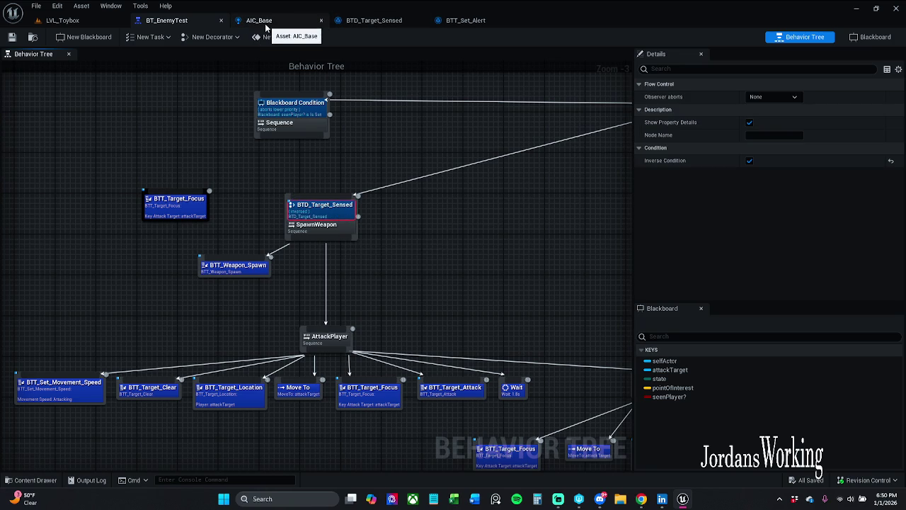
left_click(352, 157)
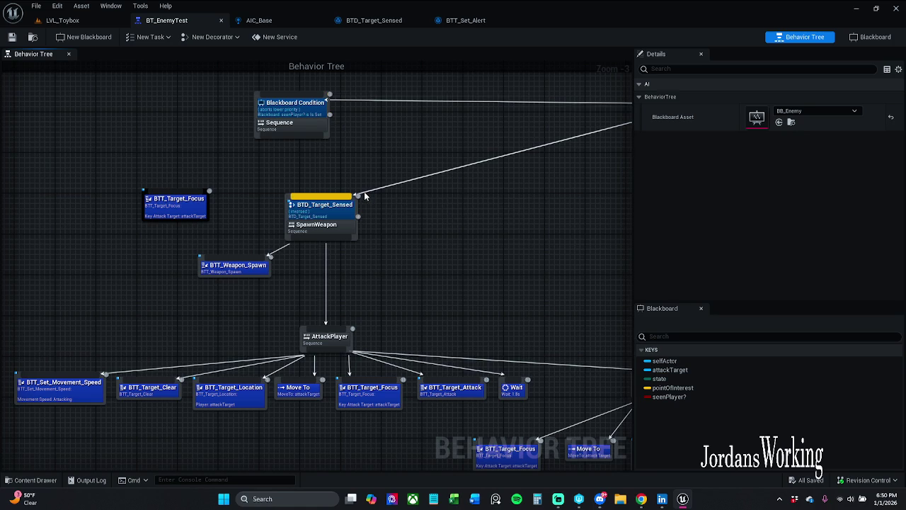
- Unlink BTD_Target_Sensed from the Selector, wire it under the Sequence, and save
left_click(361, 192, "alt")
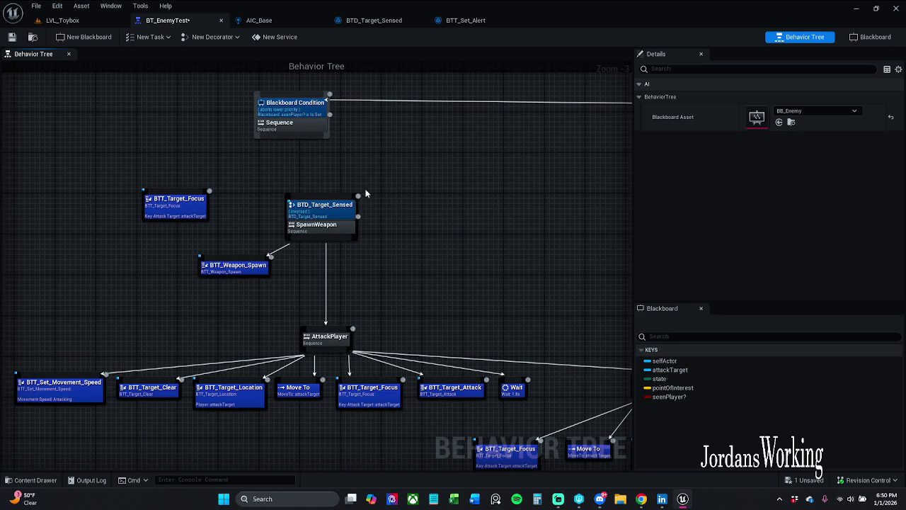
left_click_drag(348, 170, 314, 182)
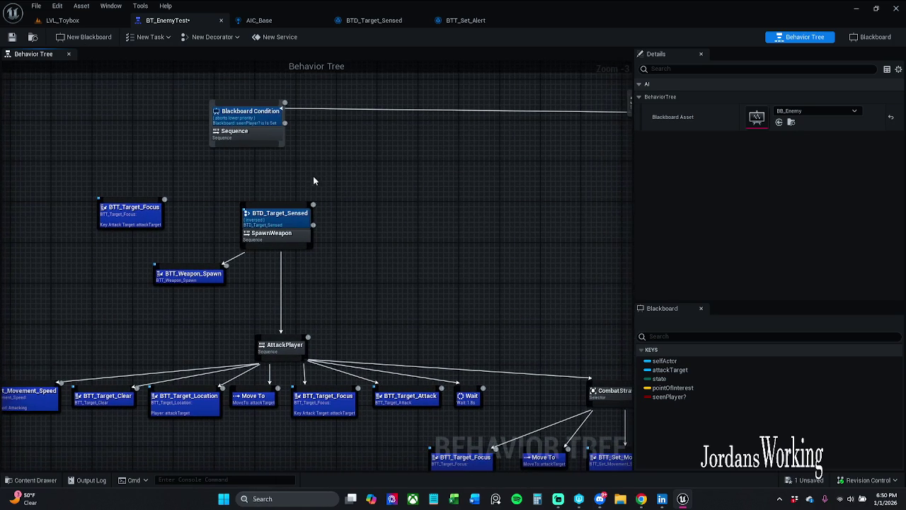
left_click_drag(265, 141, 278, 206)
left_click(263, 160)
left_click_drag(264, 149, 274, 206)
left_click(11, 37)
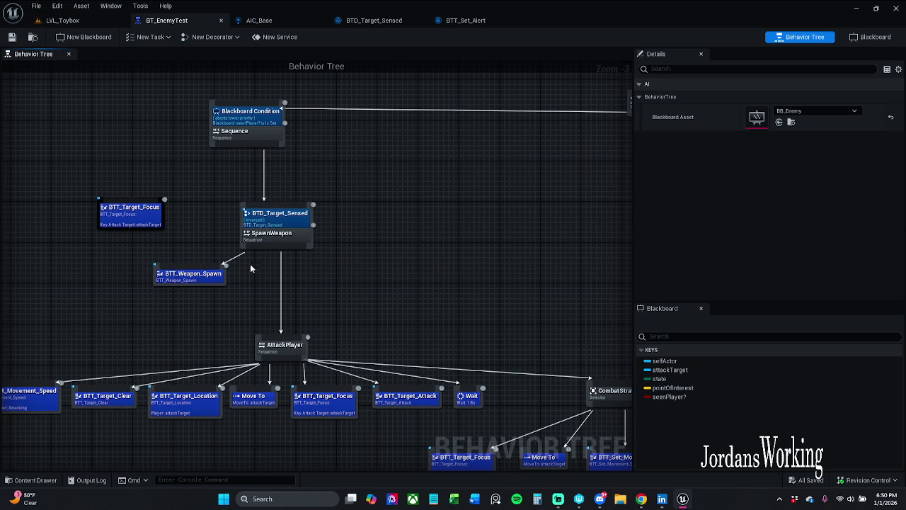
- Switch to LVL_Toybox and start a play test
mouse_move(173, 337)
left_mouse_down()
mouse_move(203, 281)
mouse_move(177, 284)
left_mouse_up()
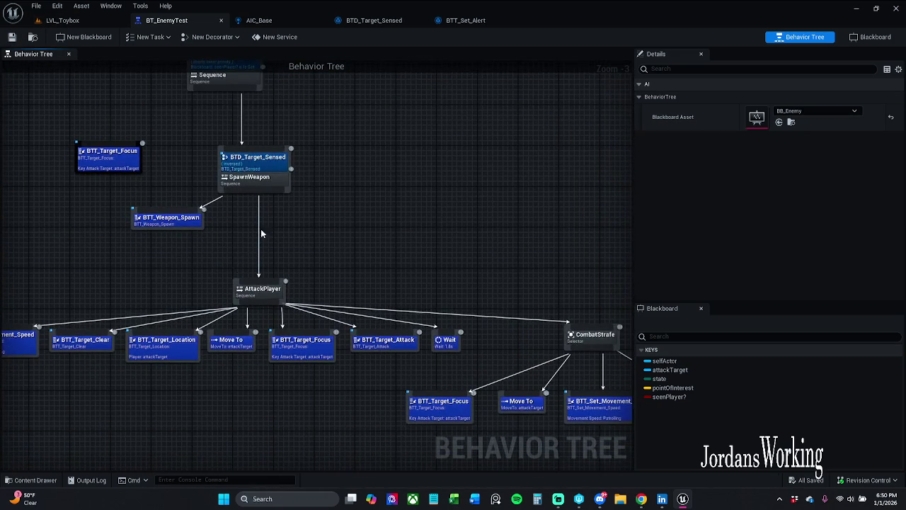
left_click(62, 20)
left_click(233, 38)
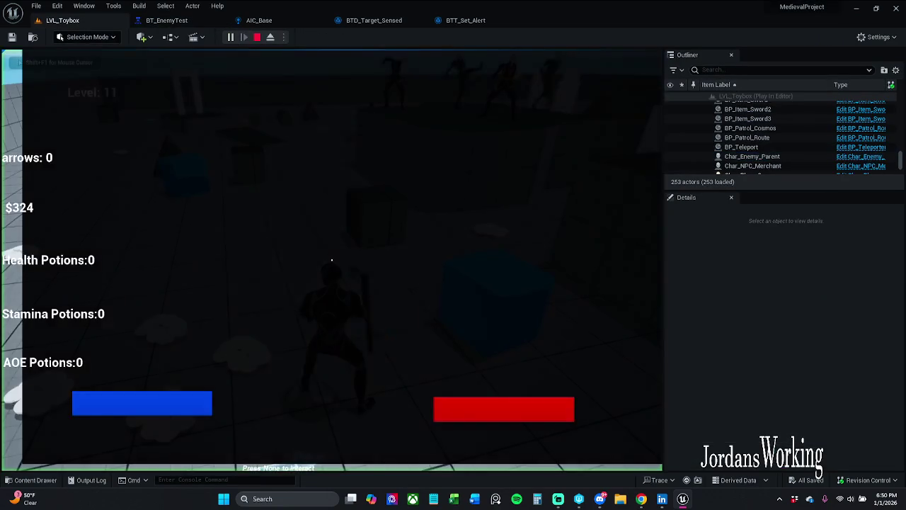
- Run the character around LVL_Toybox toward the enemies, then end the session with Esc
key("shift+w")
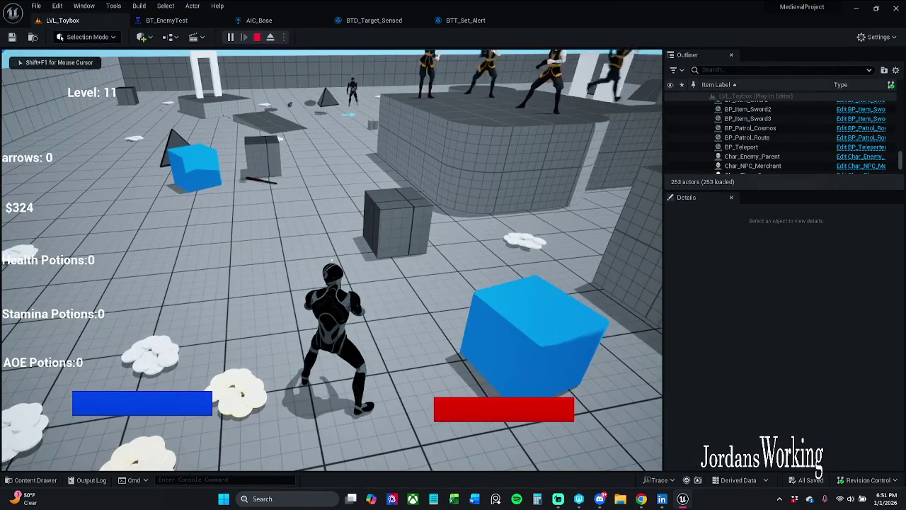
key("shift+w")
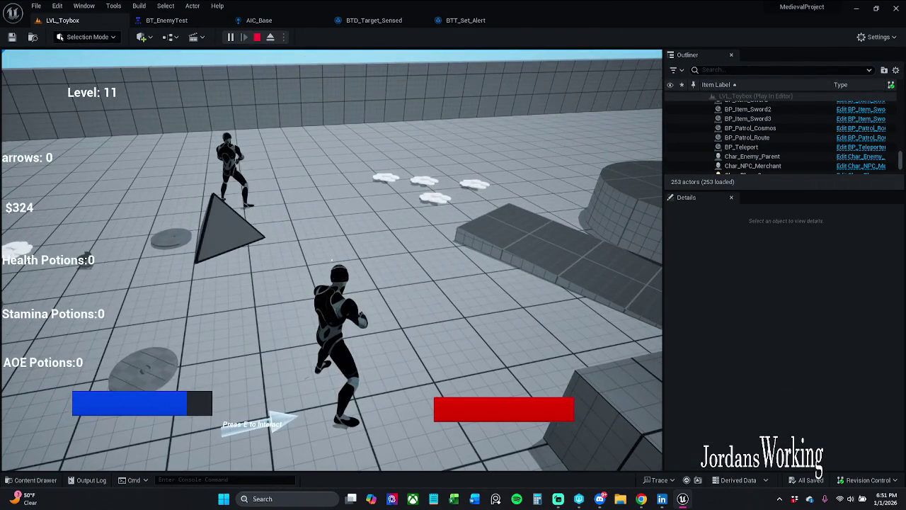
key("w")
key("shift+w")
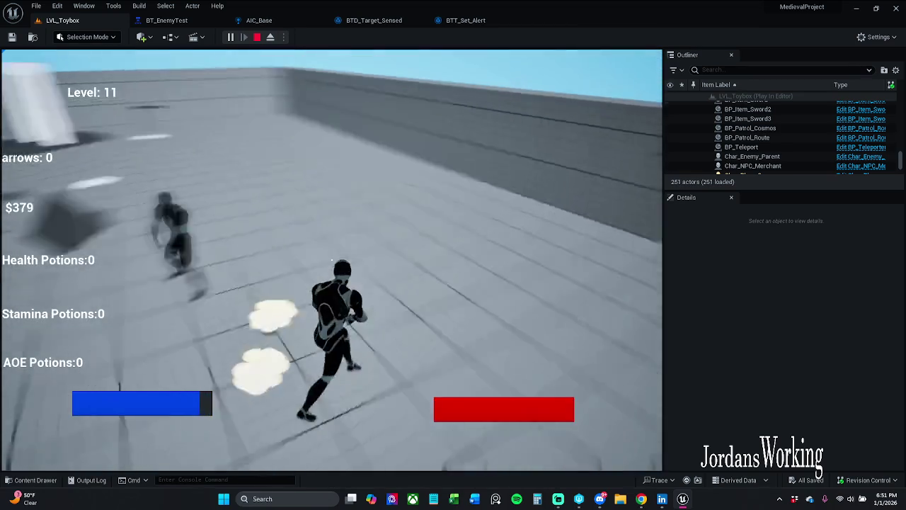
key("w")
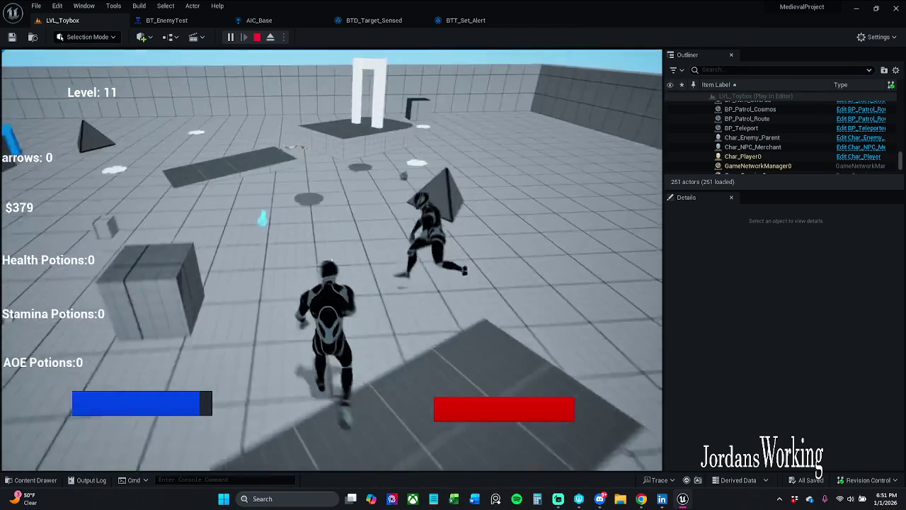
key("shift+w")
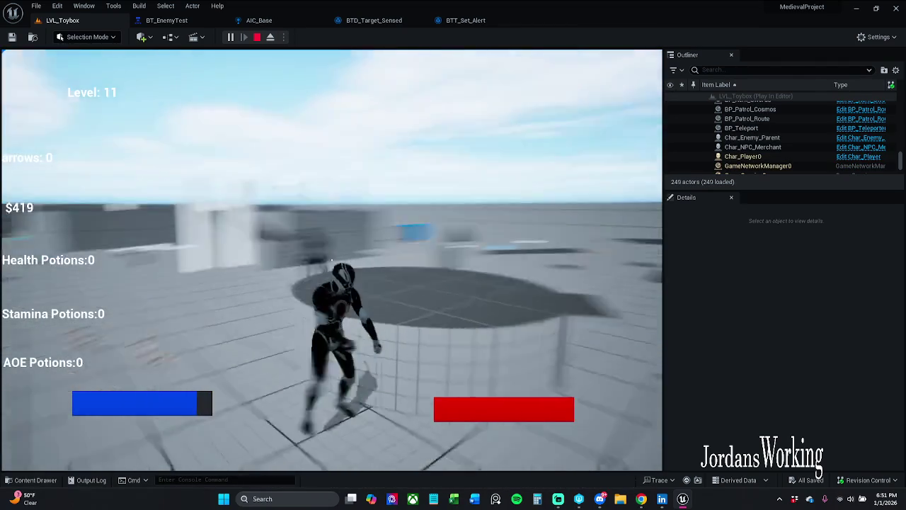
key("Escape")
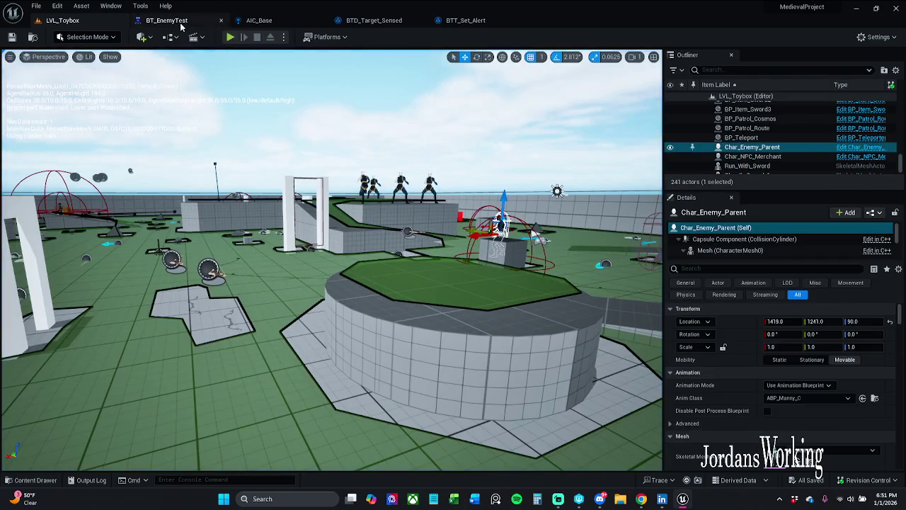
- Change the Blackboard Condition's Key Query to Is Not Set and save BT_EnemyTest
left_click(166, 20)
scroll(299, 170, "down", 1)
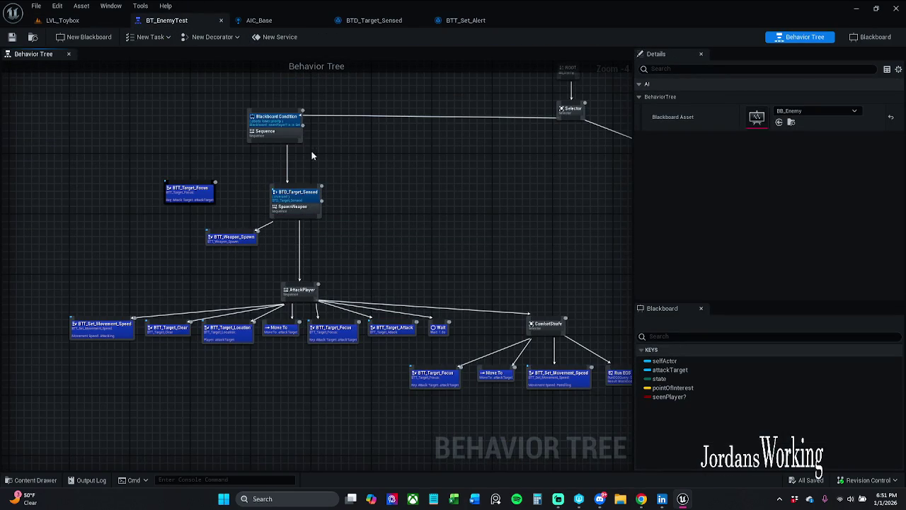
scroll(312, 155, "up", 2)
left_click(269, 115)
left_click(778, 135)
left_click(773, 150)
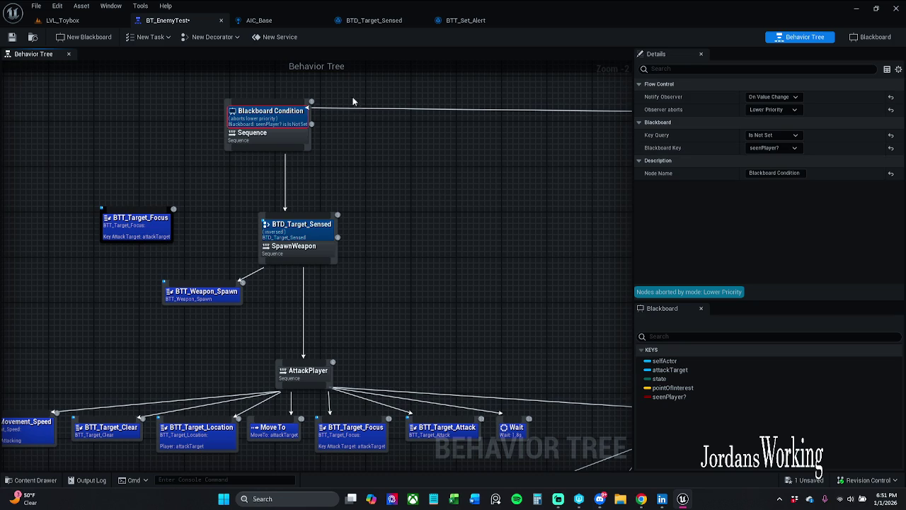
left_click(12, 39)
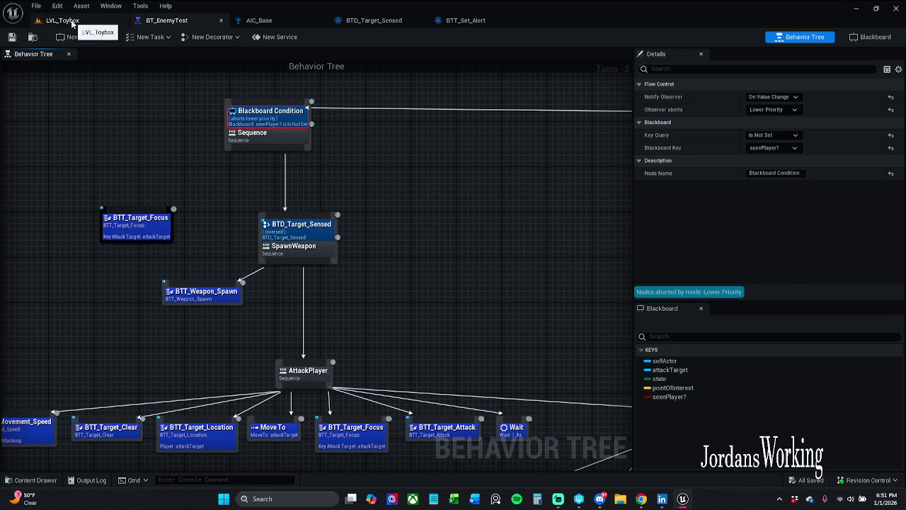
- Play-test LVL_Toybox, briefly revisit BT_EnemyTest, then bring up the Content Drawer
left_click(67, 21)
left_click(230, 38)
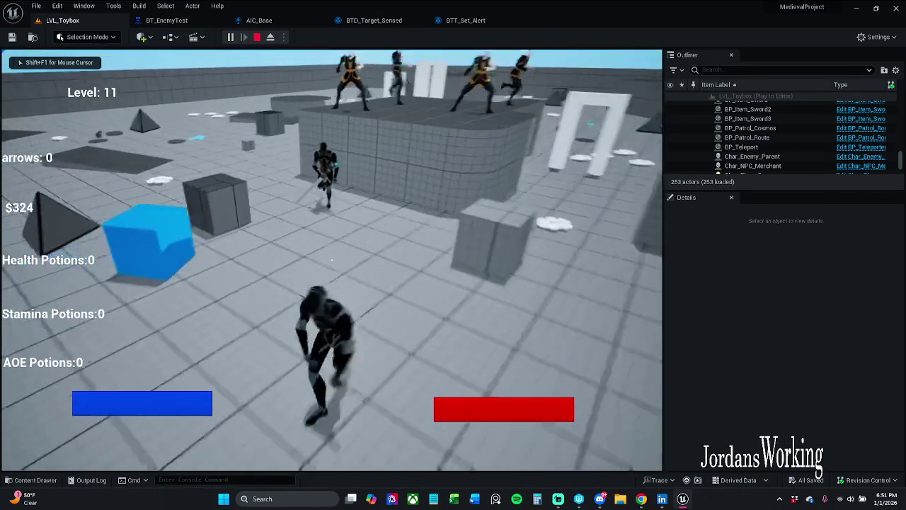
key("Escape")
left_click(164, 20)
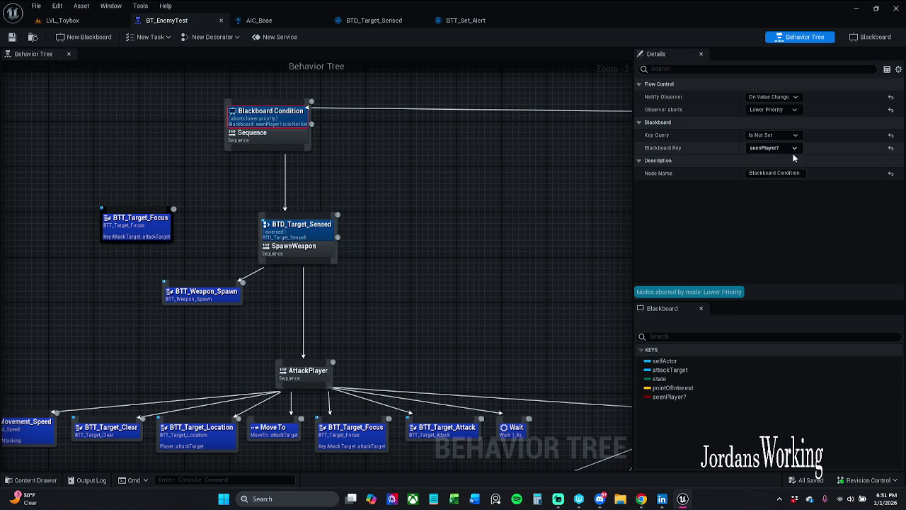
left_click(85, 23)
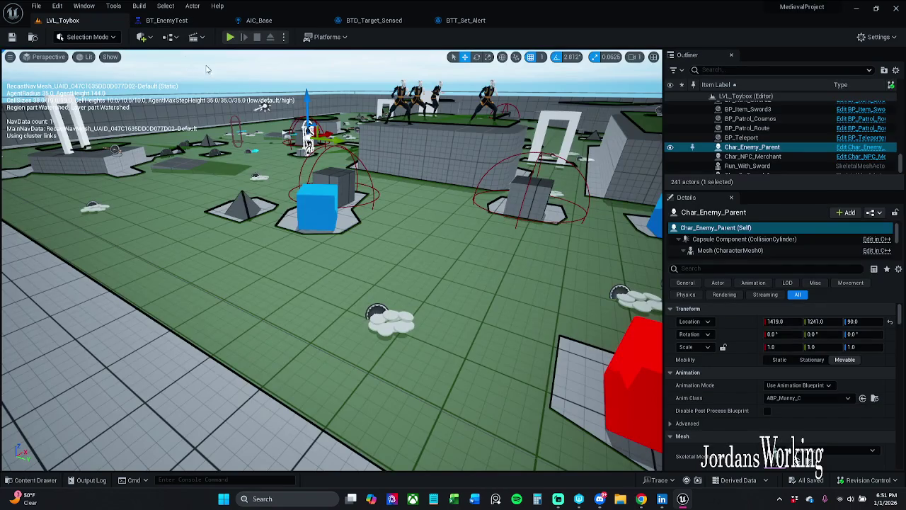
left_click(31, 480)
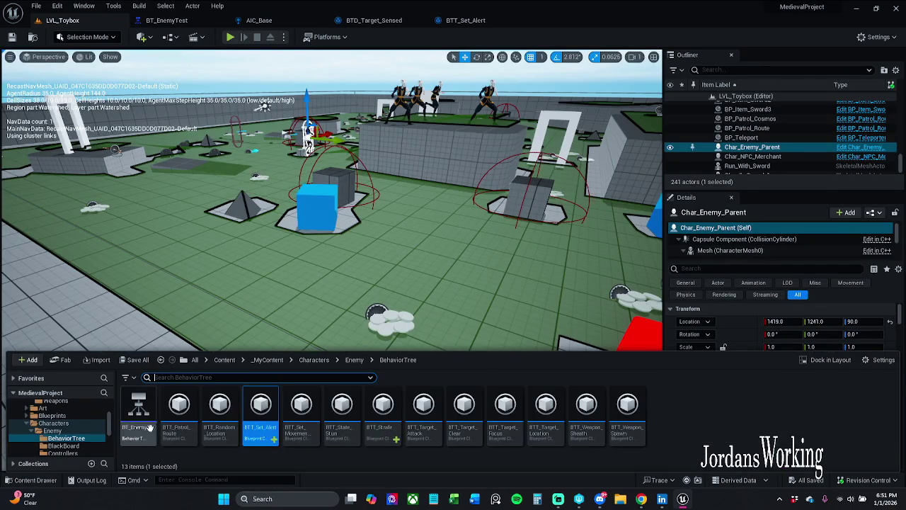
- Open Char_Enemy_Parent from the Enemy folder, tick sensedTarget?'s Default Value, and play the level
left_click(354, 359)
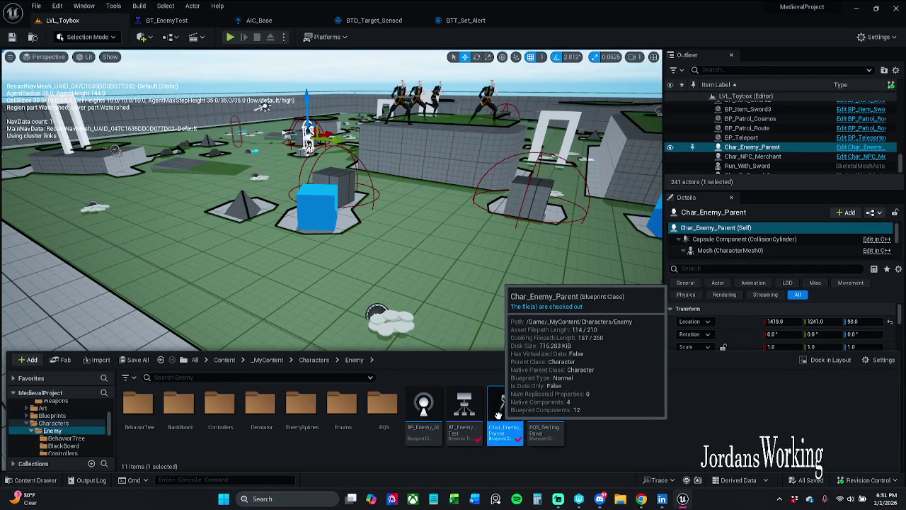
double_click(505, 414)
left_click_drag(197, 181, 434, 178)
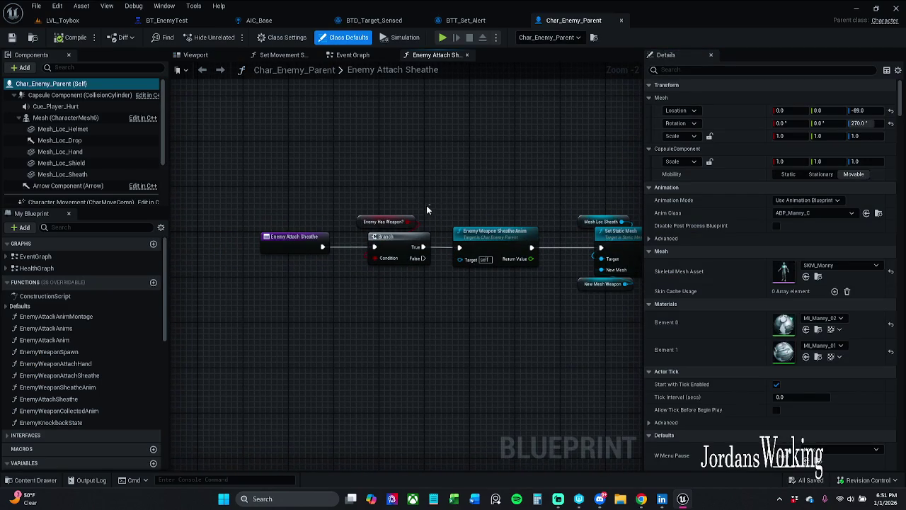
left_click(359, 220)
scroll(104, 343, "down", 10)
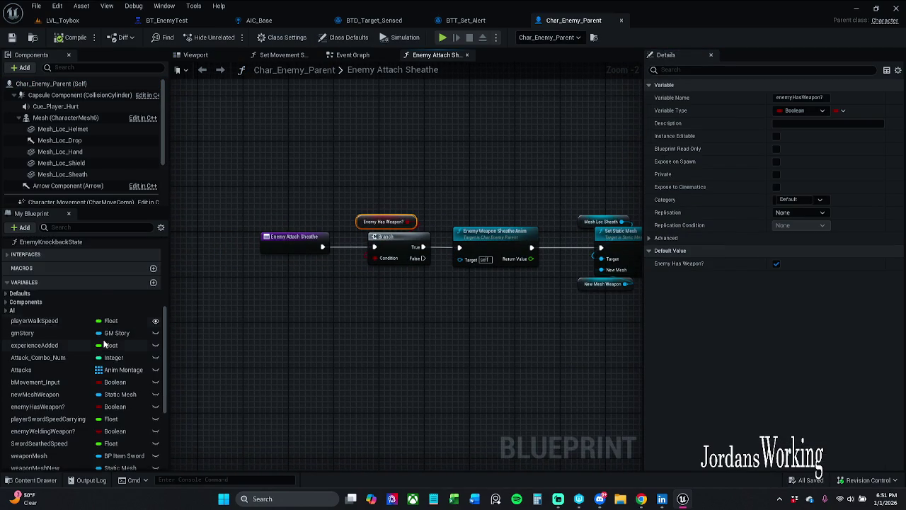
left_click(117, 450)
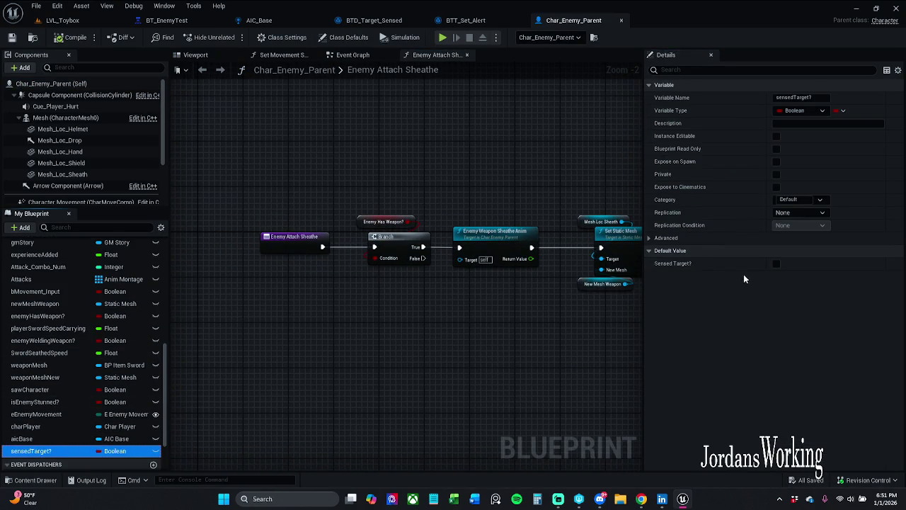
left_click(776, 263)
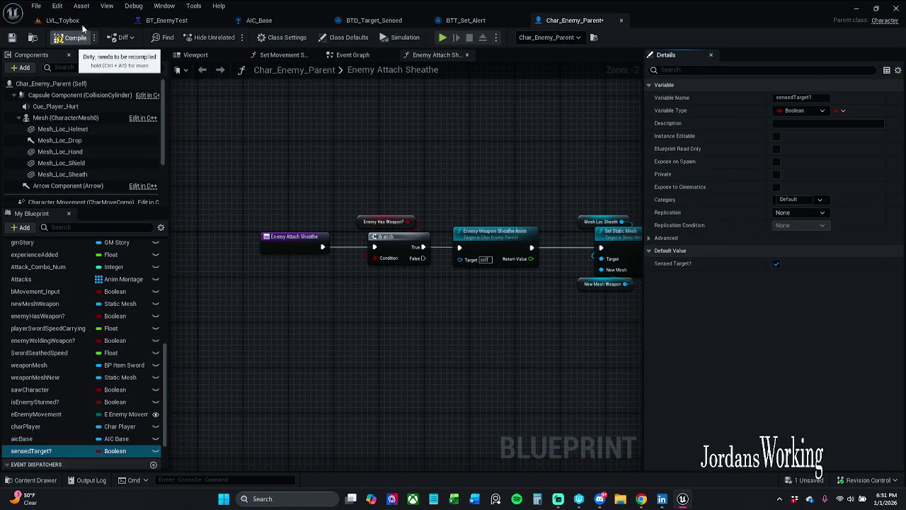
left_click(99, 23)
left_click(235, 39)
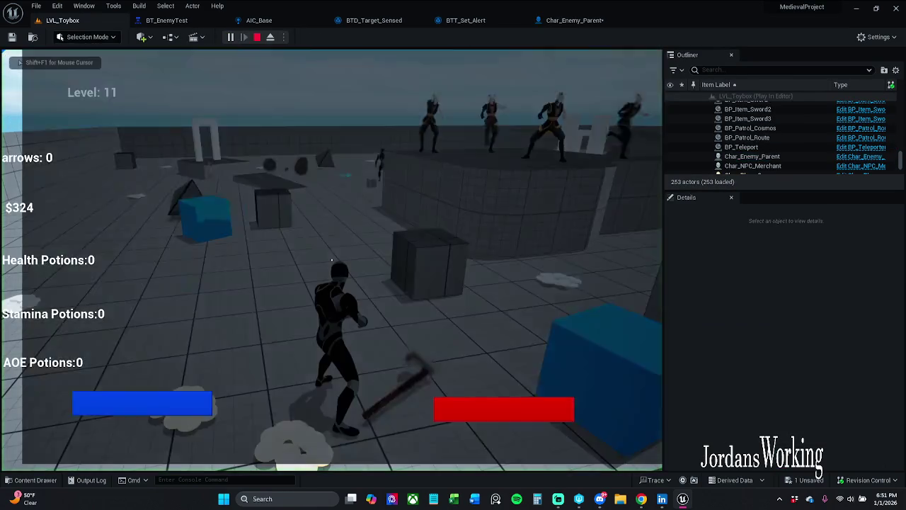
- Run the character forward through LVL_Toybox toward the enemies, then stop with Esc
key("w")
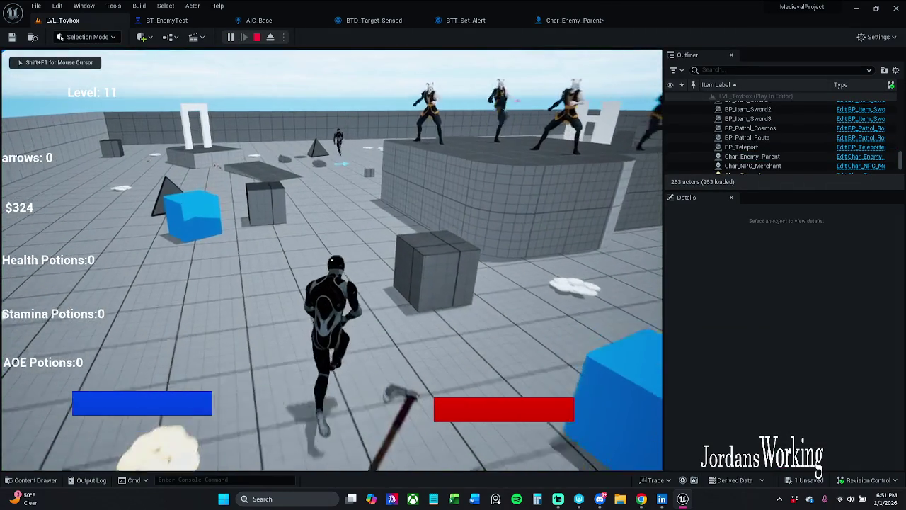
key("w")
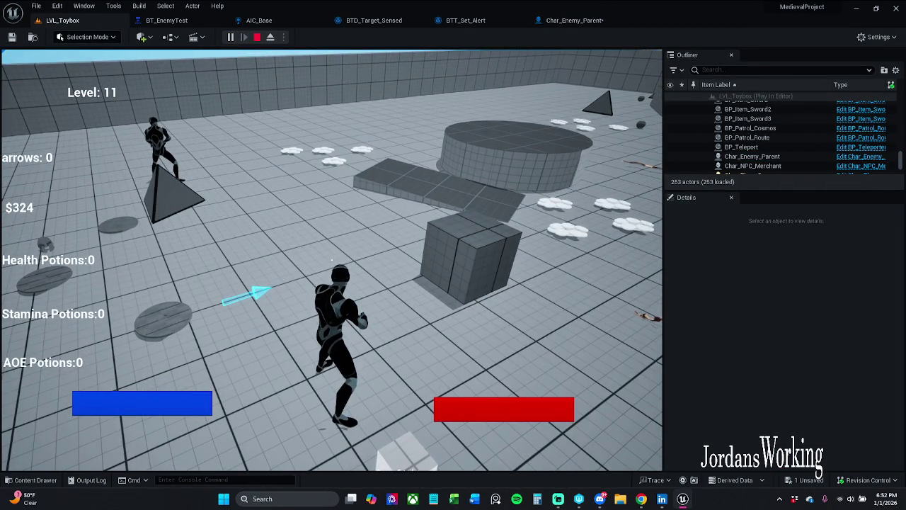
key("w")
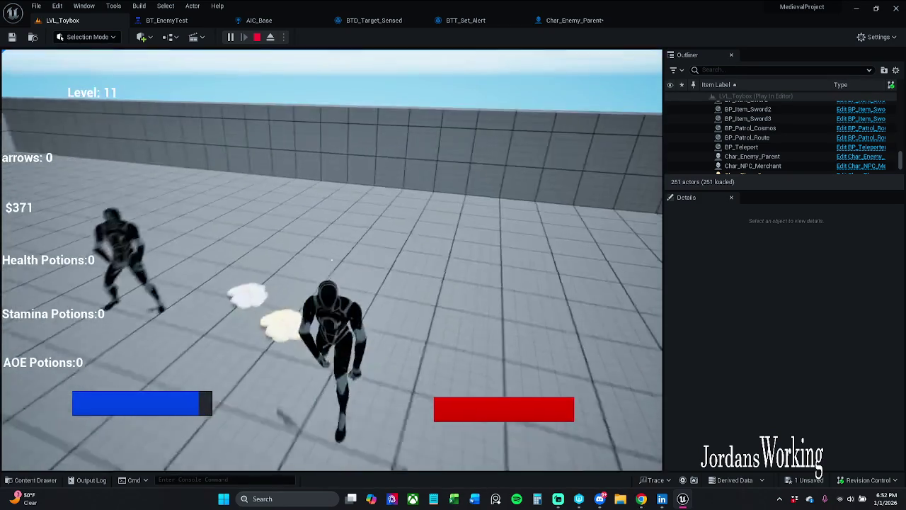
key("w")
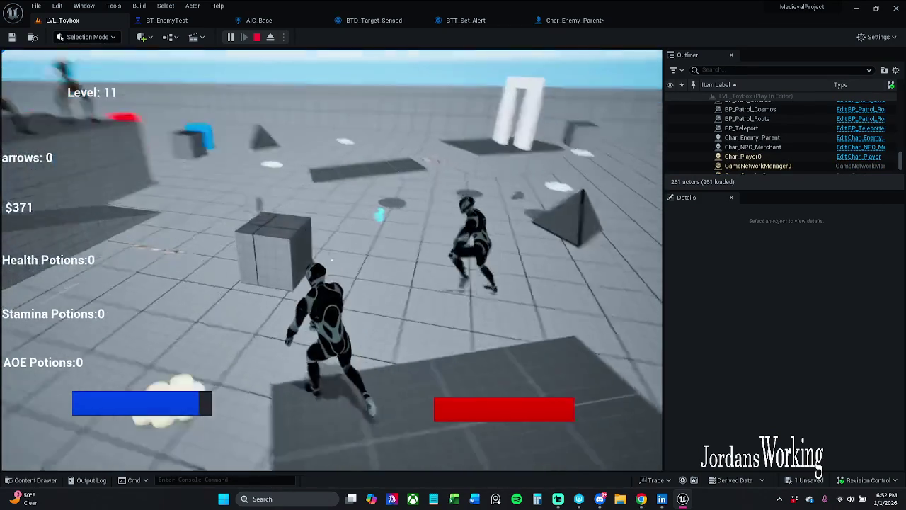
key("w")
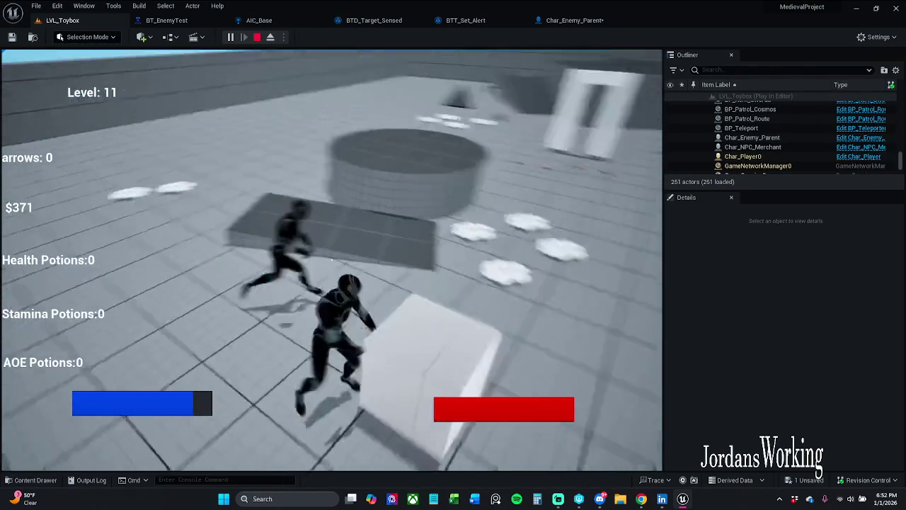
key("w")
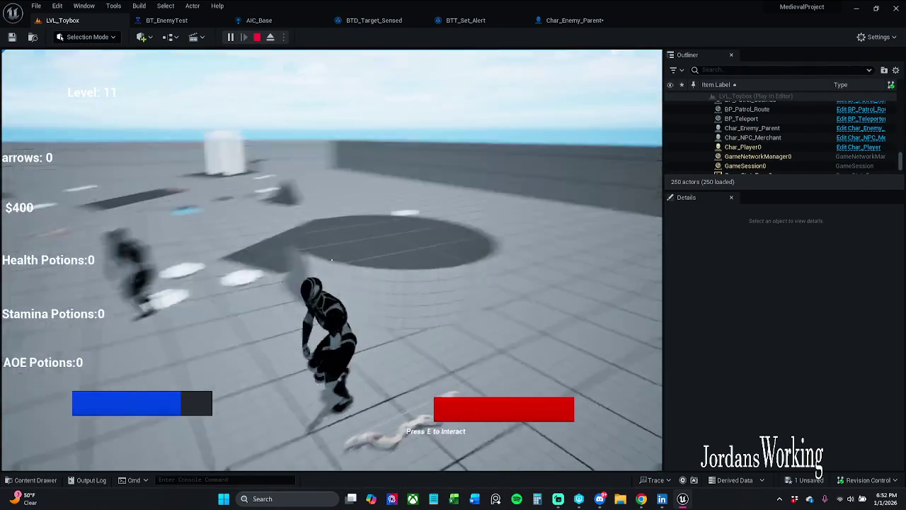
key("Escape")
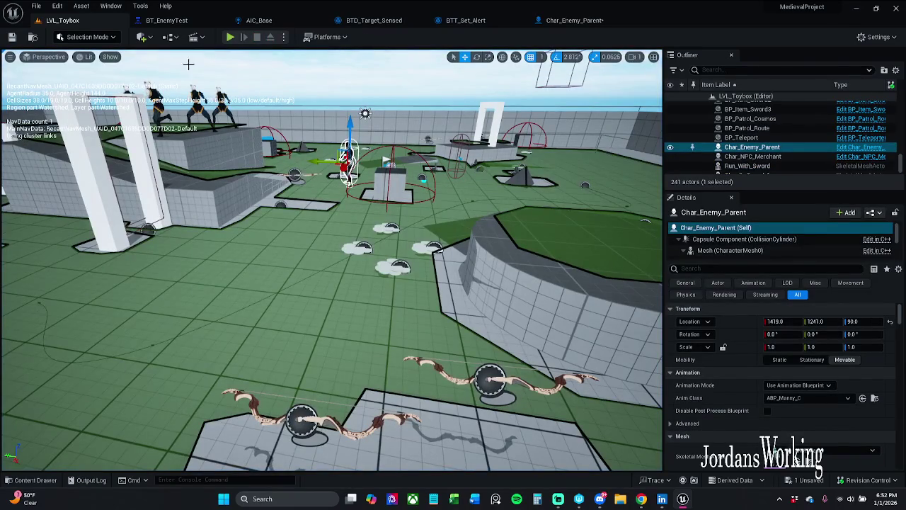
- Untick sensedTarget?'s default in Char_Enemy_Parent, save, run a quick playtest, then return to BT_EnemyTest
left_click(595, 22)
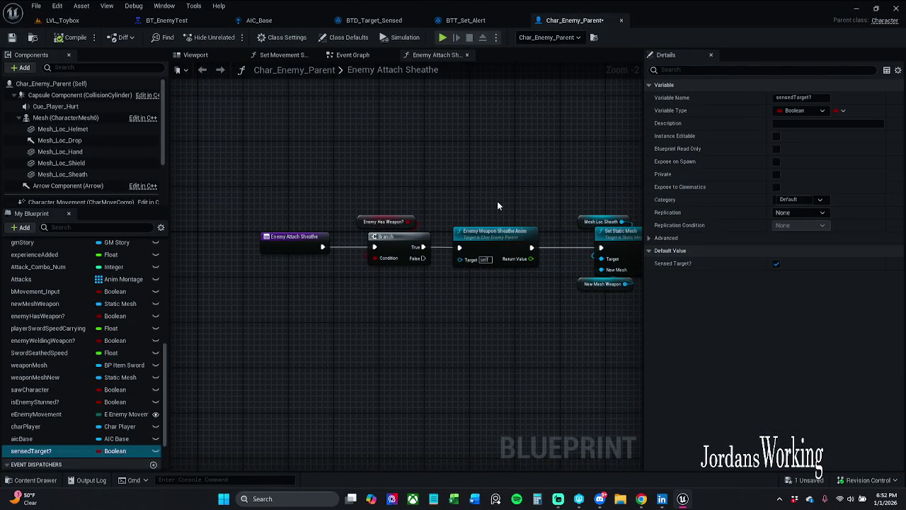
left_click(776, 263)
left_click(12, 38)
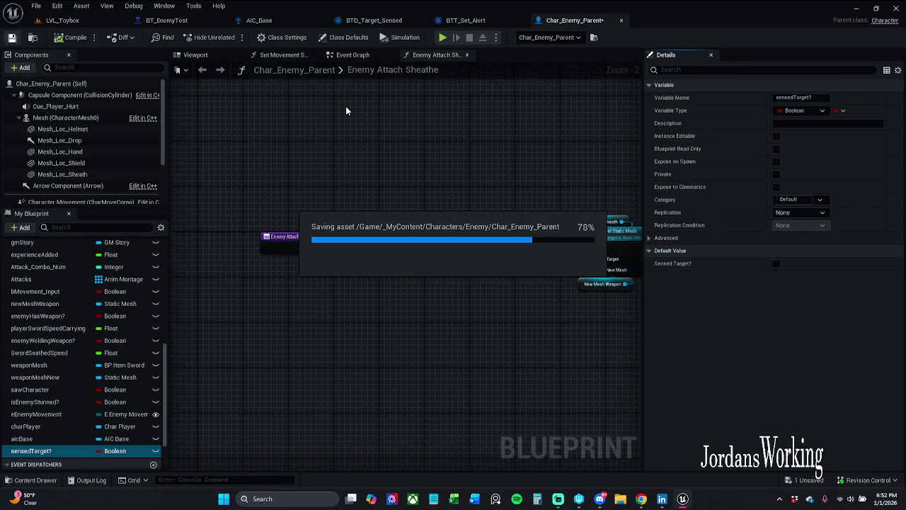
left_click(77, 21)
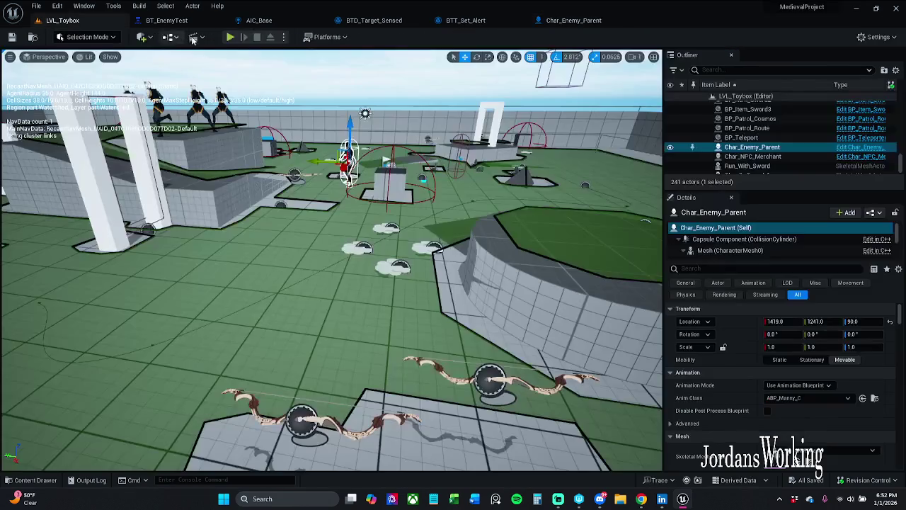
left_click(231, 38)
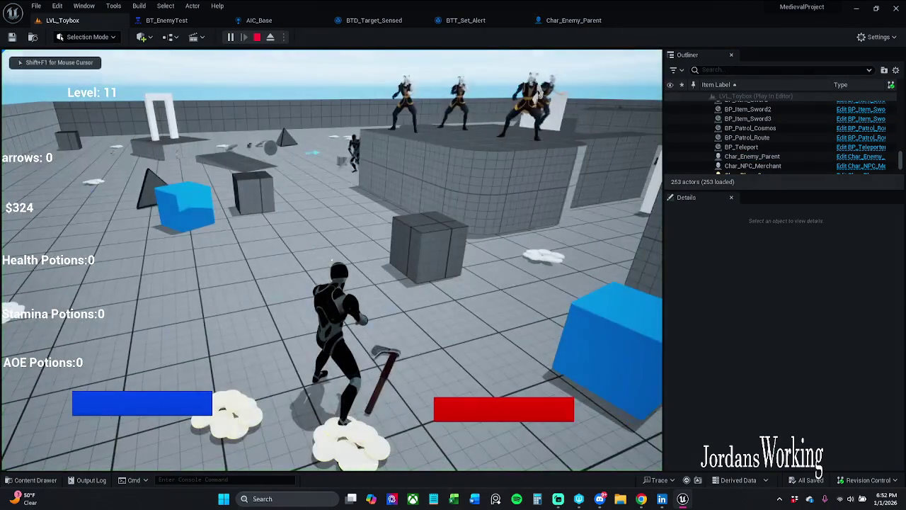
key("F8")
left_click(752, 157)
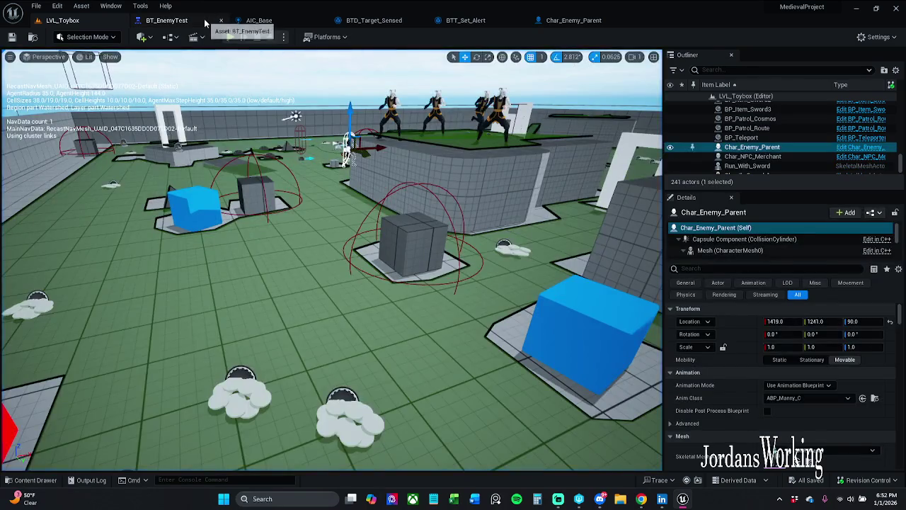
left_click(167, 20)
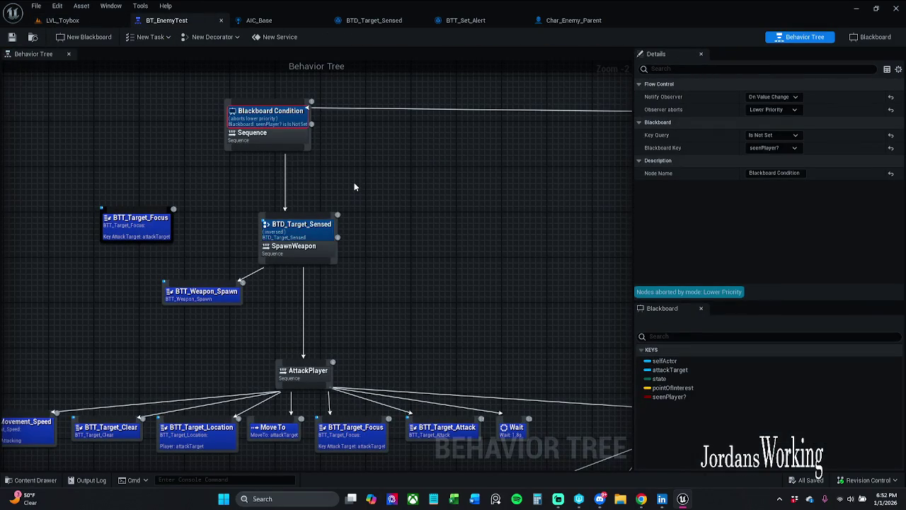
- Confirm the Blackboard Condition's Key Query stays Is Not Set
left_click_drag(517, 181, 476, 185)
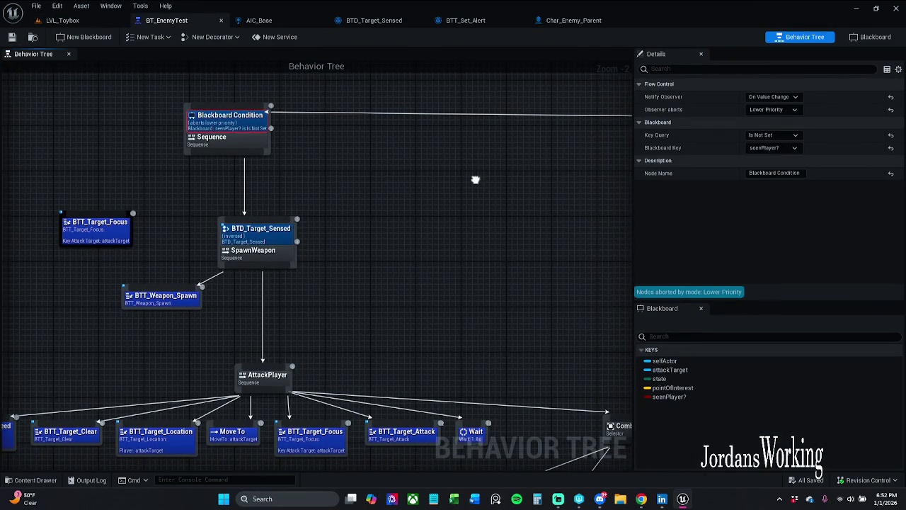
left_click(792, 137)
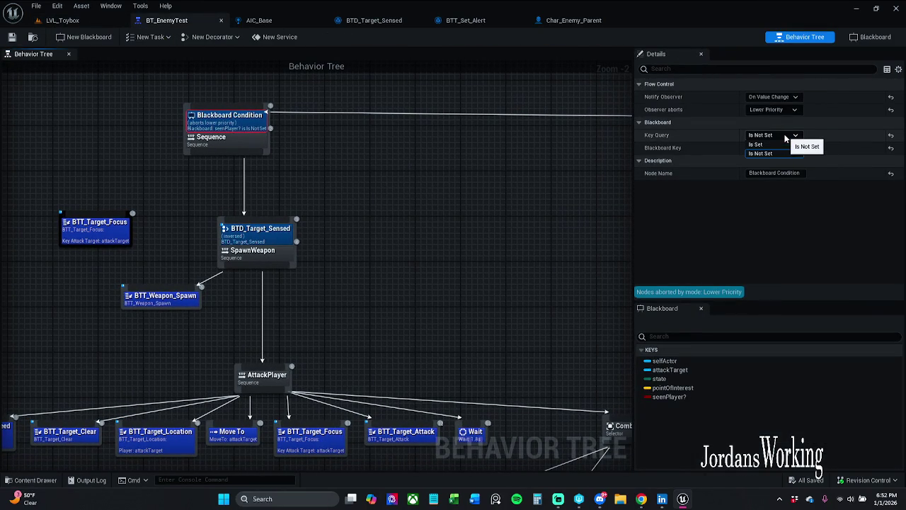
left_click(786, 137)
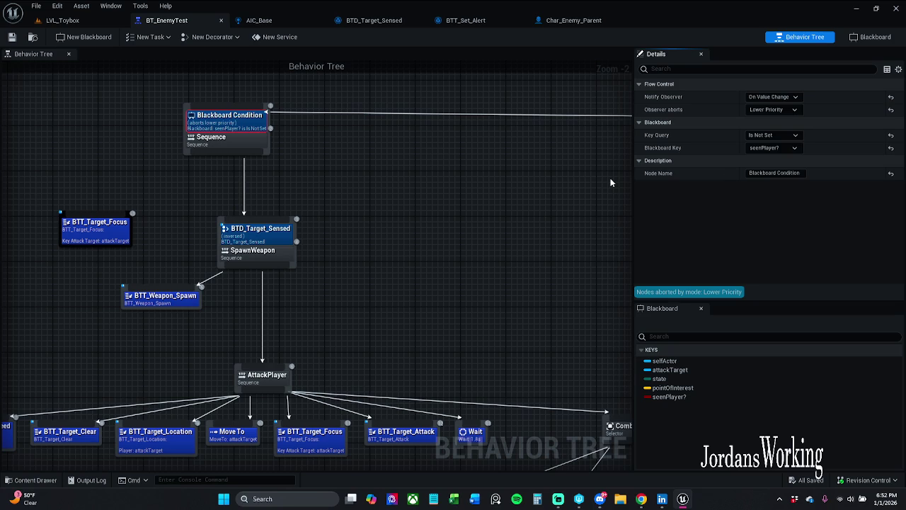
- Survey the patrol and AttackPlayer branches, then drag the top Selector node up and left
left_click_drag(610, 183, 511, 202)
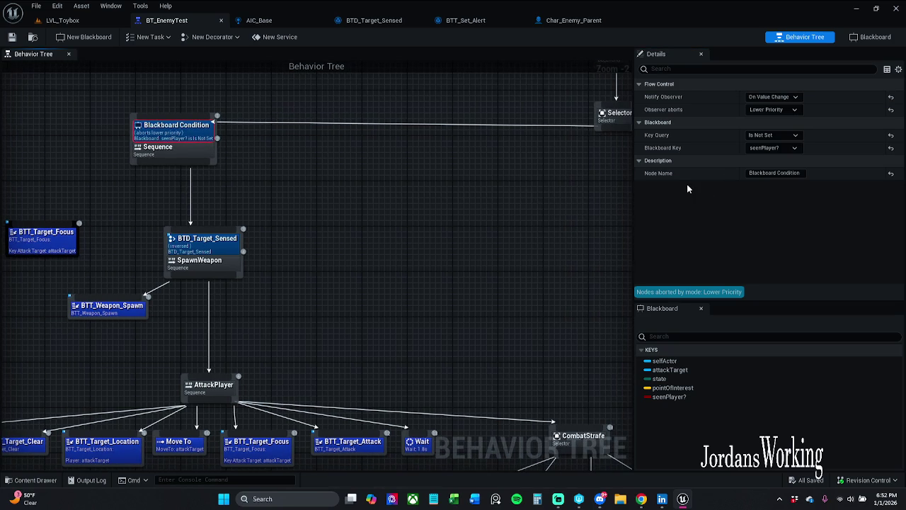
left_click_drag(543, 217, 439, 217)
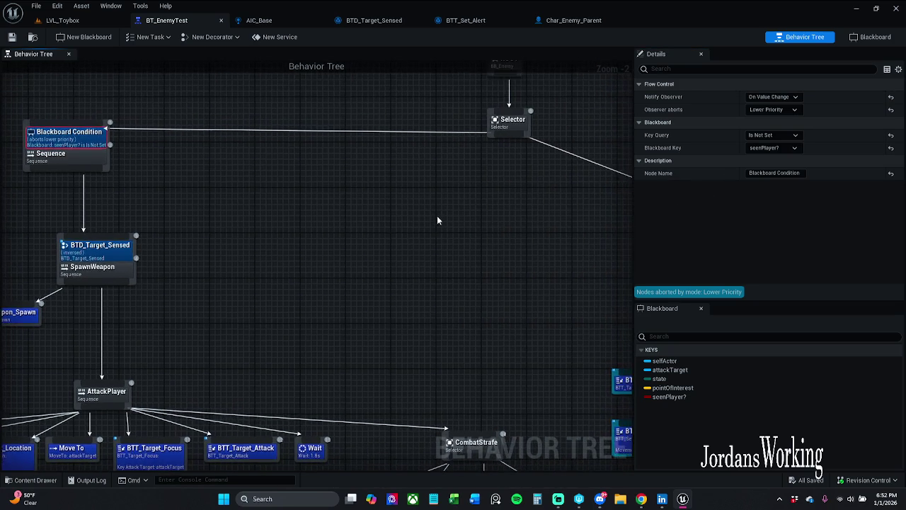
scroll(495, 241, "down", 1)
mouse_move(534, 263)
left_mouse_down()
mouse_move(404, 153)
mouse_move(381, 163)
left_mouse_up()
left_click(380, 163)
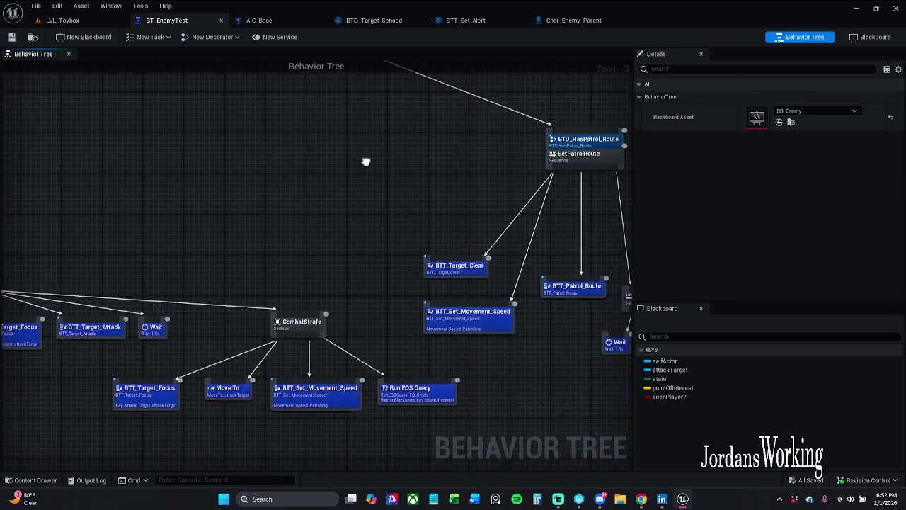
scroll(419, 202, "down", 1)
mouse_move(419, 203)
left_mouse_down()
mouse_move(373, 210)
mouse_move(390, 229)
left_mouse_up()
scroll(338, 210, "up", 1)
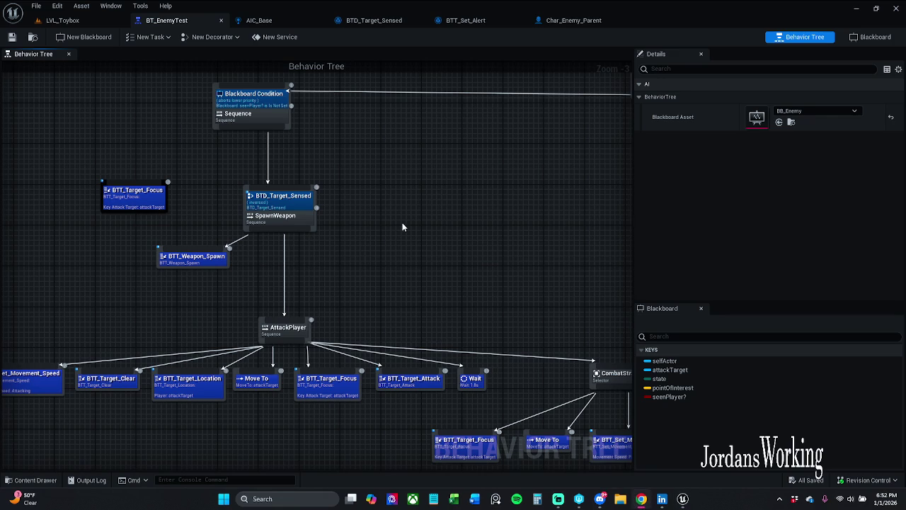
scroll(396, 212, "down", 2)
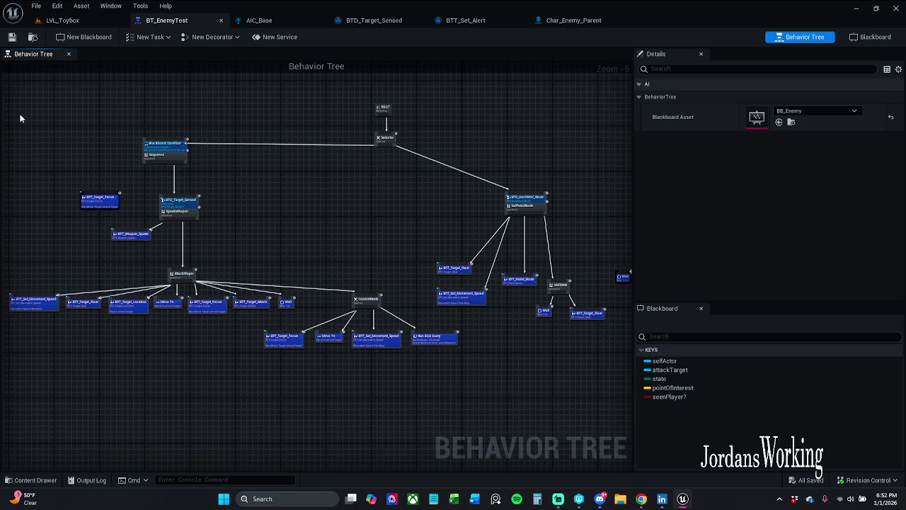
mouse_move(381, 136)
left_mouse_down()
mouse_move(292, 106)
mouse_move(315, 91)
left_mouse_up()
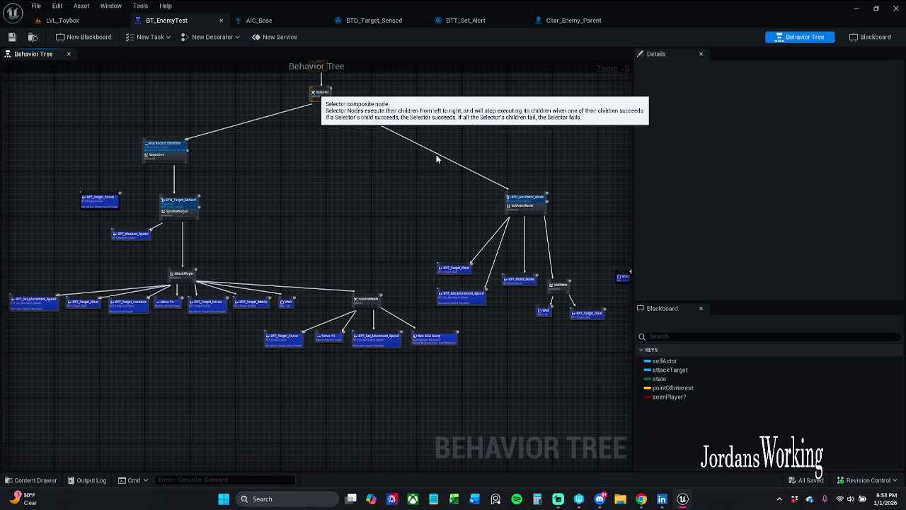
- Delete the NoPatrolRoute sequence with its Wait, BTT_Random_Location and Move To tasks
right_click(519, 177)
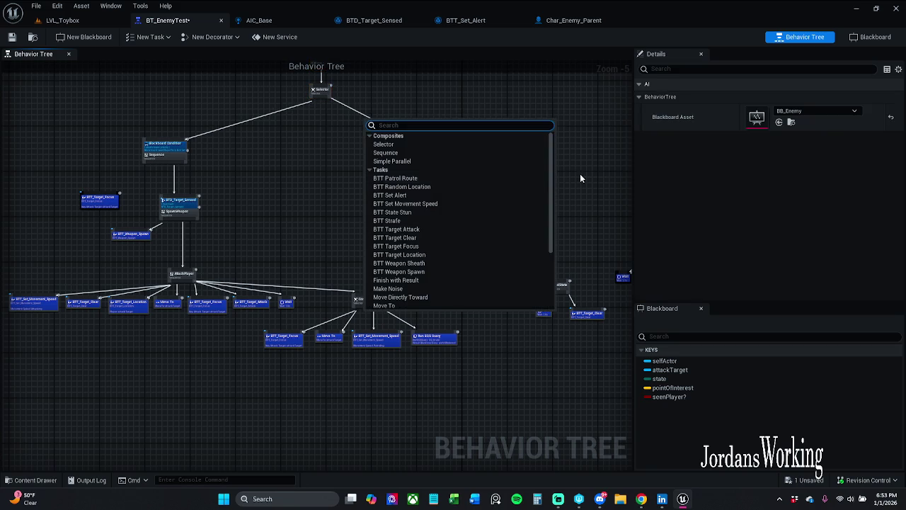
scroll(315, 127, "up", 6)
mouse_move(352, 170)
left_mouse_down()
mouse_move(225, 148)
mouse_move(623, 152)
mouse_move(602, 173)
left_mouse_up()
scroll(225, 146, "down", 1)
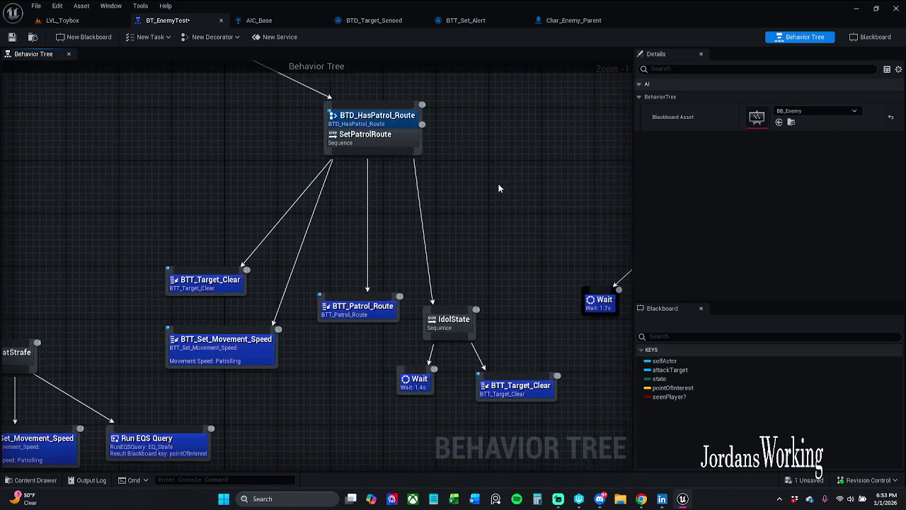
scroll(498, 188, "down", 2)
mouse_move(536, 208)
left_mouse_down()
mouse_move(234, 138)
mouse_move(545, 279)
mouse_move(478, 273)
left_mouse_up()
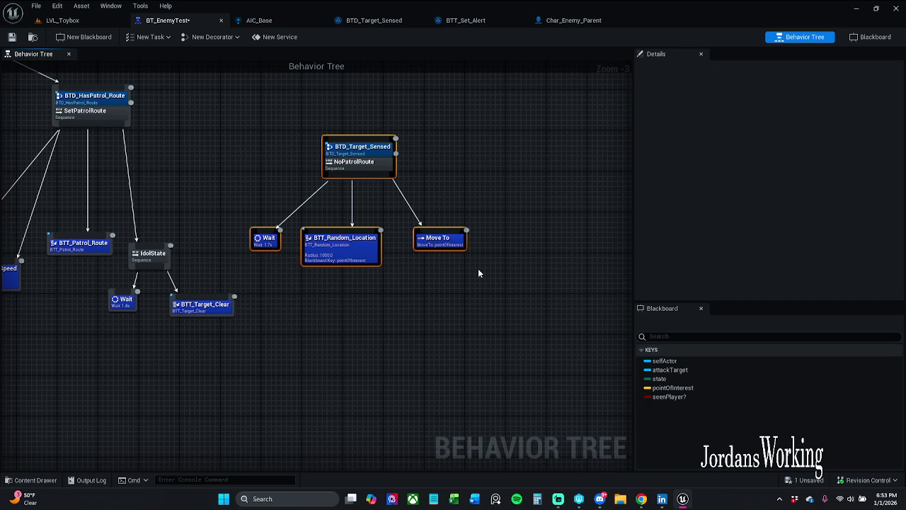
key("Delete")
- Save BT_EnemyTest and review the attack branch
left_click(12, 37)
left_click_drag(172, 161, 441, 182)
scroll(261, 188, "down", 2)
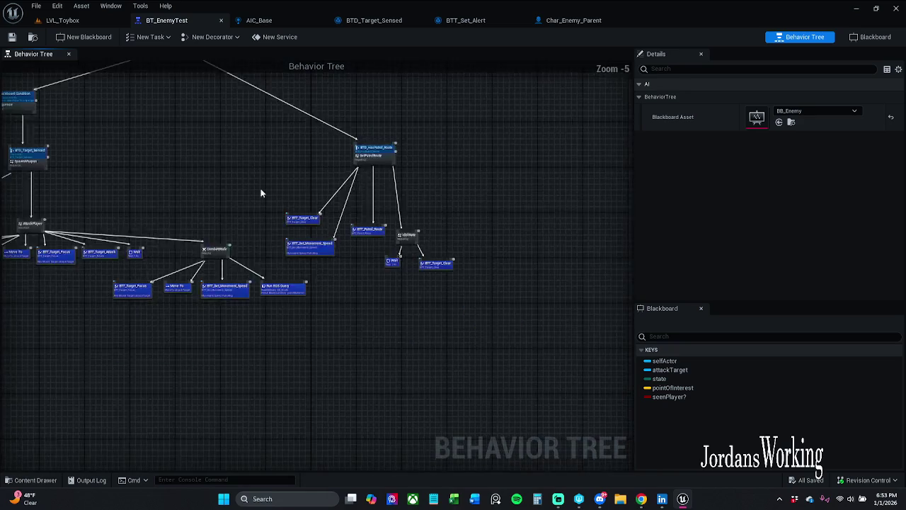
left_click_drag(260, 188, 415, 184)
scroll(344, 160, "up", 5)
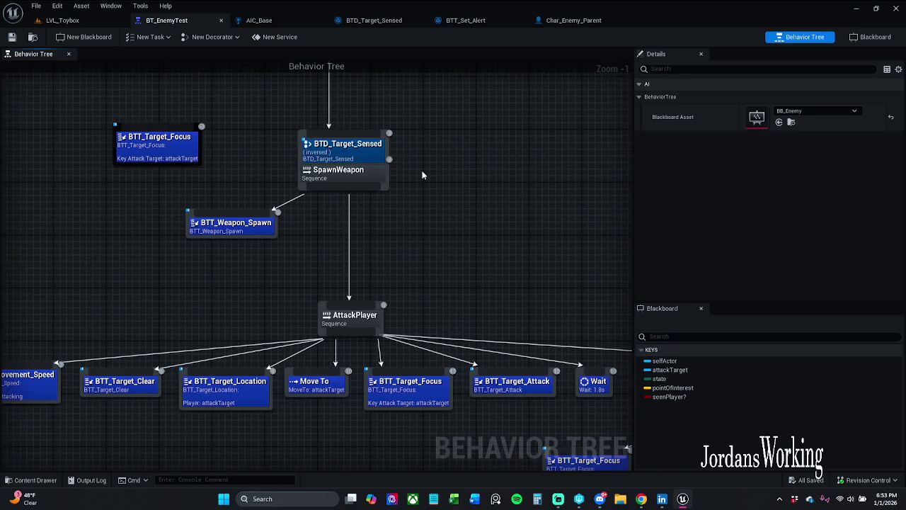
scroll(421, 165, "down", 3)
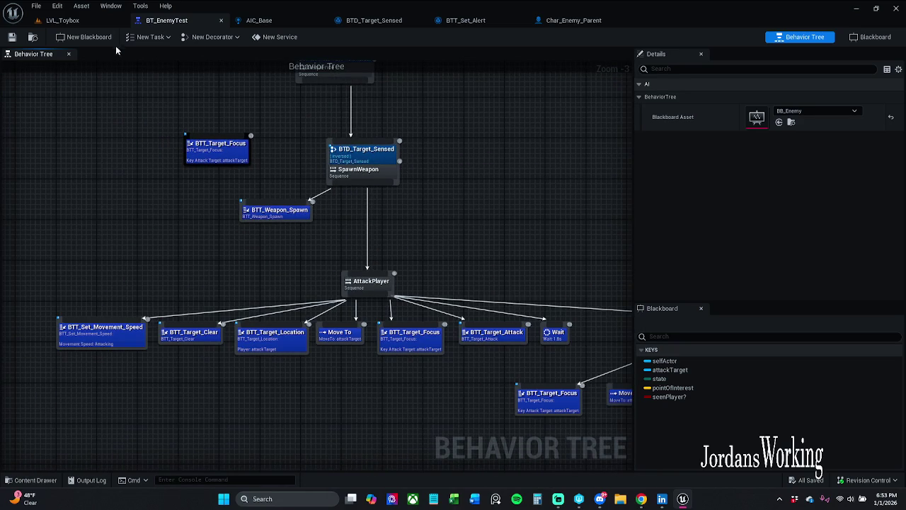
left_click(640, 498)
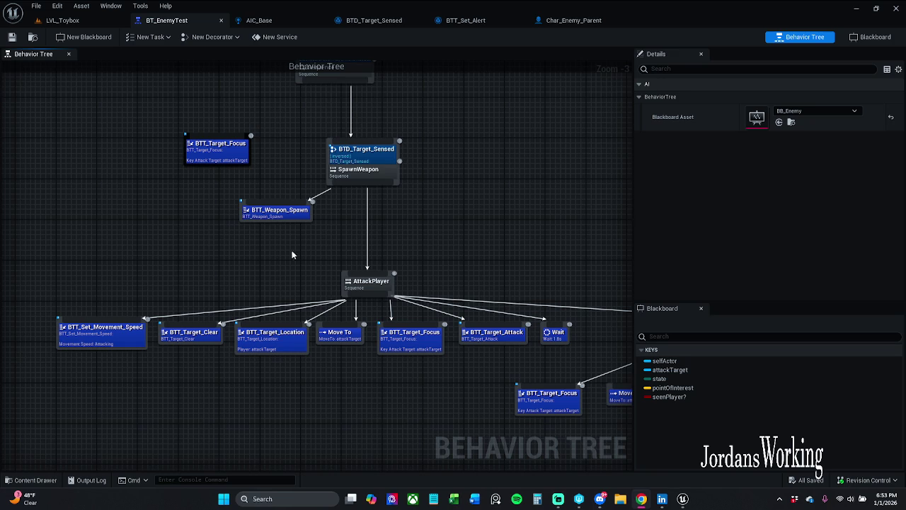
- Reposition the SpawnWeapon sequence and its BTT_Weapon_Spawn task
left_click_drag(367, 170, 352, 155)
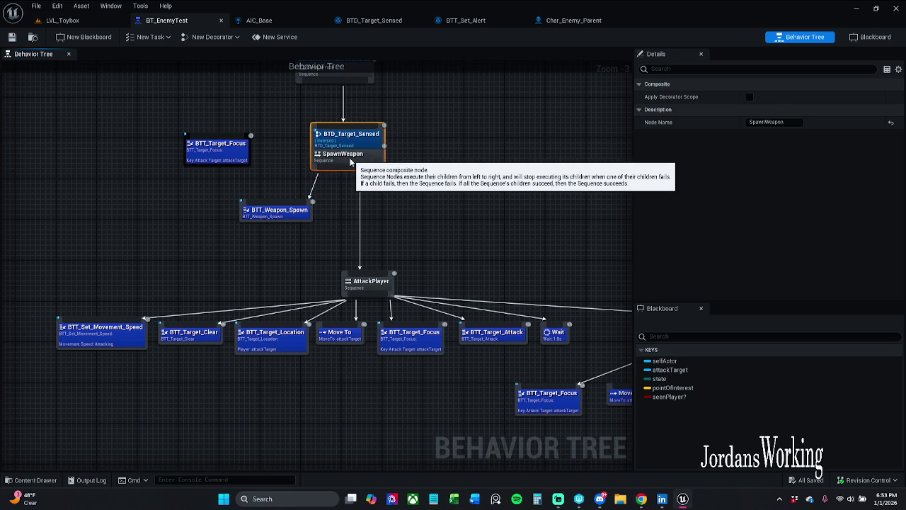
left_click(340, 234)
left_click_drag(304, 212, 283, 233)
left_click(330, 208)
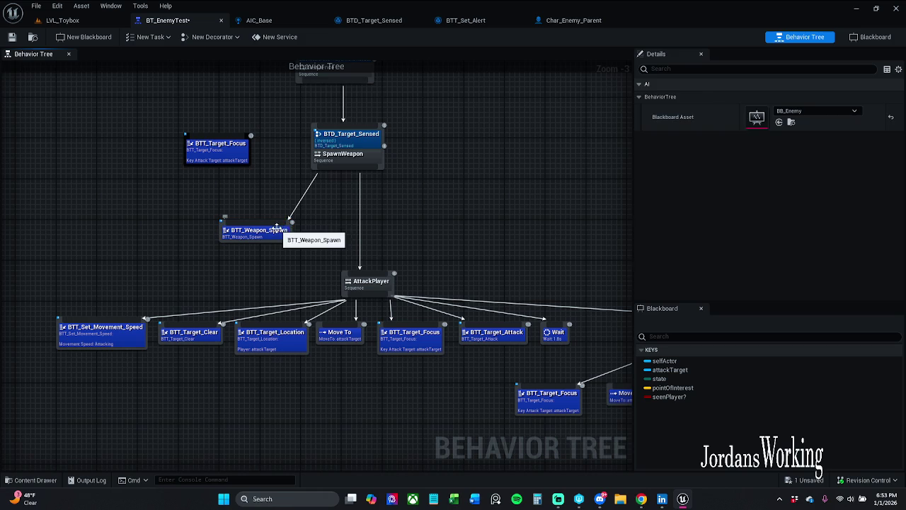
left_click(282, 232)
left_click(319, 222)
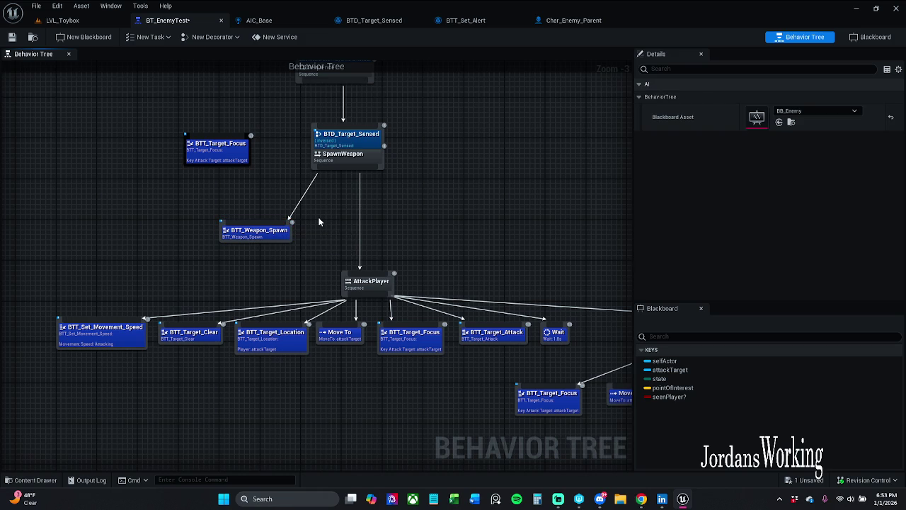
mouse_move(318, 222)
left_mouse_down()
mouse_move(313, 203)
mouse_move(322, 234)
left_mouse_up()
- Move BTT_Target_Clear up and left, checking its available decorators
left_click(326, 261)
right_click(309, 262)
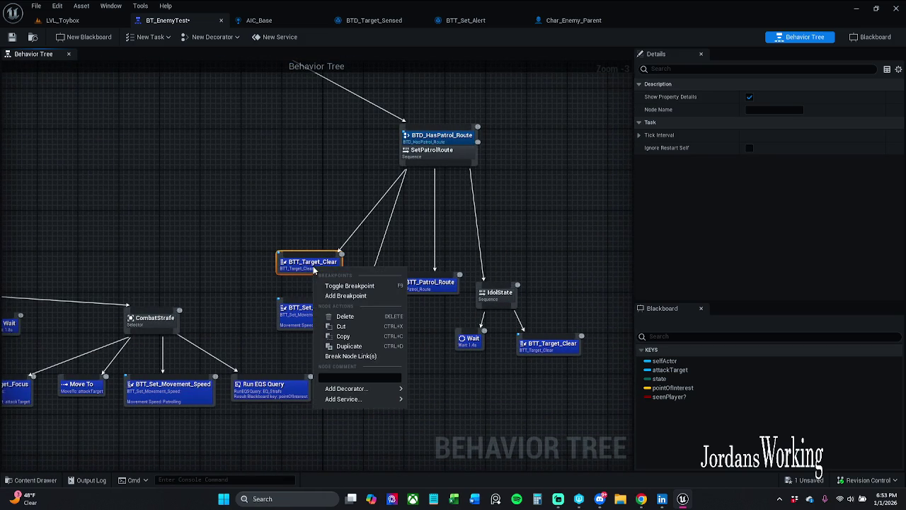
left_click(307, 228)
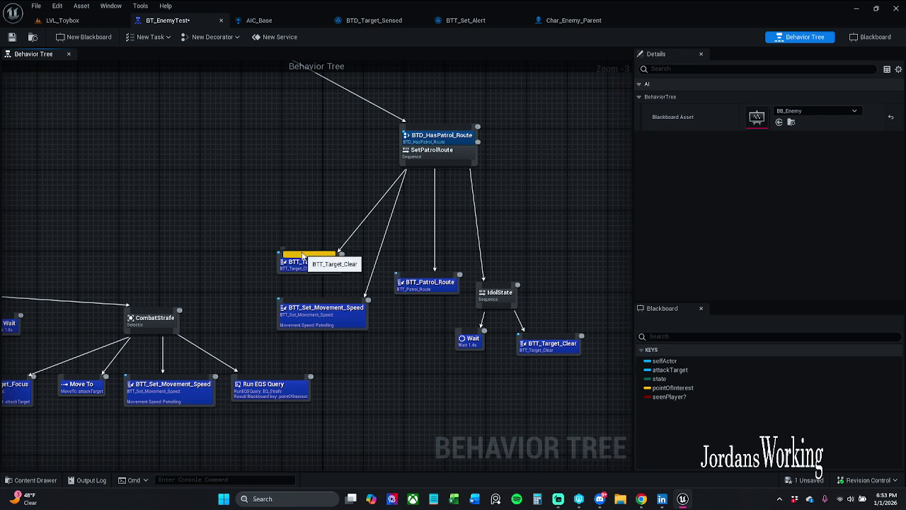
left_click_drag(317, 267, 287, 247)
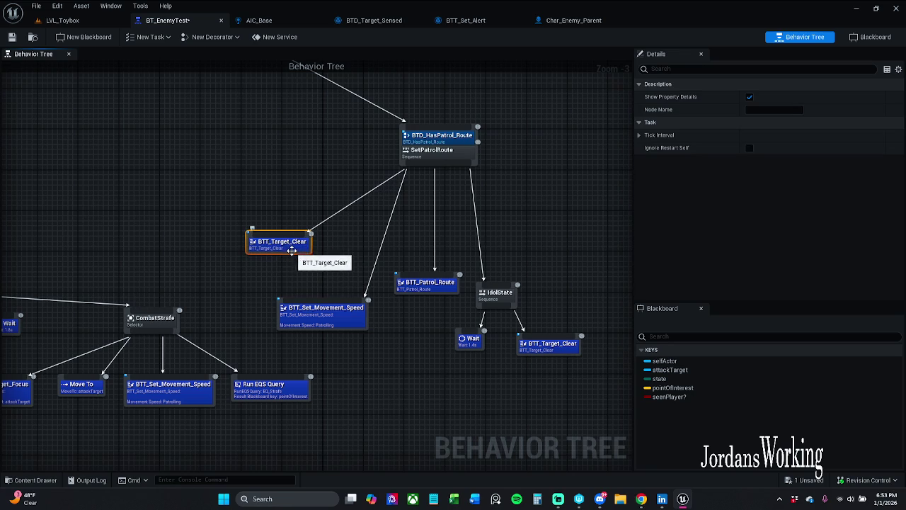
right_click(298, 248)
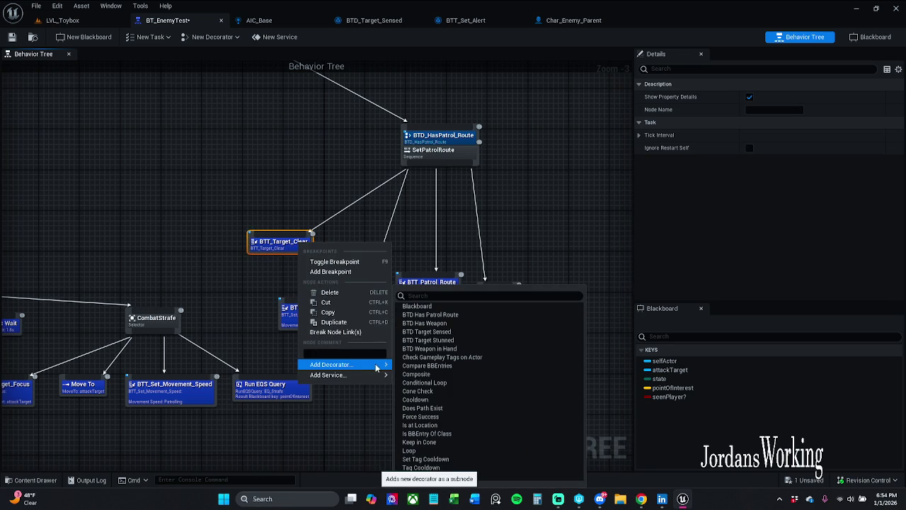
left_click(529, 185)
mouse_move(390, 236)
left_mouse_down()
mouse_move(472, 241)
mouse_move(394, 208)
mouse_move(263, 209)
left_mouse_up()
mouse_move(368, 358)
left_mouse_down()
mouse_move(425, 290)
mouse_move(382, 246)
left_mouse_up()
left_click(400, 199)
mouse_move(401, 198)
left_mouse_down()
mouse_move(458, 269)
mouse_move(386, 267)
left_mouse_up()
- Shift the whole patrol branch up-right and move the stray BTT_Target_Focus up-left
left_click_drag(300, 154, 627, 290)
mouse_move(472, 141)
left_mouse_down()
mouse_move(415, 150)
mouse_move(378, 234)
left_mouse_up()
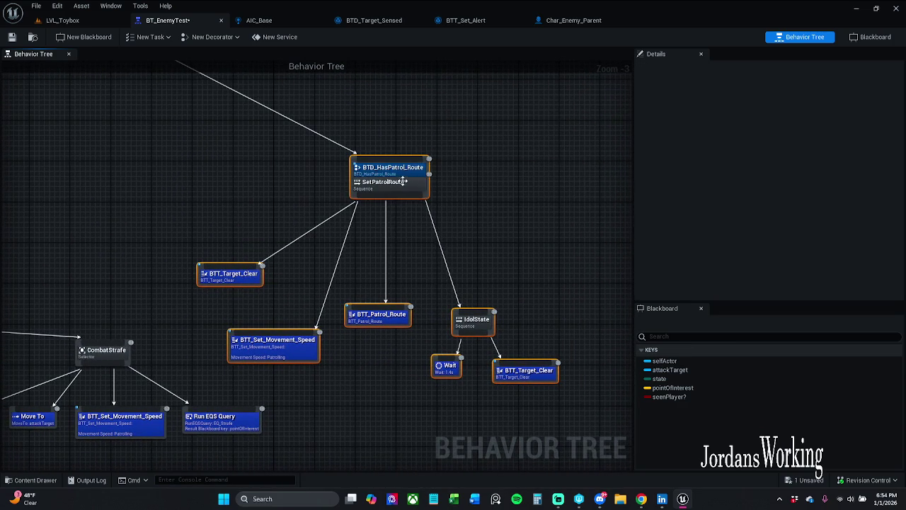
left_click_drag(404, 177, 449, 147)
mouse_move(218, 210)
left_mouse_down()
mouse_move(546, 344)
mouse_move(554, 269)
mouse_move(384, 234)
mouse_move(594, 288)
left_mouse_up()
left_click_drag(262, 224, 357, 257)
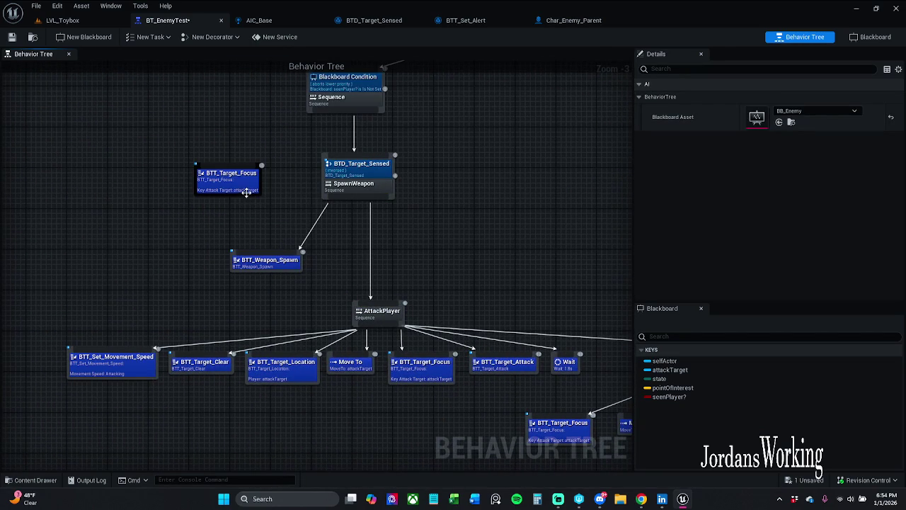
left_click_drag(246, 192, 188, 152)
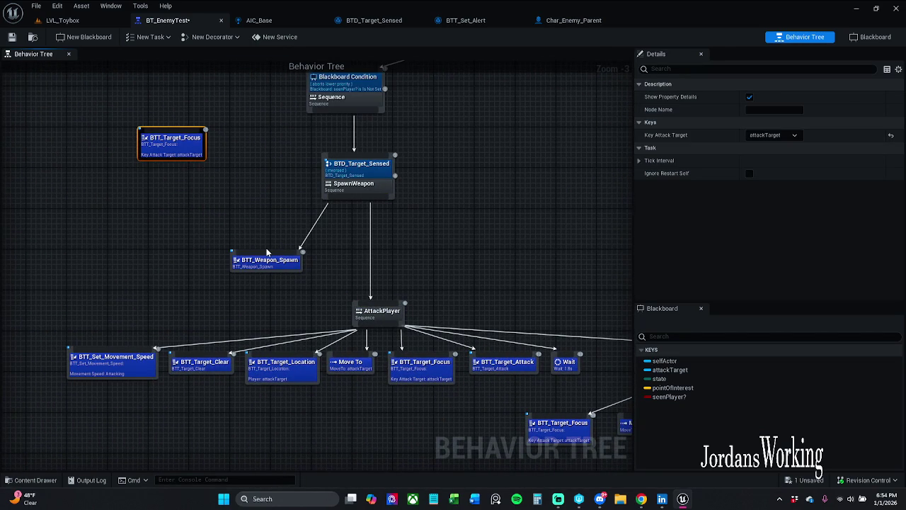
- Delete the stray BTT_Target_Focus node, nudge BTT_Weapon_Spawn, and save
key("Delete")
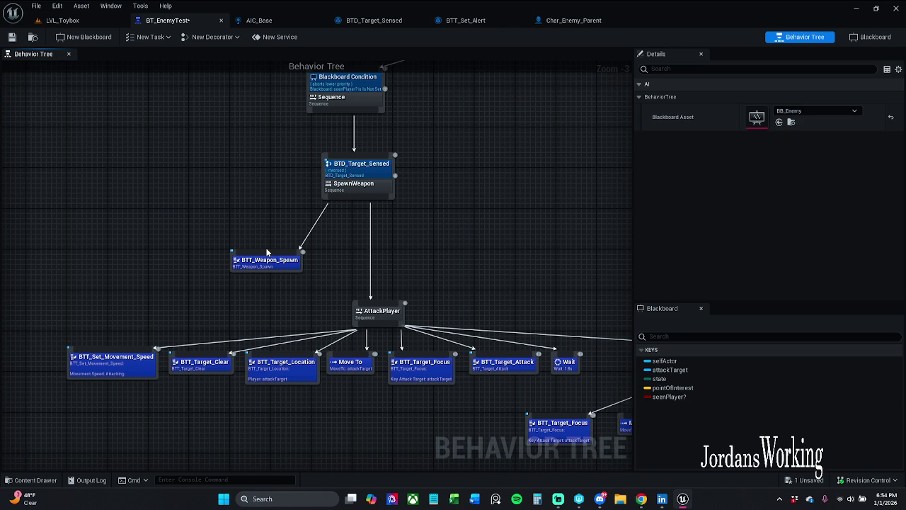
mouse_move(292, 263)
left_mouse_down()
mouse_move(303, 230)
mouse_move(300, 238)
left_mouse_up()
left_click(261, 188)
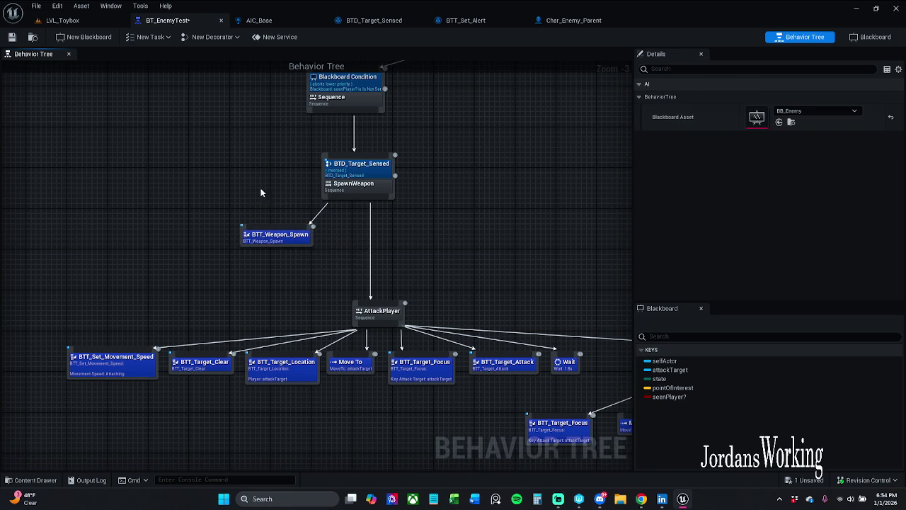
left_click(11, 38)
- Drag the ROOT node to the right, away from the Selector branches
left_click_drag(340, 200, 138, 307)
scroll(397, 209, "down", 1)
left_click_drag(408, 210, 346, 217)
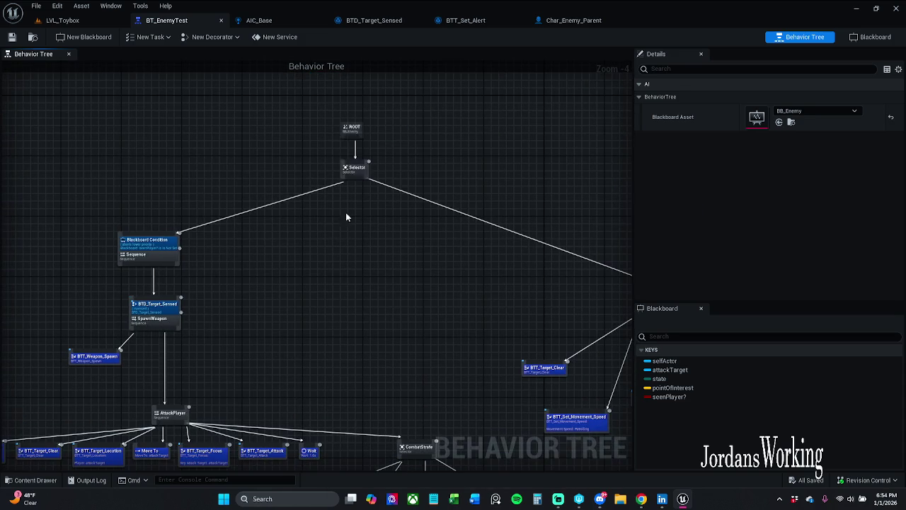
left_click(352, 158)
left_click(455, 143)
mouse_move(455, 143)
left_mouse_down()
mouse_move(228, 178)
mouse_move(151, 176)
left_mouse_up()
scroll(229, 178, "down", 2)
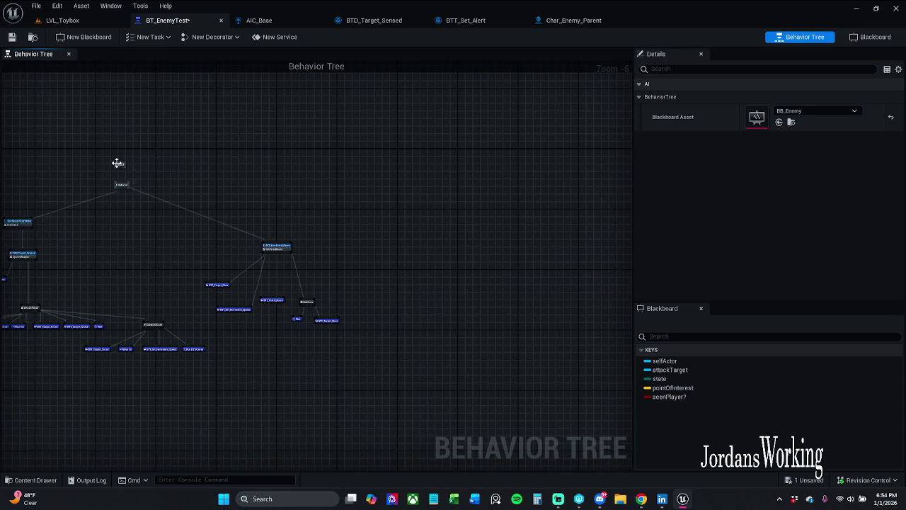
left_click_drag(505, 196, 467, 214)
scroll(466, 211, "up", 4)
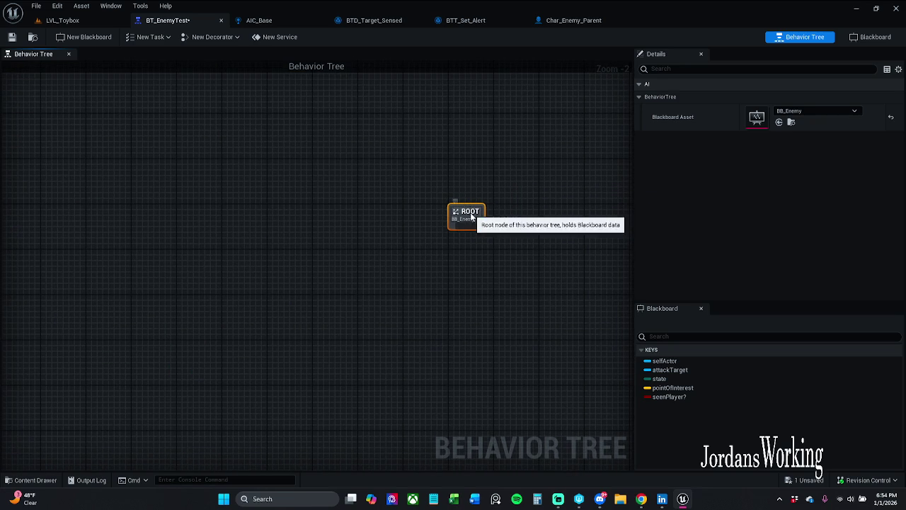
- Create a Selector node under ROOT and align it directly beneath
left_click_drag(465, 212, 471, 212)
left_click(470, 178)
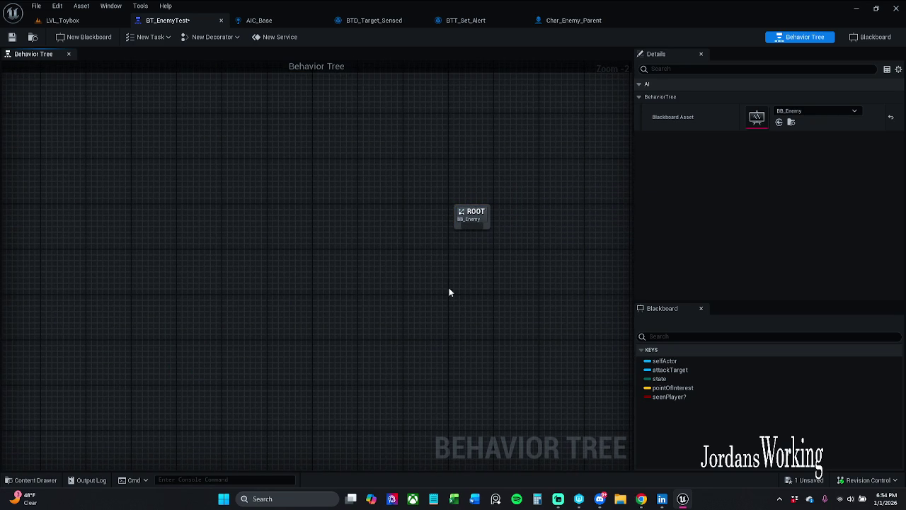
left_click_drag(373, 361, 407, 262)
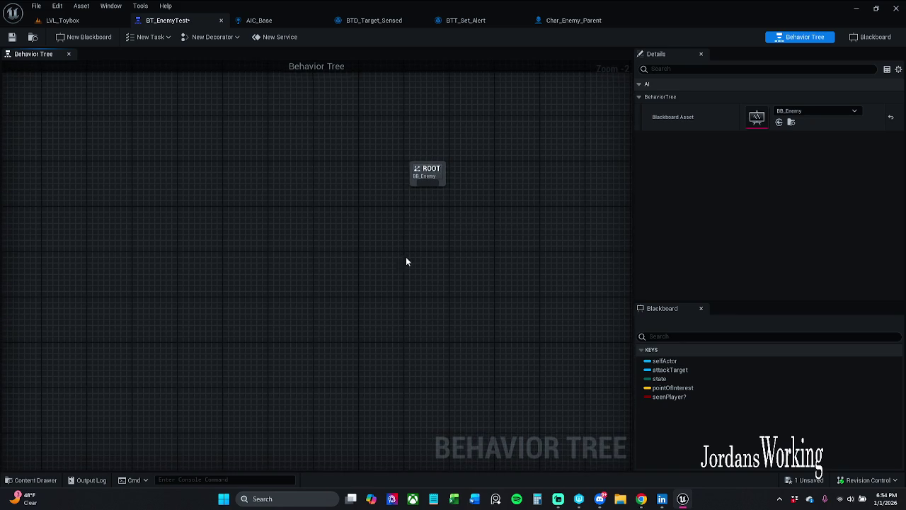
left_click_drag(428, 181, 431, 237)
type("s")
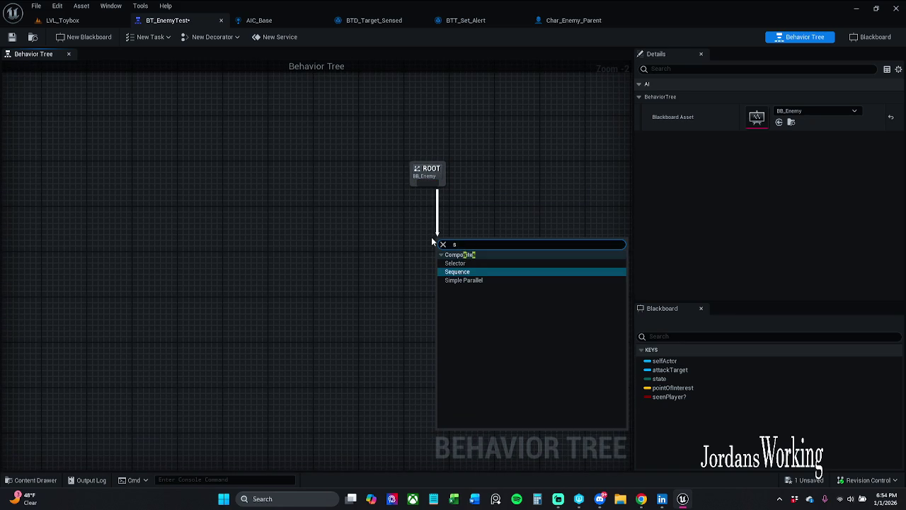
type("elector")
key("Return")
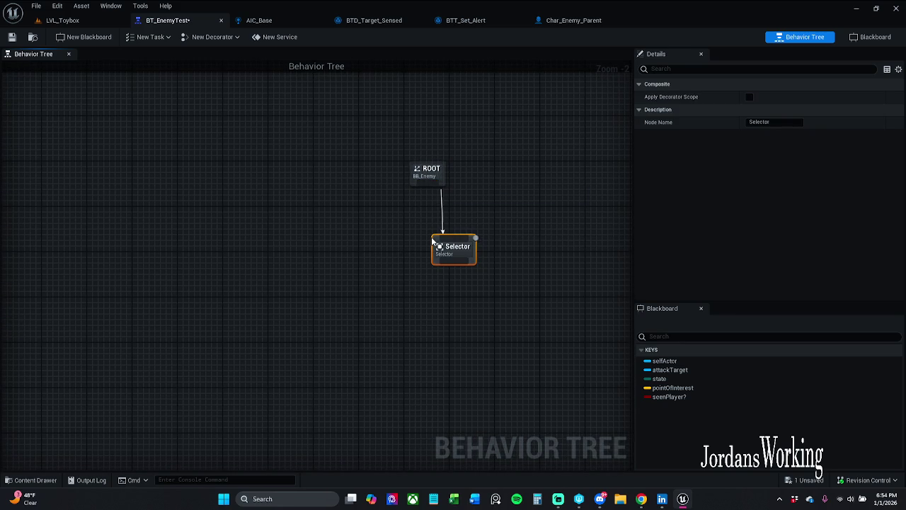
mouse_move(470, 252)
left_mouse_down()
mouse_move(441, 240)
mouse_move(355, 279)
mouse_move(360, 293)
left_mouse_up()
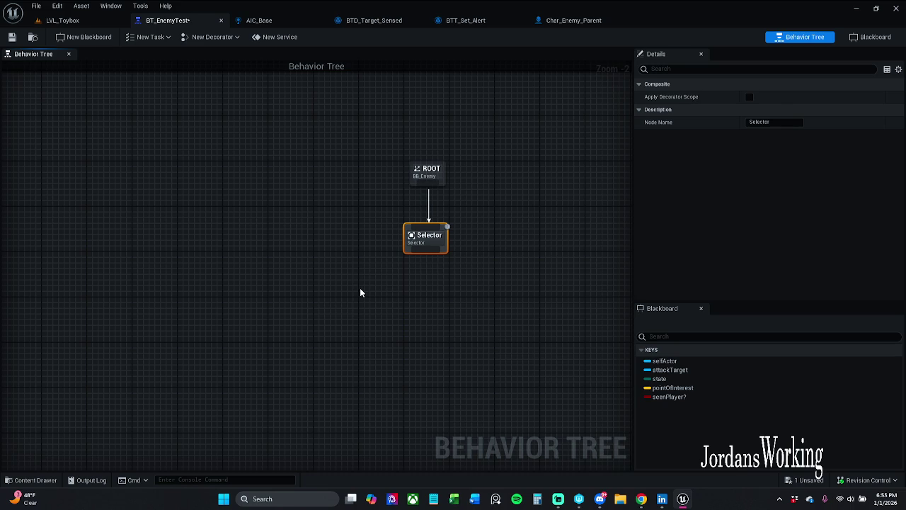
left_click(362, 288)
- Add a Sequence node under the Selector and place it lower left
left_click_drag(425, 249, 377, 285)
type("s")
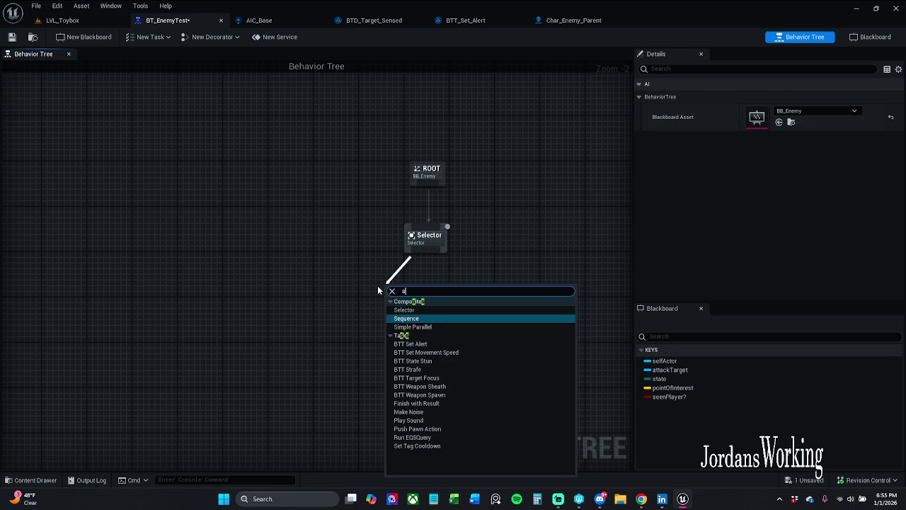
type("eq")
key("Return")
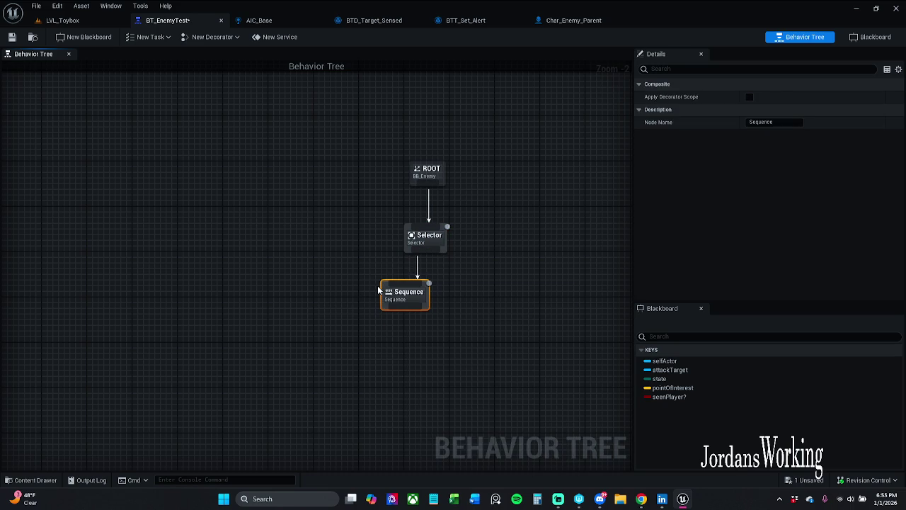
left_click(379, 290)
left_click_drag(408, 296, 431, 296)
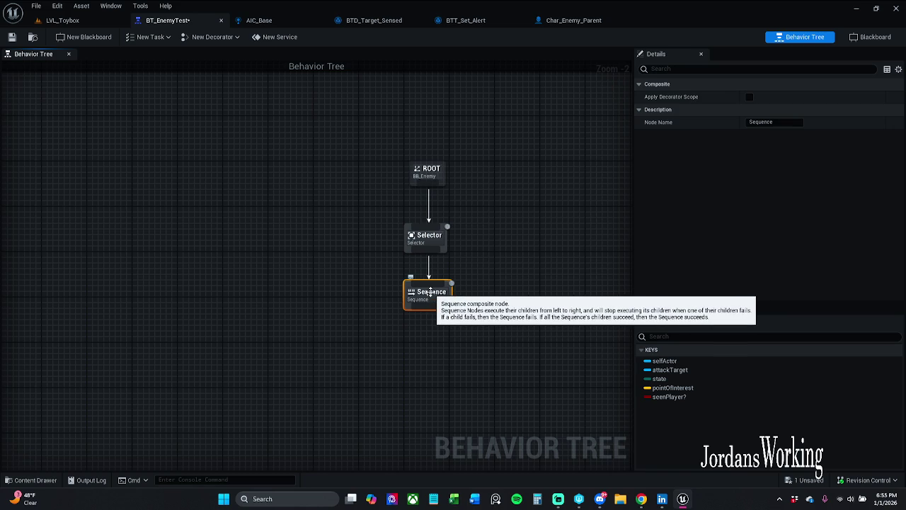
mouse_move(430, 290)
left_mouse_down()
mouse_move(265, 314)
mouse_move(255, 336)
left_mouse_up()
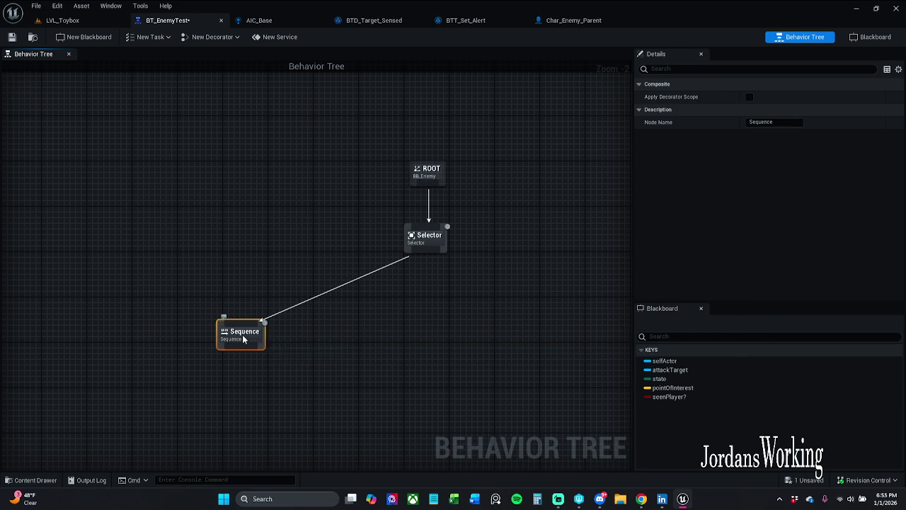
- Add a Blackboard Based Condition decorator to the Sequence, named HasTaget
right_click(244, 338)
mouse_move(283, 457)
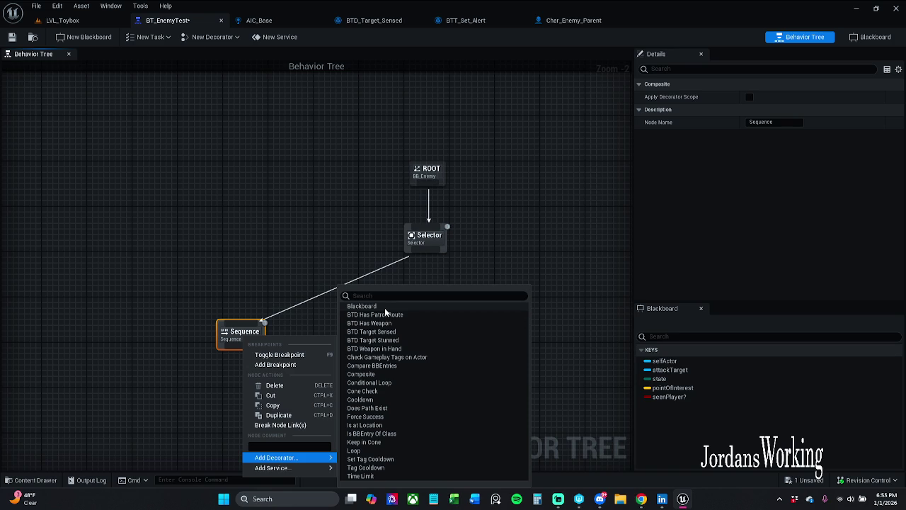
left_click(384, 307)
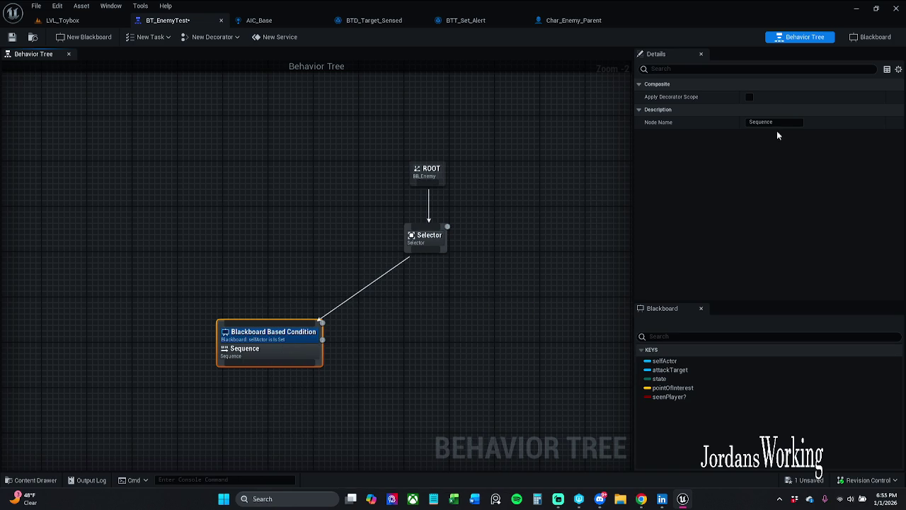
left_click(272, 331)
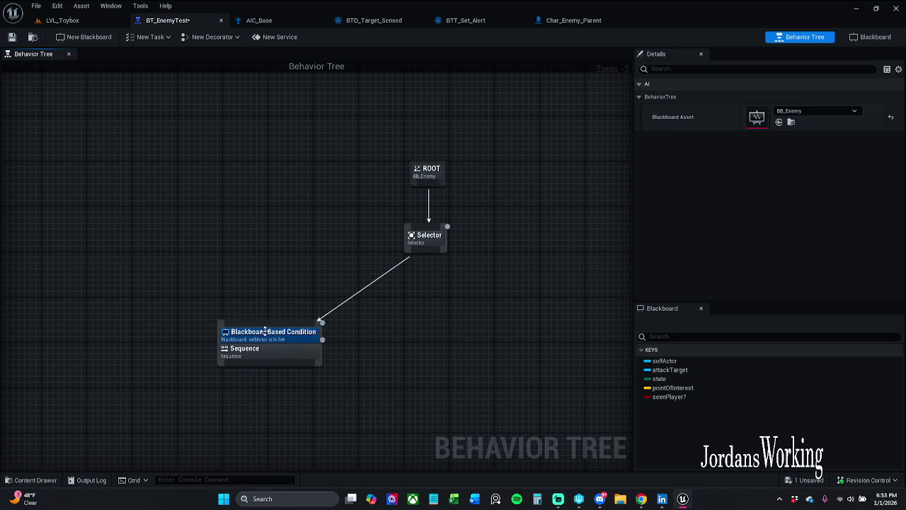
double_click(814, 173)
left_click(816, 174)
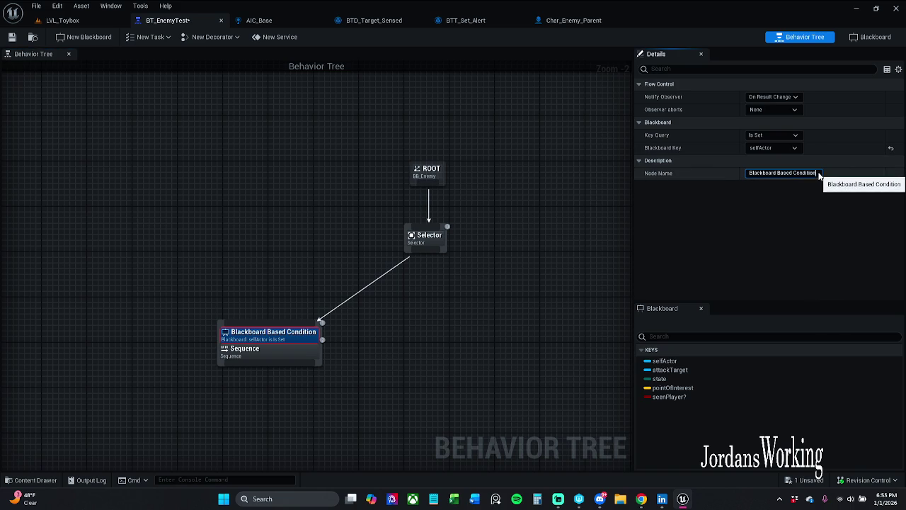
key("ctrl+a")
type("H")
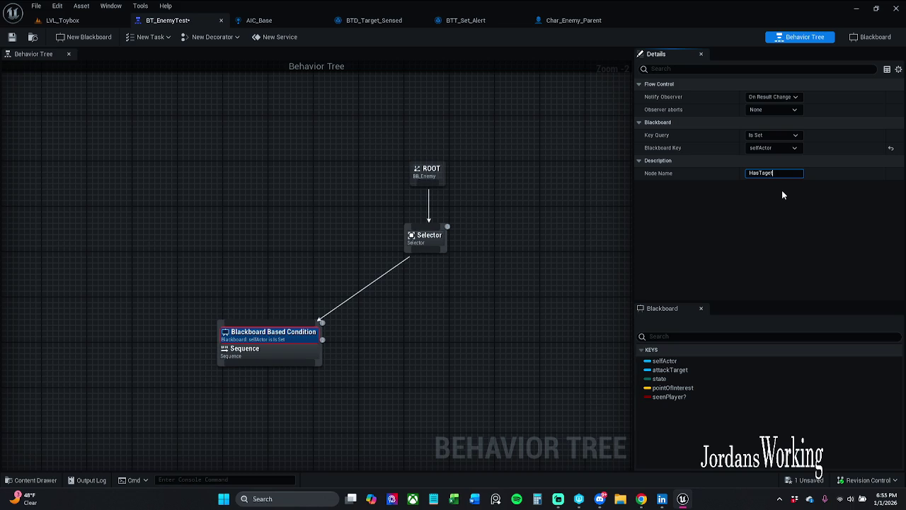
key("Return")
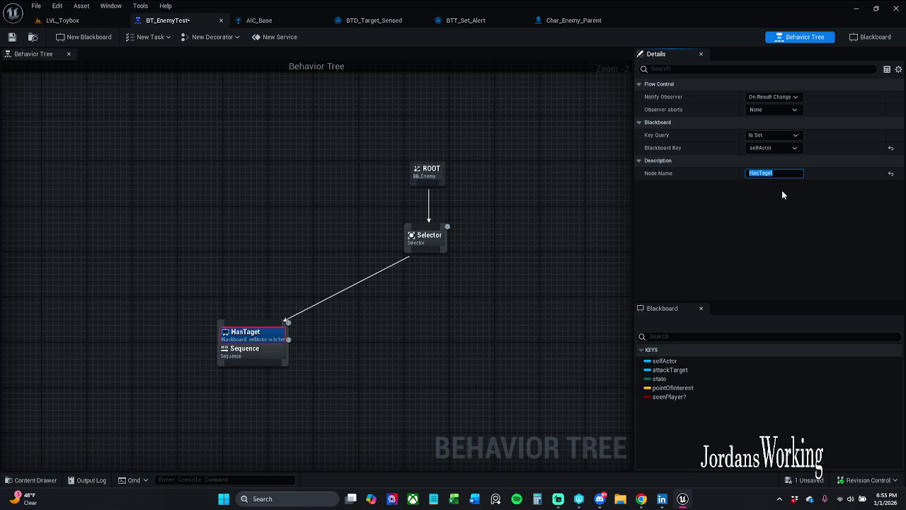
- Rename the Sequence node to AttackTarget
mouse_move(397, 384)
left_mouse_down()
mouse_move(250, 296)
mouse_move(255, 352)
mouse_move(319, 309)
mouse_move(330, 318)
left_mouse_up()
left_click(359, 376)
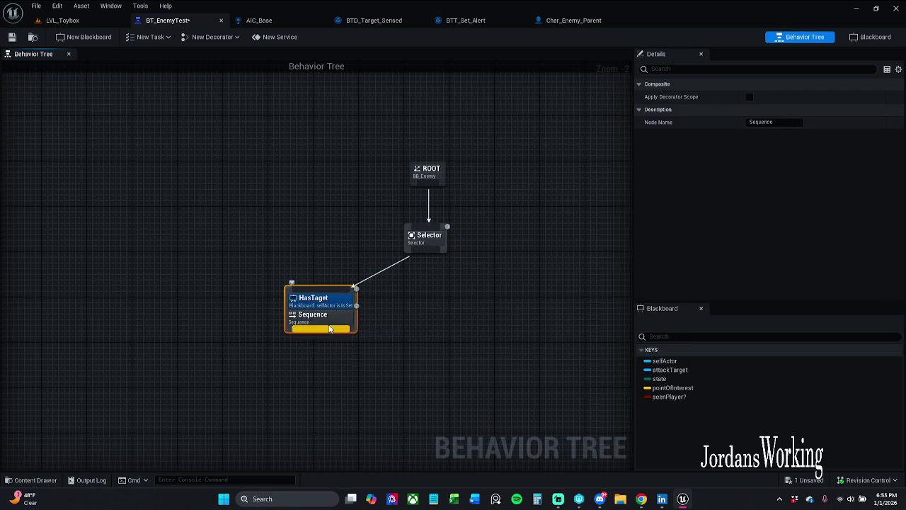
left_click(779, 125)
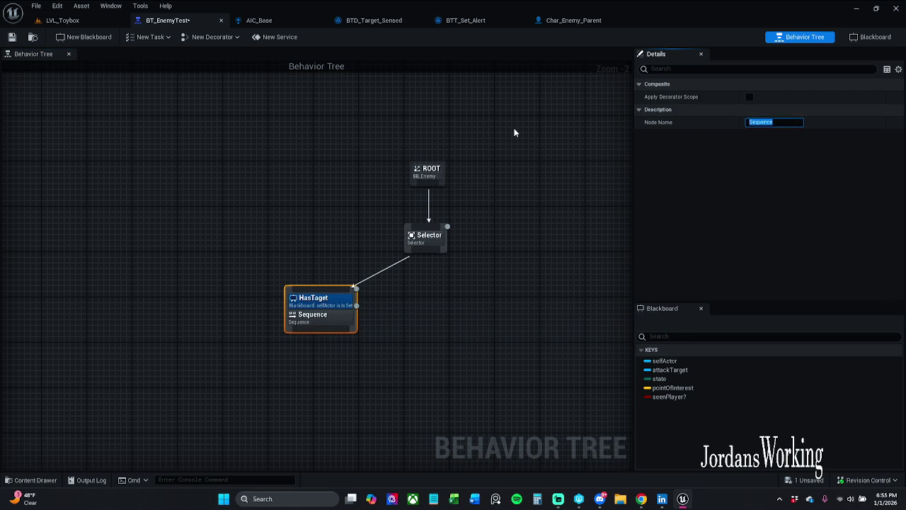
type("AttackTarget")
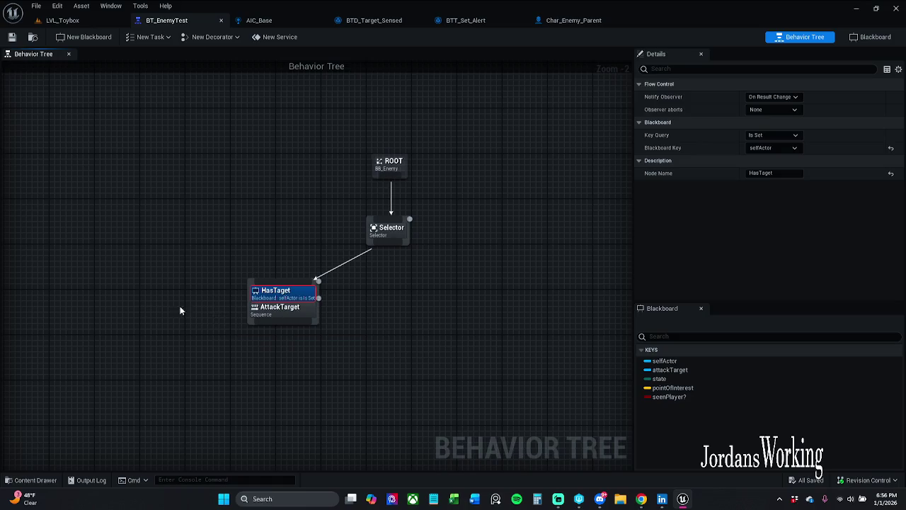
- Set the HasTaget decorator's Blackboard Key to attackTarget
mouse_move(295, 327)
left_mouse_down()
mouse_move(142, 366)
mouse_move(203, 350)
mouse_move(213, 334)
mouse_move(203, 329)
left_mouse_up()
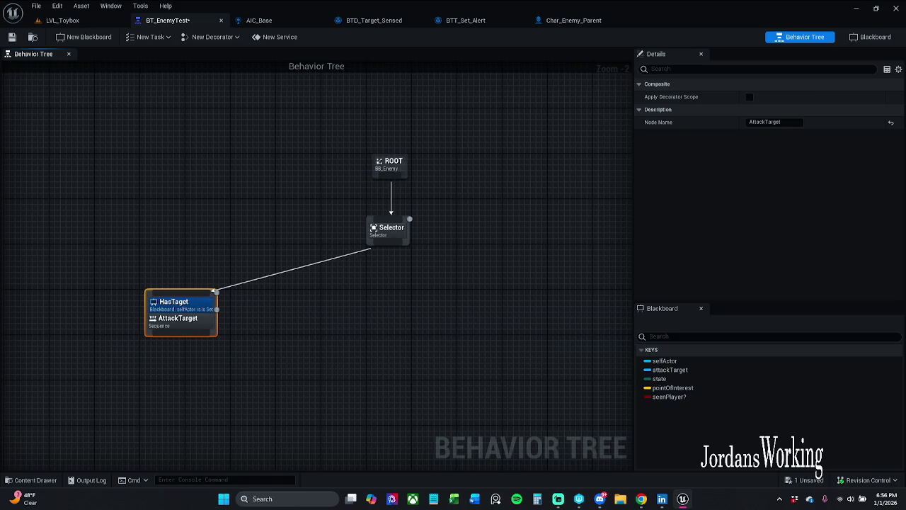
left_click(191, 271)
left_click_drag(196, 326, 188, 331)
left_click(188, 306)
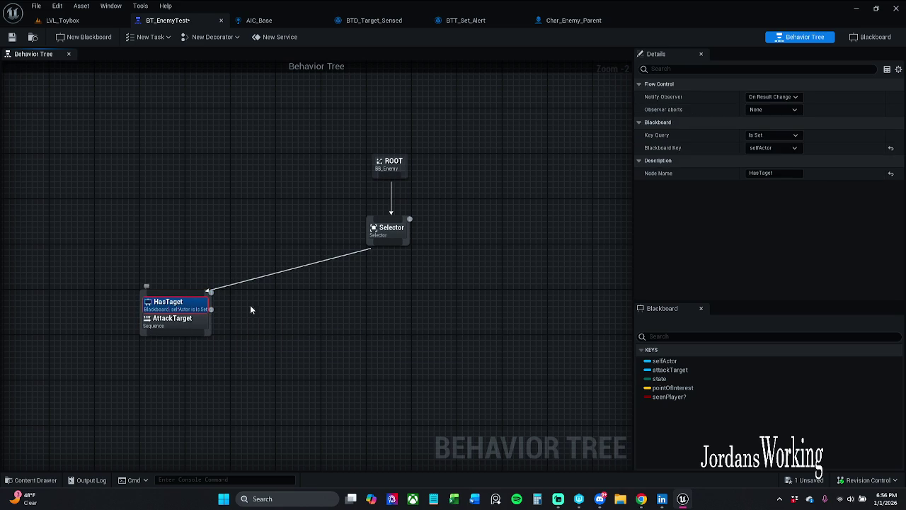
left_click(793, 150)
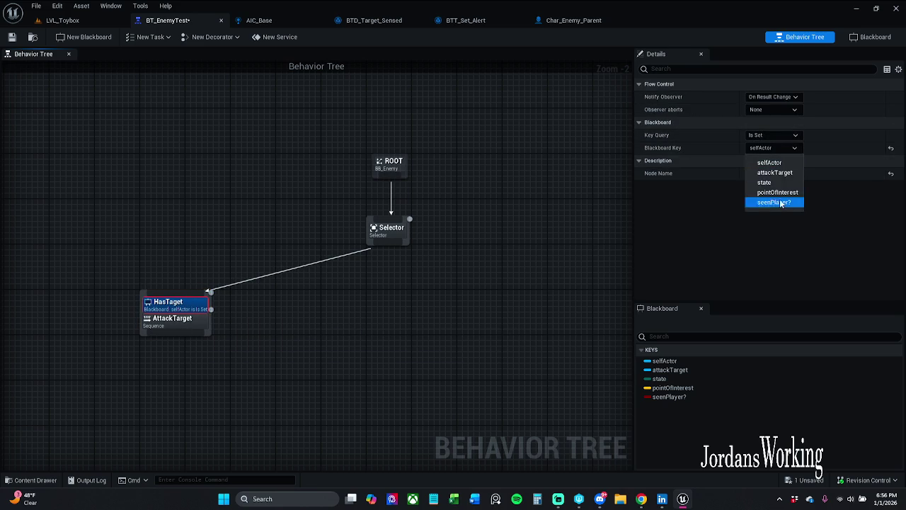
left_click(786, 173)
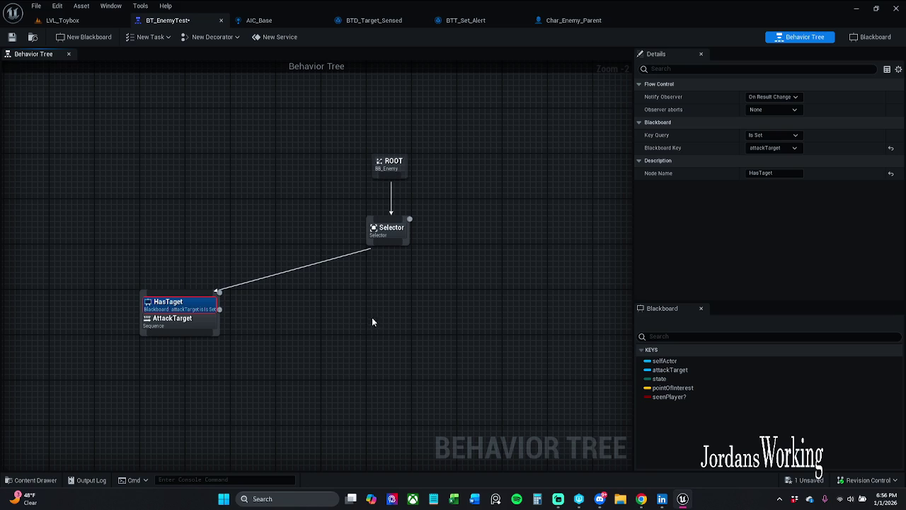
- Try On Value Change notification, revert to On Result Change, and save
left_click(791, 98)
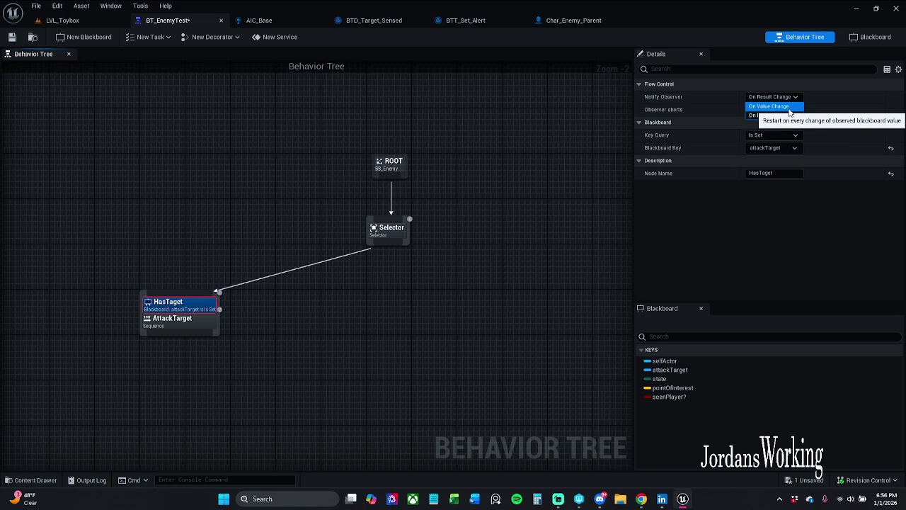
left_click(790, 109)
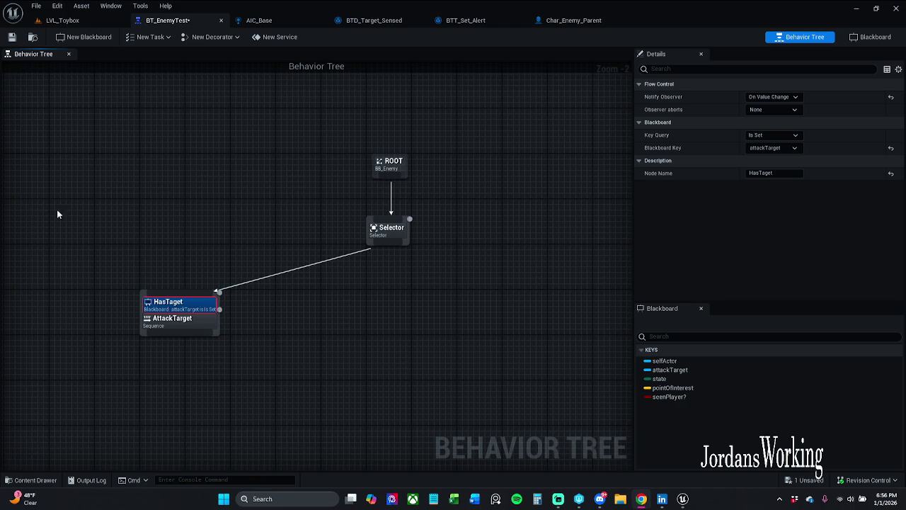
mouse_move(538, 160)
left_mouse_down()
mouse_move(536, 174)
mouse_move(570, 167)
left_mouse_up()
left_click(779, 97)
left_click(778, 114)
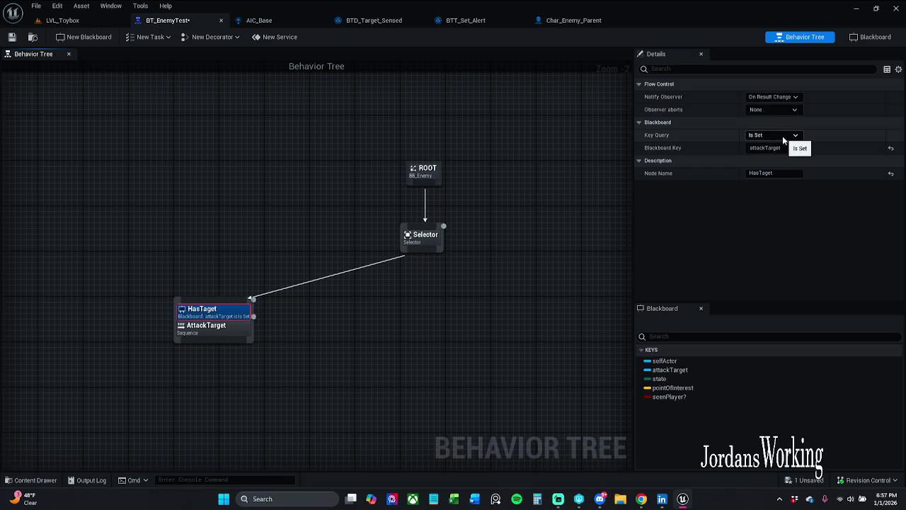
left_click(17, 42)
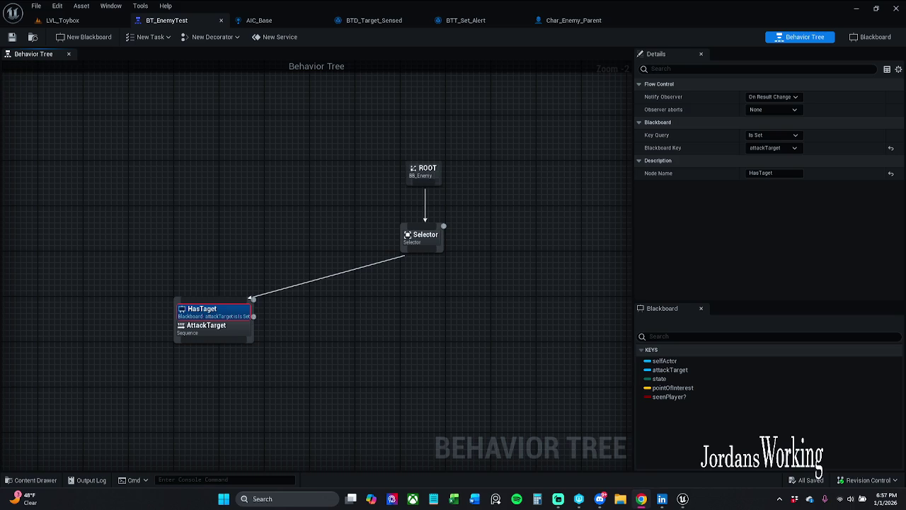
- Move the AttackTarget node up and right, then save BT_EnemyTest
left_click(248, 293)
mouse_move(236, 344)
left_mouse_down()
mouse_move(269, 327)
mouse_move(289, 344)
mouse_move(280, 344)
mouse_move(331, 349)
mouse_move(305, 351)
left_mouse_up()
left_click(274, 278)
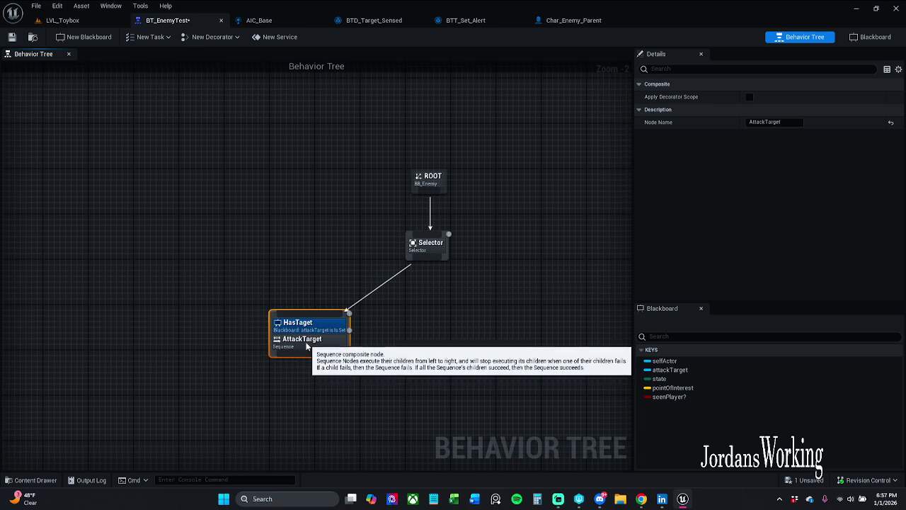
left_click(345, 293)
left_click_drag(345, 293, 306, 264)
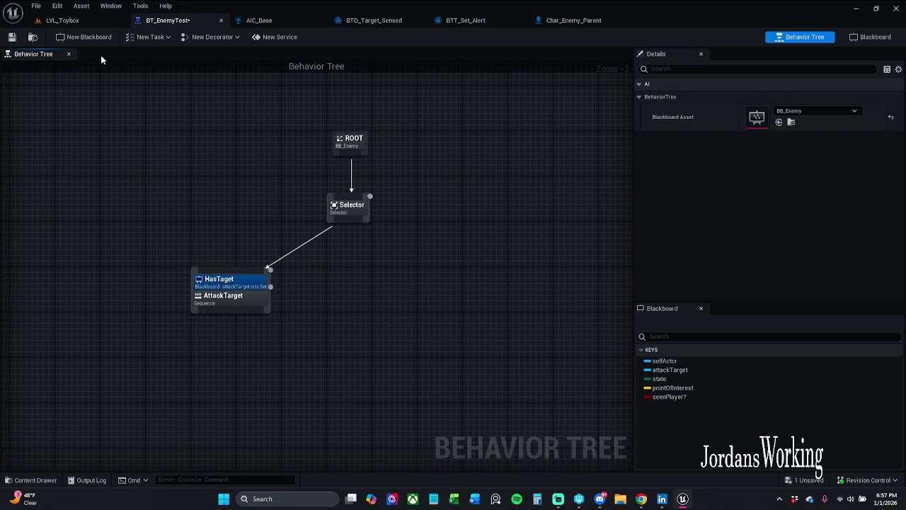
left_click(11, 37)
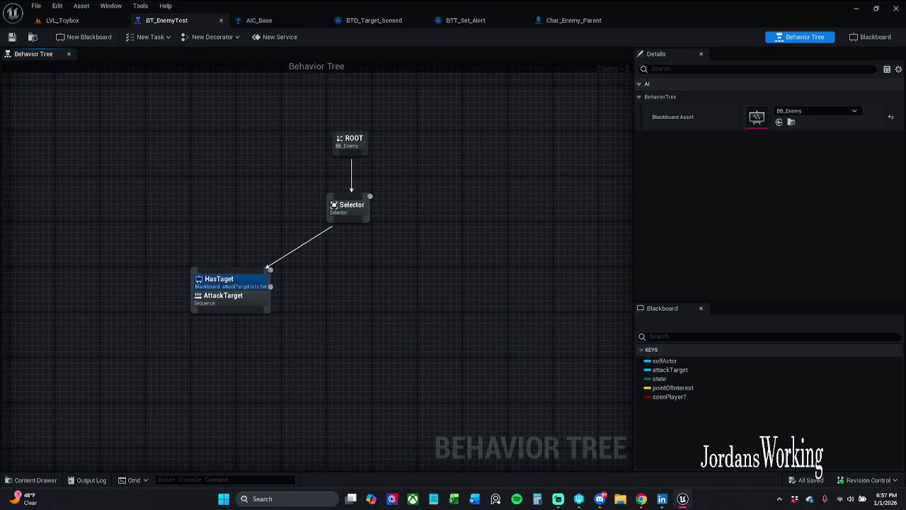
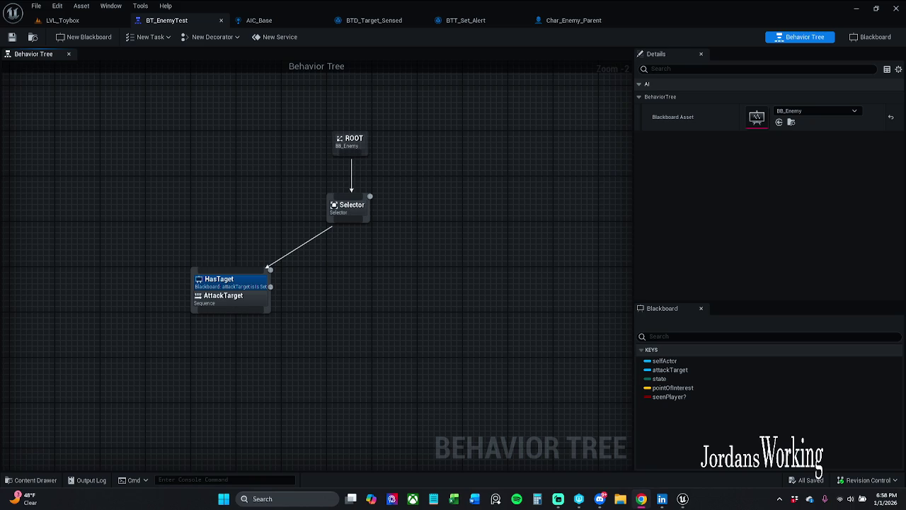
- Attach a BTT_Set_Alert task beneath the AttackTarget sequence and shift it left
left_click_drag(453, 235, 444, 232)
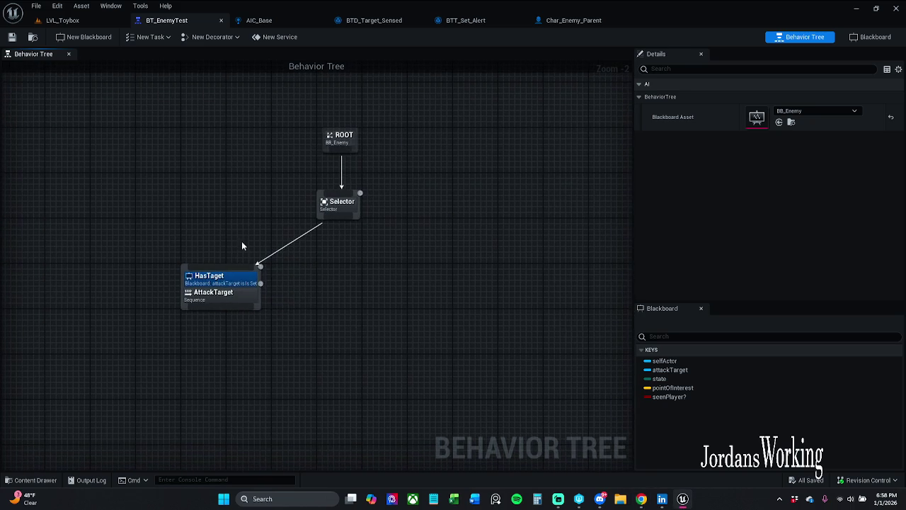
left_click_drag(278, 281, 314, 258)
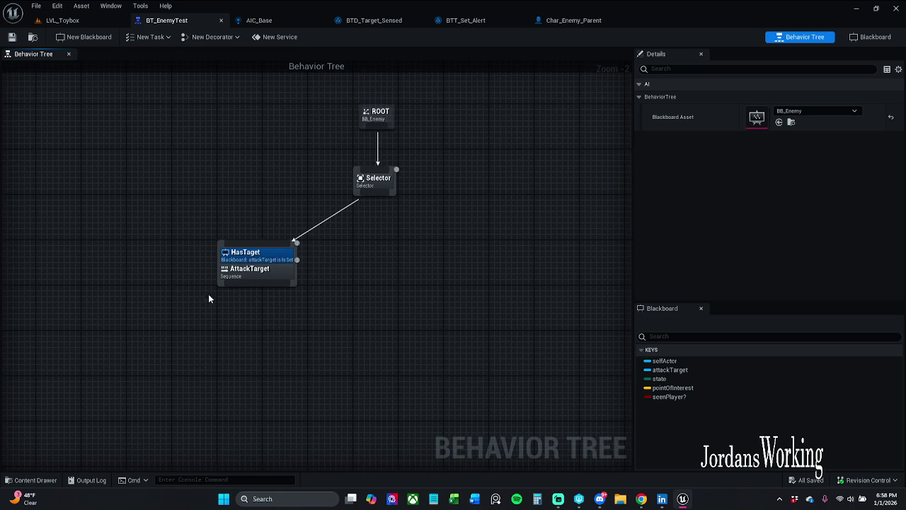
left_click_drag(239, 282, 237, 340)
type("bt")
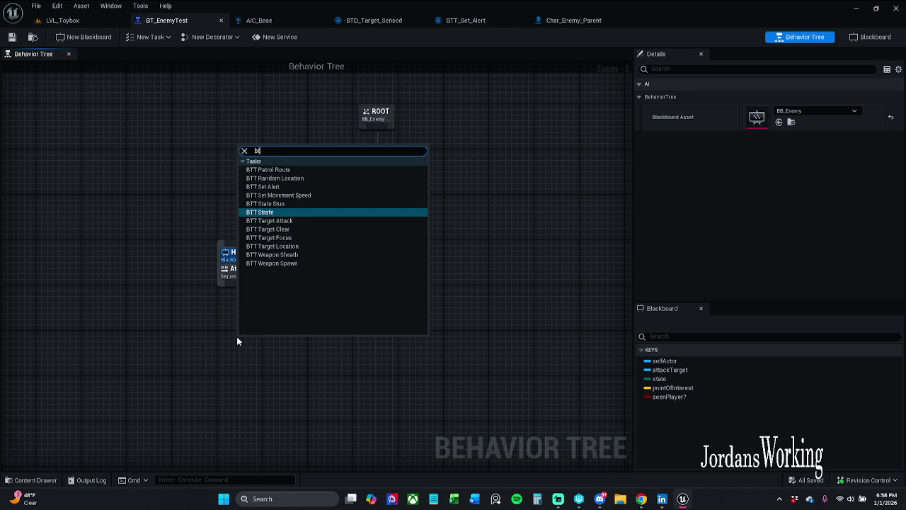
type("t sta")
key("Return")
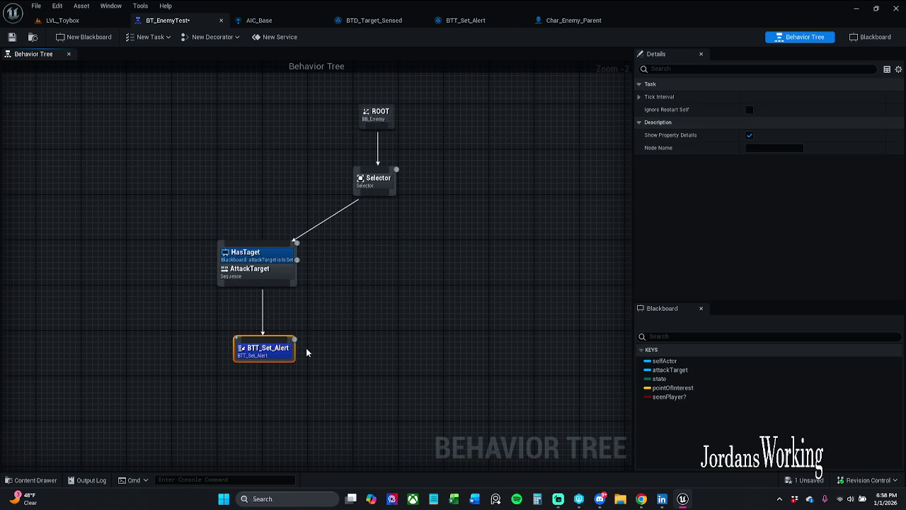
left_click_drag(270, 354, 178, 339)
- Select the BTT_Set_Alert node and bring up its task blueprint
left_click(336, 307)
left_click(163, 333)
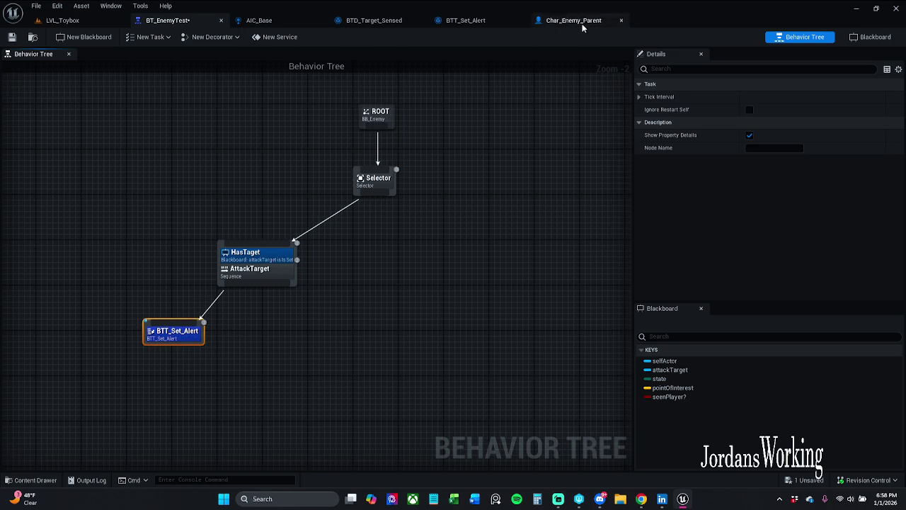
left_click(467, 20)
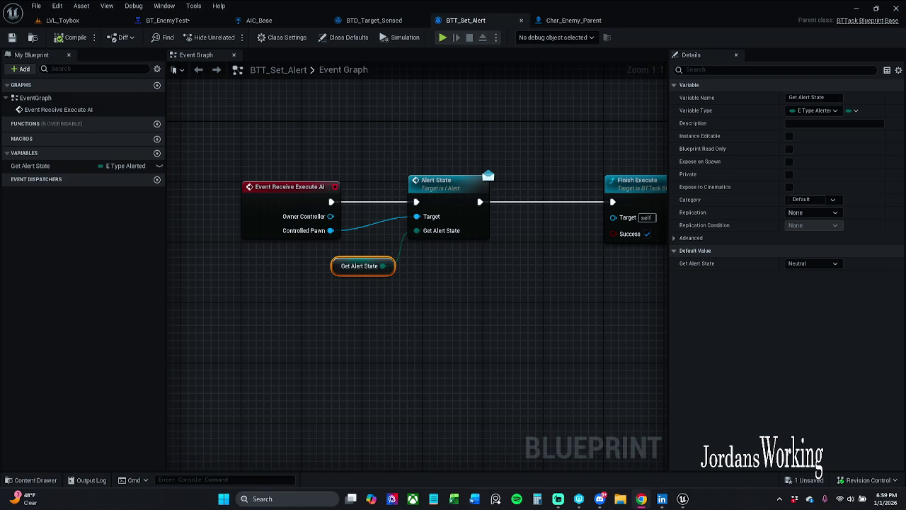
- Make Get Alert State instance-editable, compile and save the task, and return to BT_EnemyTest
left_click(790, 137)
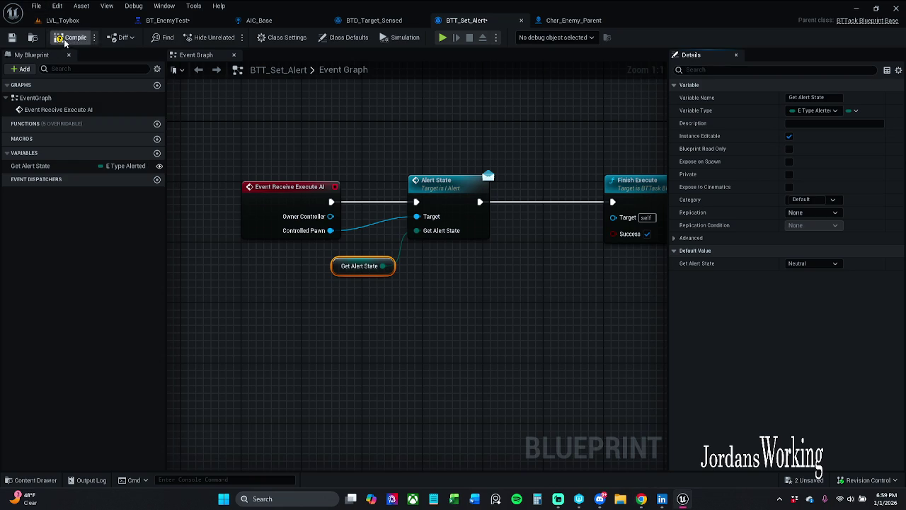
left_click(12, 36)
left_click(167, 19)
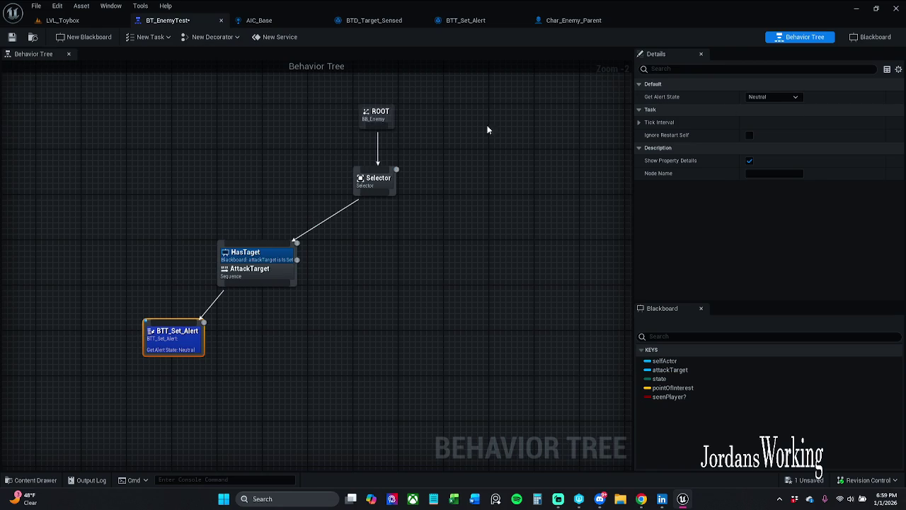
- Nudge the BTT_Set_Alert node into position under AttackTarget
left_click(198, 384)
left_click_drag(192, 346, 204, 345)
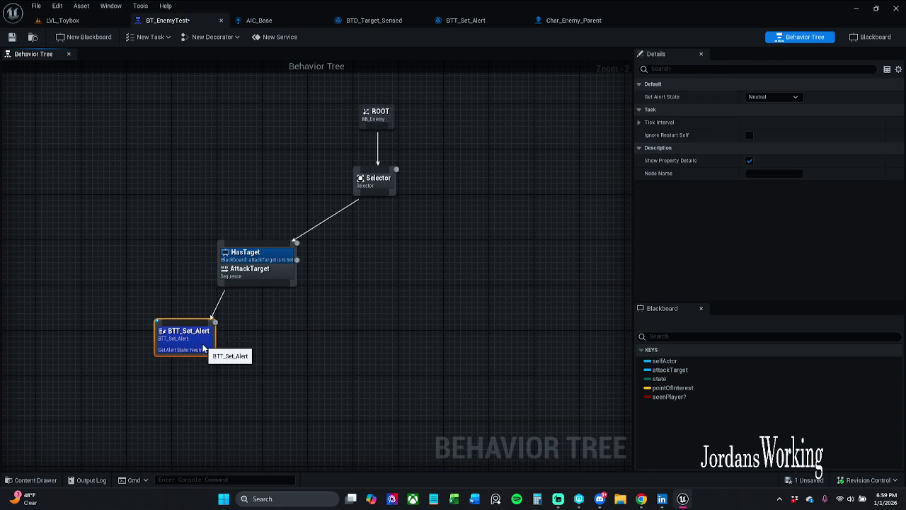
left_click(243, 348)
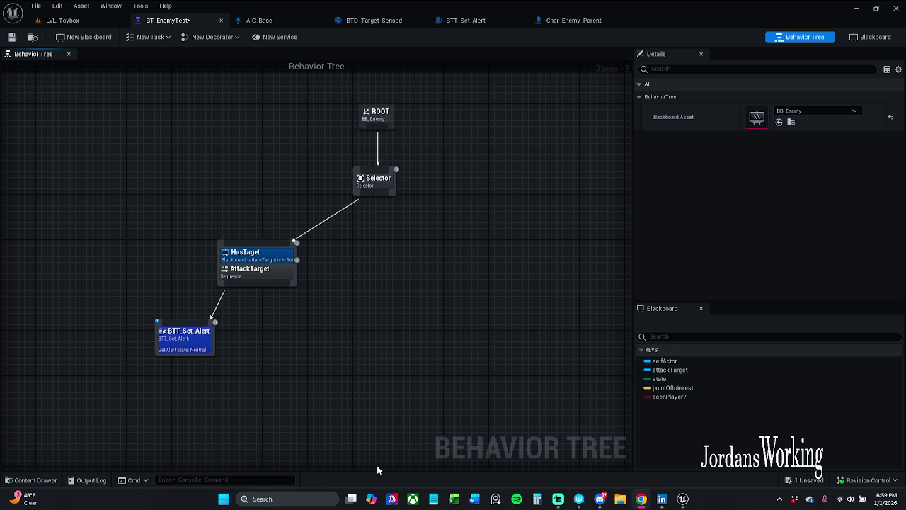
left_click(281, 379)
left_click_drag(222, 344, 195, 357)
left_click(284, 335)
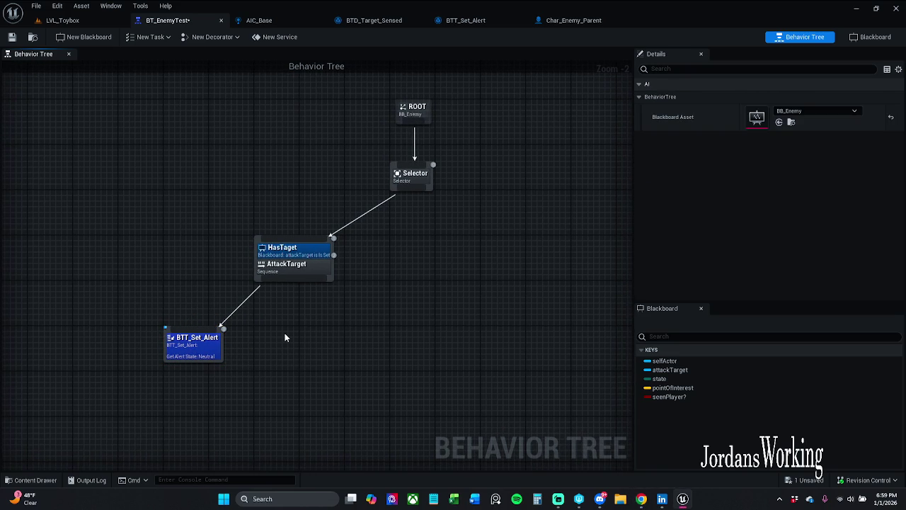
- Set the BTT_Set_Alert node's Get Alert State to Alert
left_click(213, 346)
left_click(772, 97)
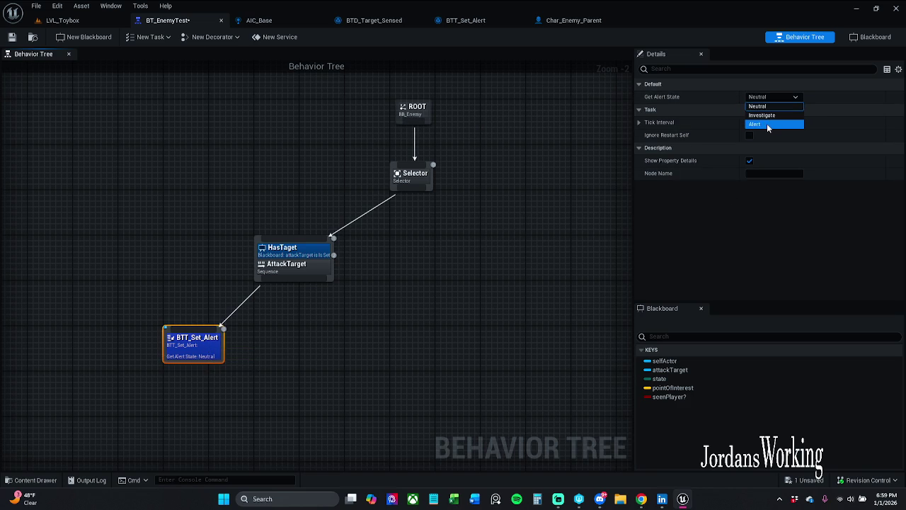
left_click(768, 125)
left_click(524, 245)
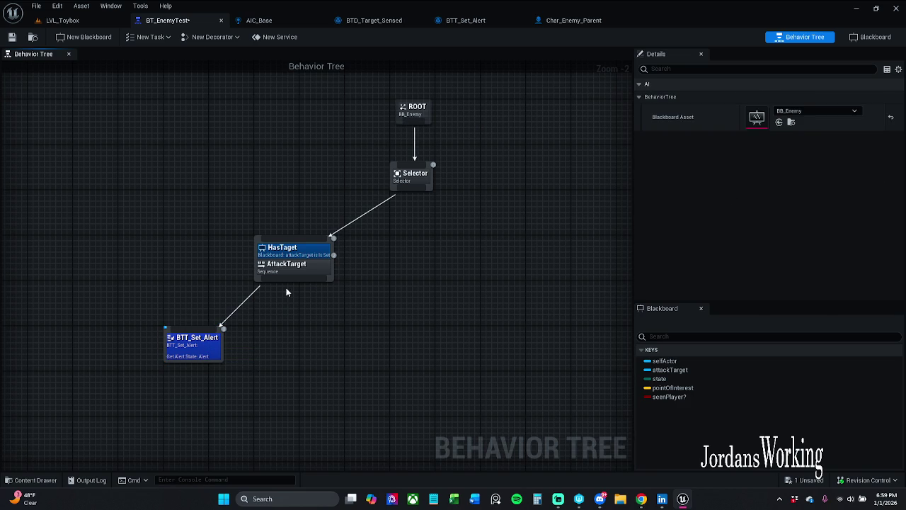
left_click_drag(295, 296, 301, 347)
- Add a Wait task under AttackTarget with a 1.0-second wait time
type("wait")
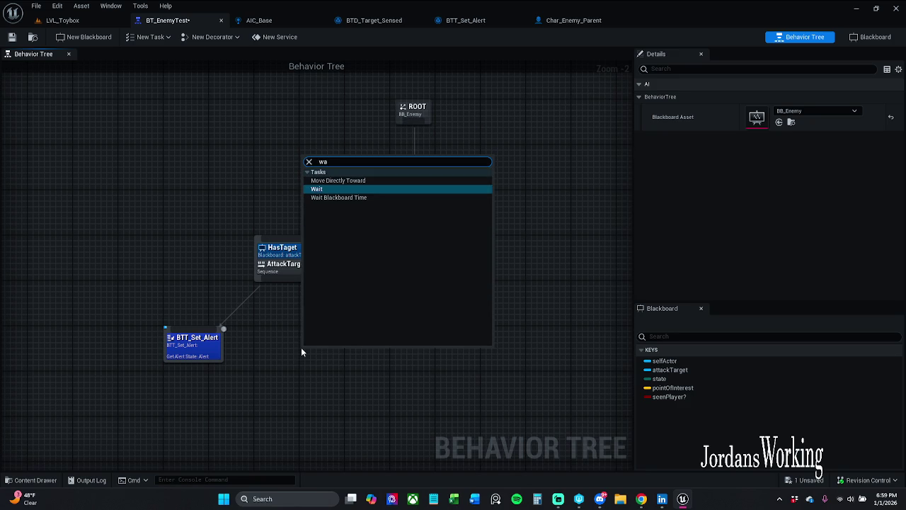
key("Return")
left_click(385, 337)
left_click_drag(318, 366, 282, 387)
left_click(773, 96)
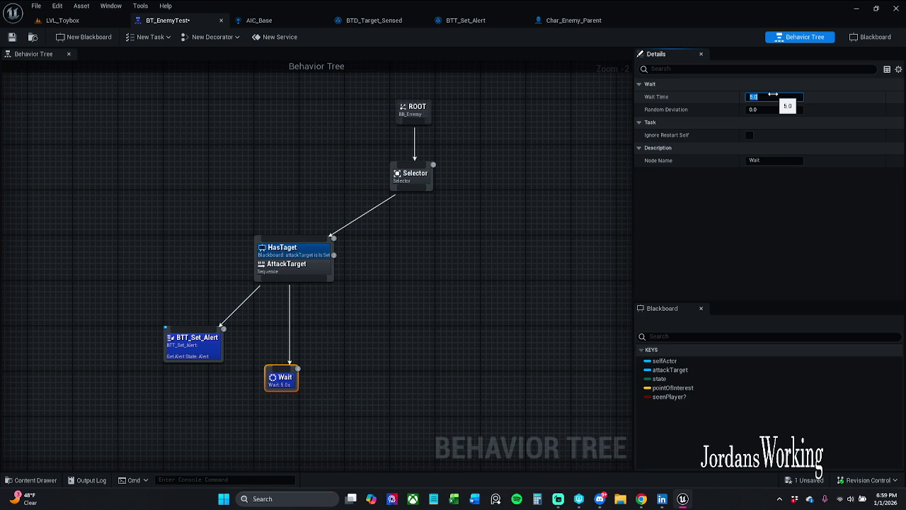
left_click(365, 331)
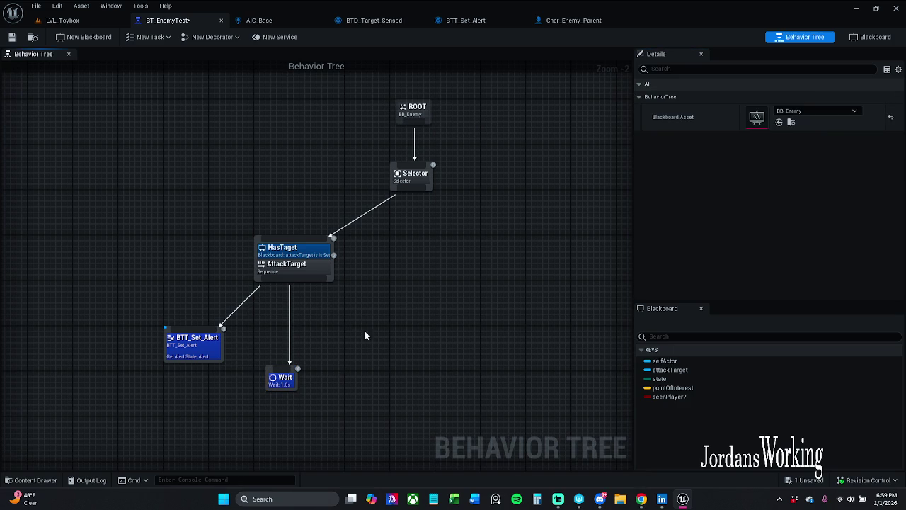
- Add a Move To task under AttackTarget with Blackboard Key attackTarget
left_click_drag(290, 279, 328, 312)
type("move")
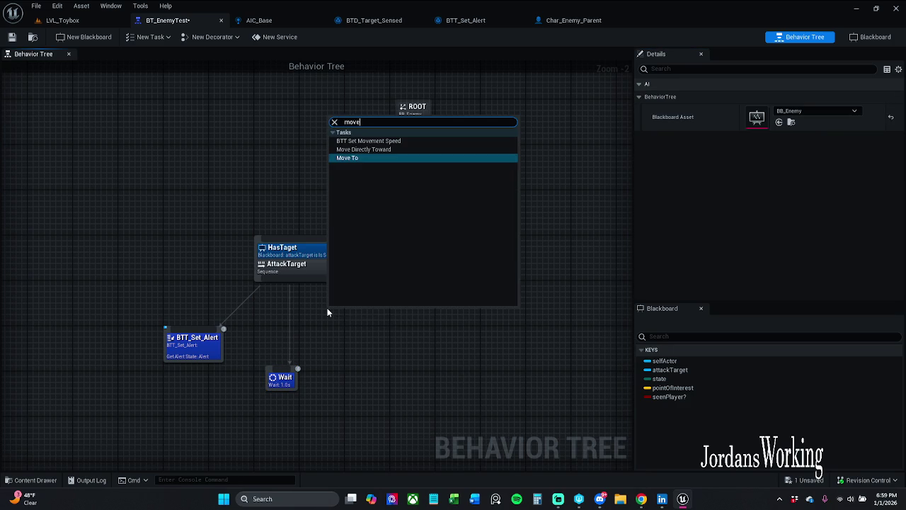
key("Return")
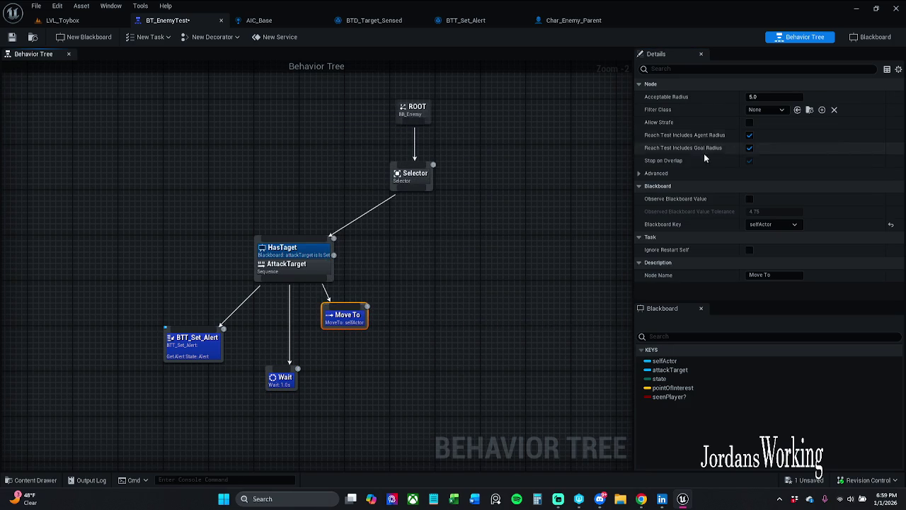
left_click(772, 224)
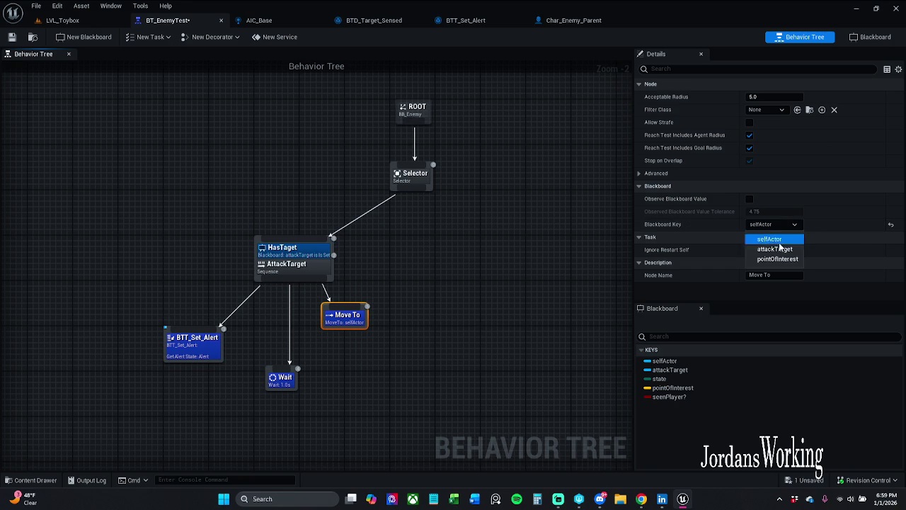
left_click(766, 245)
- Tidy the Move To node's position and pan the tree to make room on the right
left_click(380, 279)
left_click_drag(347, 314, 347, 337)
left_click(318, 285)
mouse_move(319, 284)
left_mouse_down()
mouse_move(417, 329)
mouse_move(404, 322)
left_mouse_up()
type("move")
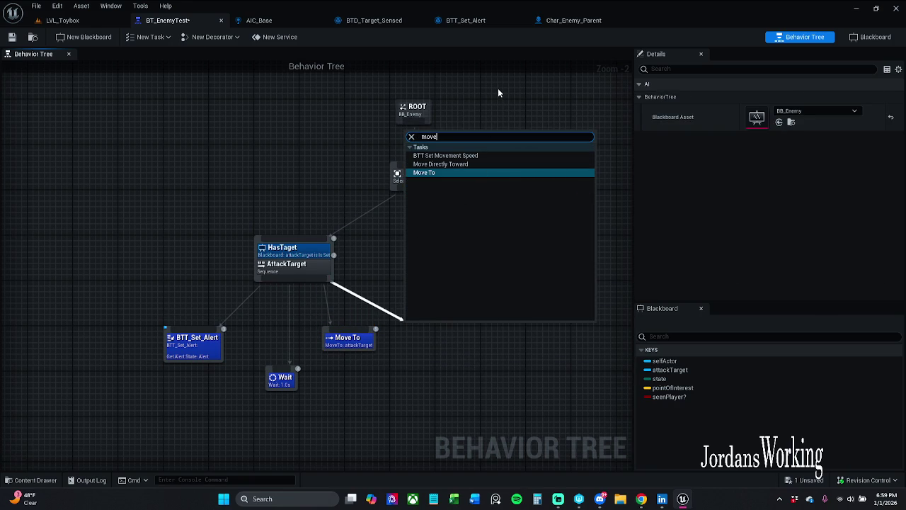
left_click(497, 88)
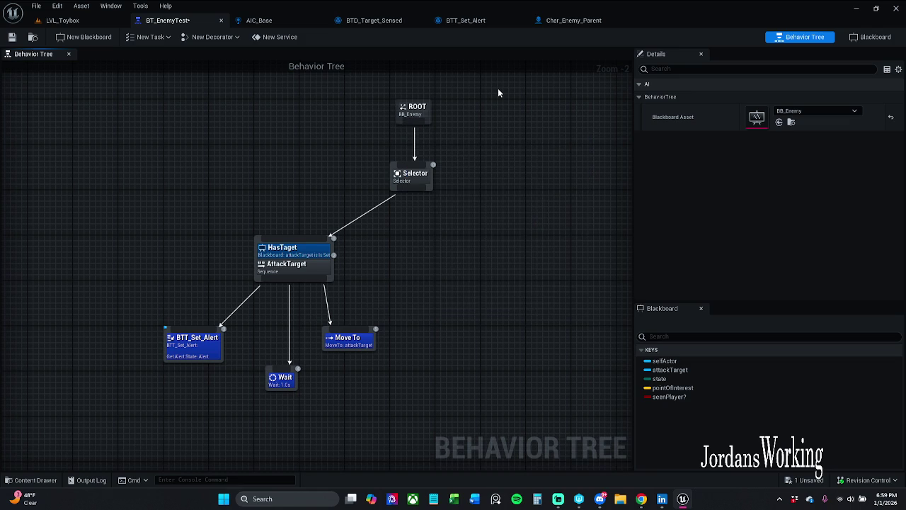
left_click(354, 342)
left_click(398, 318)
left_click_drag(347, 341, 367, 343)
left_click(375, 294)
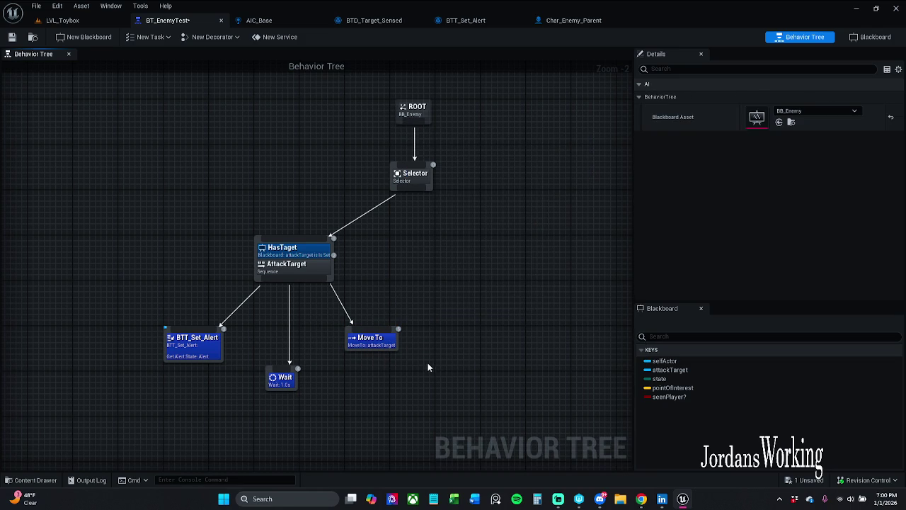
left_click_drag(382, 341, 341, 338)
left_click(408, 298)
left_click(435, 303)
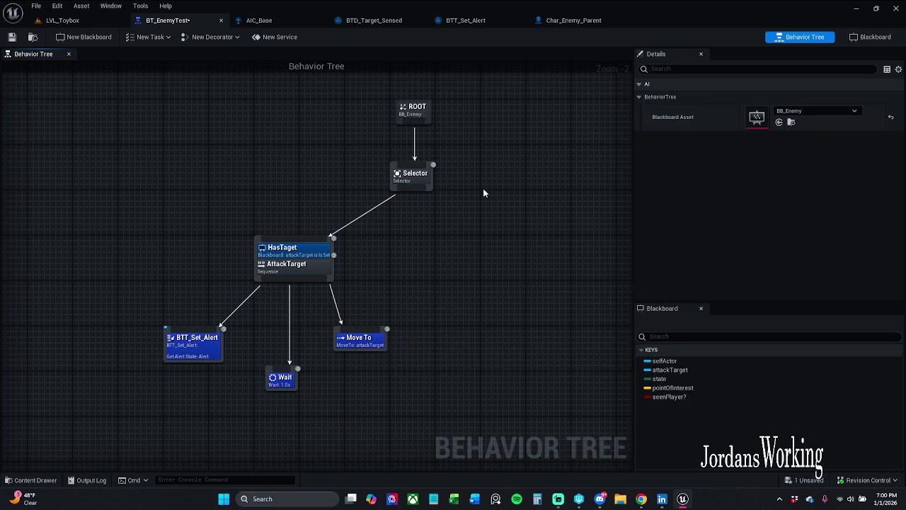
left_click_drag(482, 188, 358, 203)
- Add a Sequence under the Selector and name it PatrolRoute
mouse_move(290, 207)
left_mouse_down()
mouse_move(368, 235)
mouse_move(373, 228)
left_mouse_up()
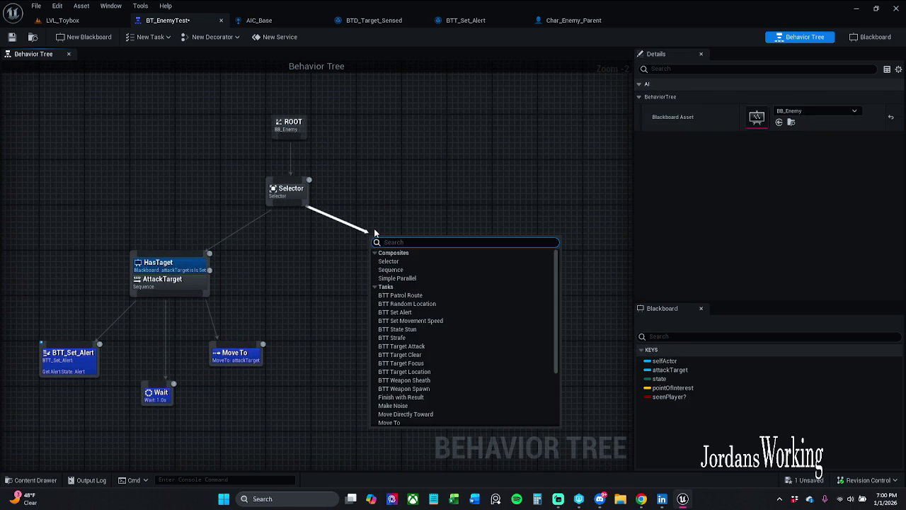
type("se")
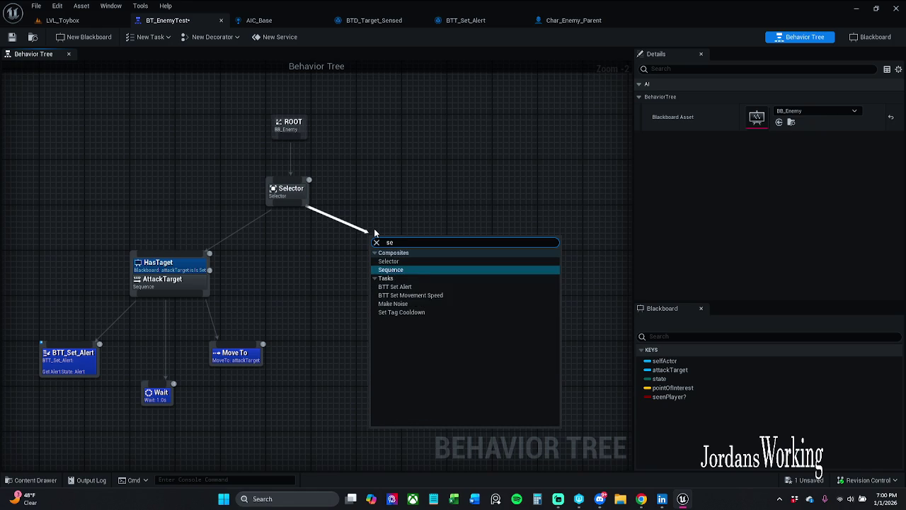
type("qu")
key("Return")
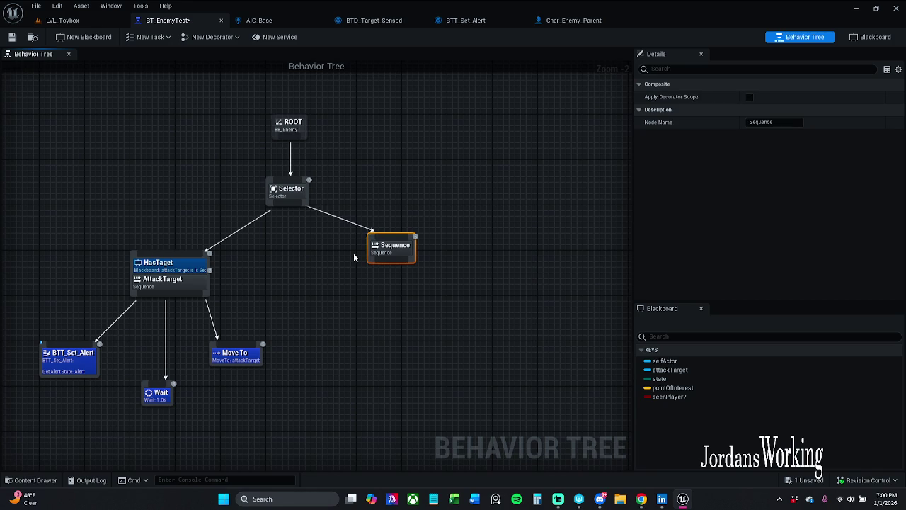
mouse_move(383, 253)
left_mouse_down()
mouse_move(404, 276)
mouse_move(384, 273)
left_mouse_up()
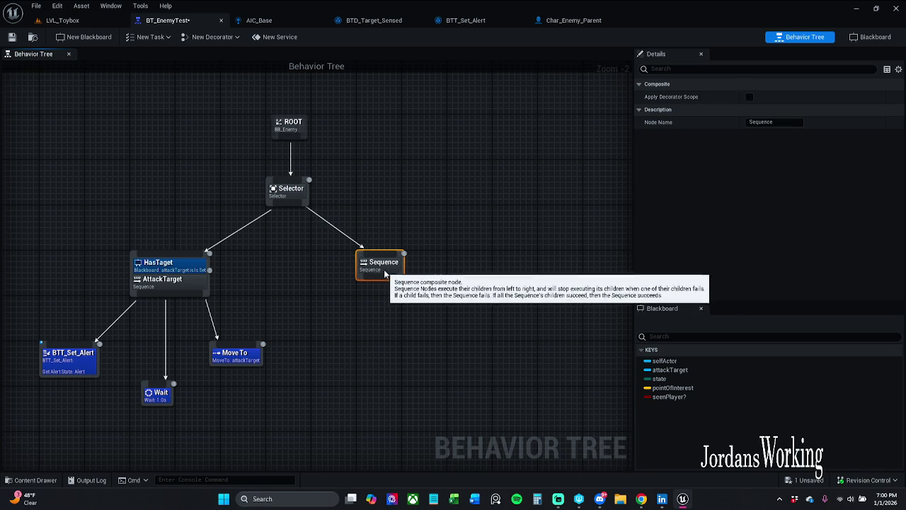
left_click(791, 124)
type("Patrol")
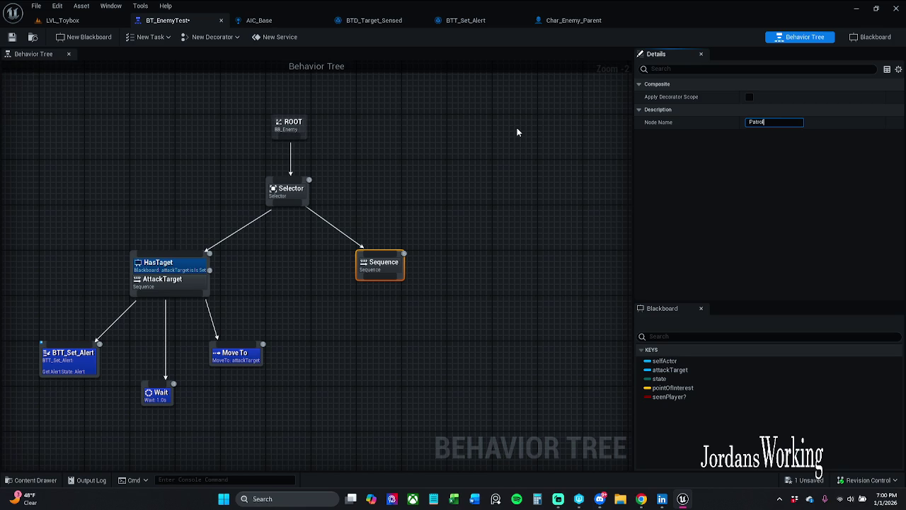
type("Route")
key("Return")
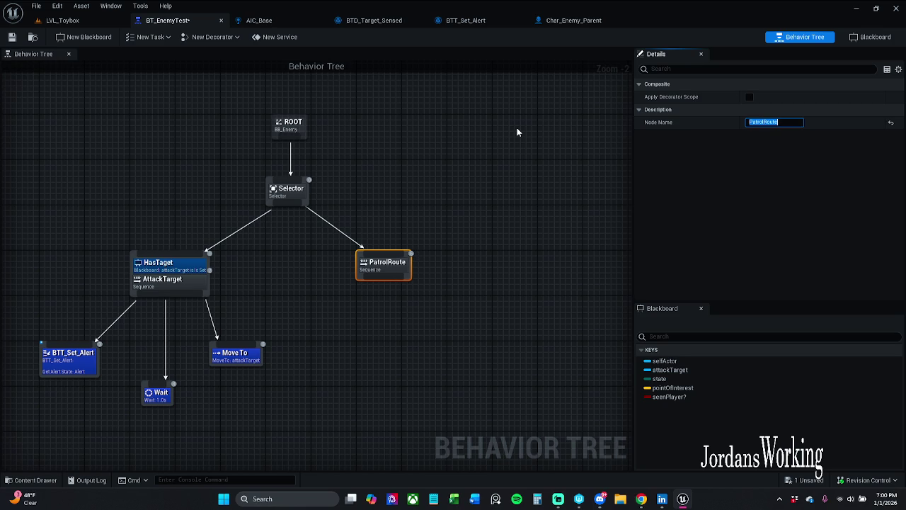
left_click(517, 132)
- Add a 1.0-second Wait task as PatrolRoute's first child
mouse_move(372, 280)
left_mouse_down()
mouse_move(371, 329)
mouse_move(312, 328)
left_mouse_up()
type("wait")
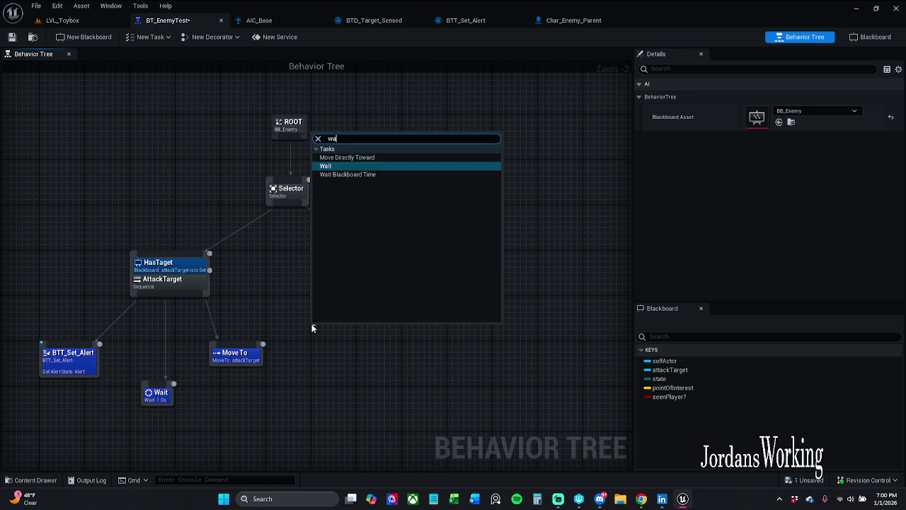
key("Return")
left_click(782, 97)
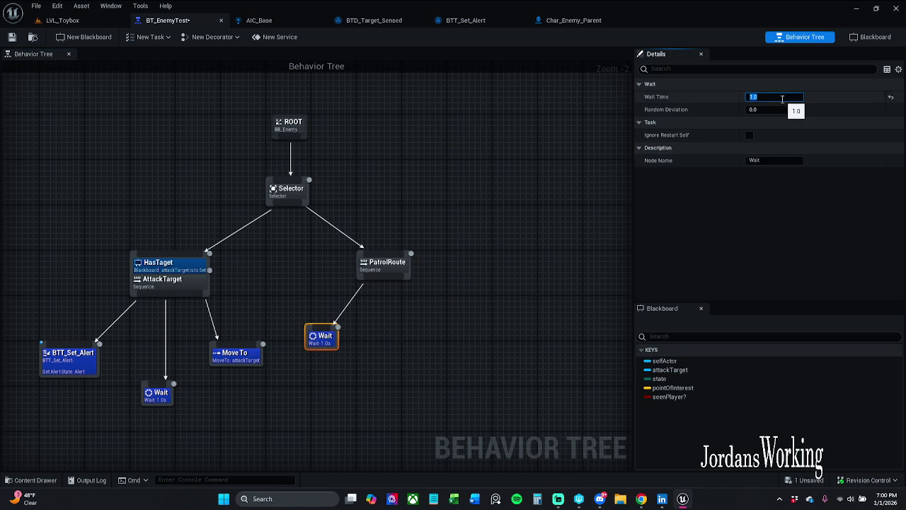
left_click(382, 349)
left_click_drag(322, 341, 328, 313)
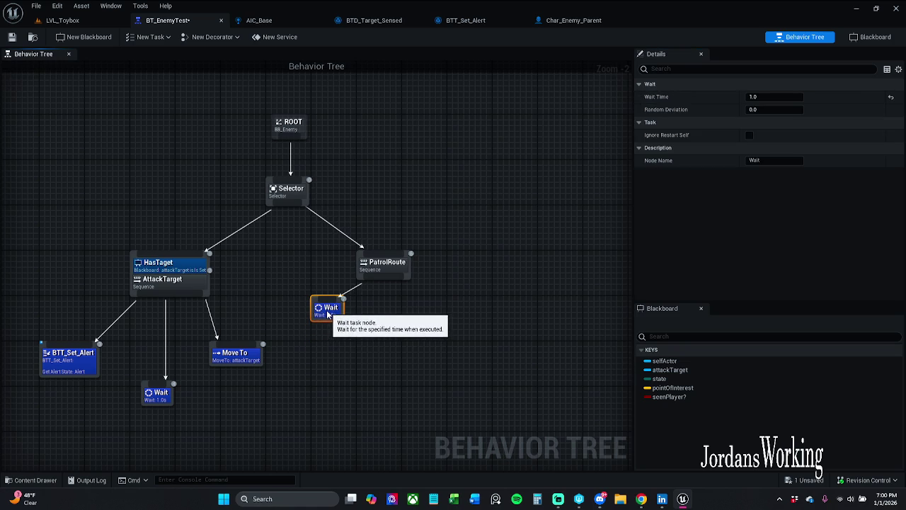
left_click(371, 308)
left_click_drag(366, 282, 363, 341)
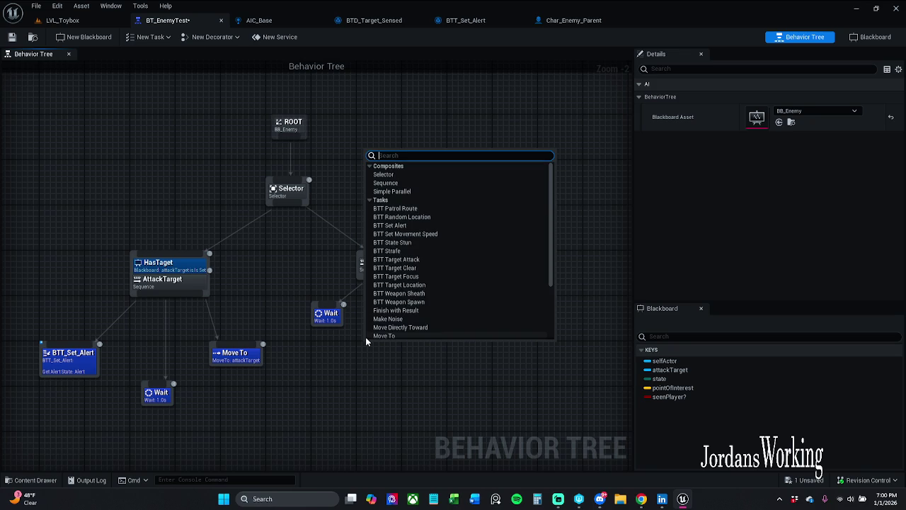
- Add BTT_Random_Location as PatrolRoute's second child
type("btt")
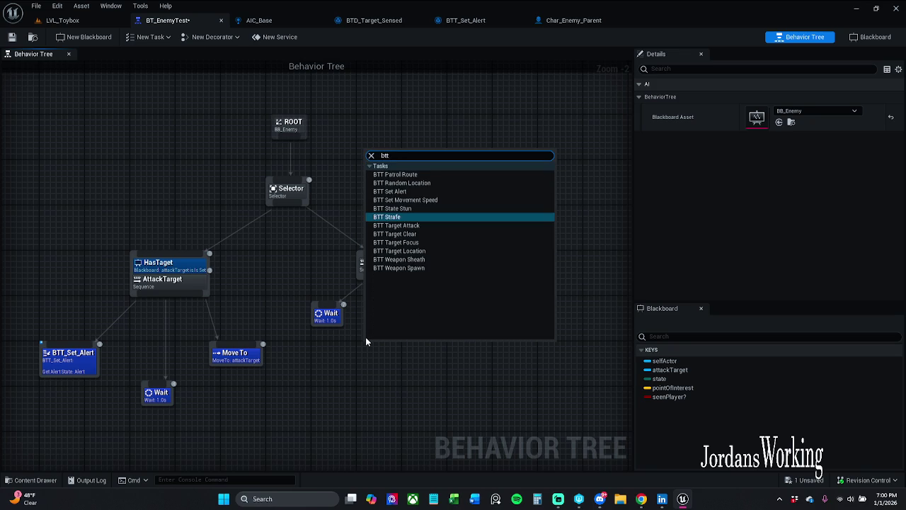
left_click(414, 183)
left_click_drag(416, 357, 381, 357)
left_click(432, 305)
left_click_drag(431, 303, 355, 298)
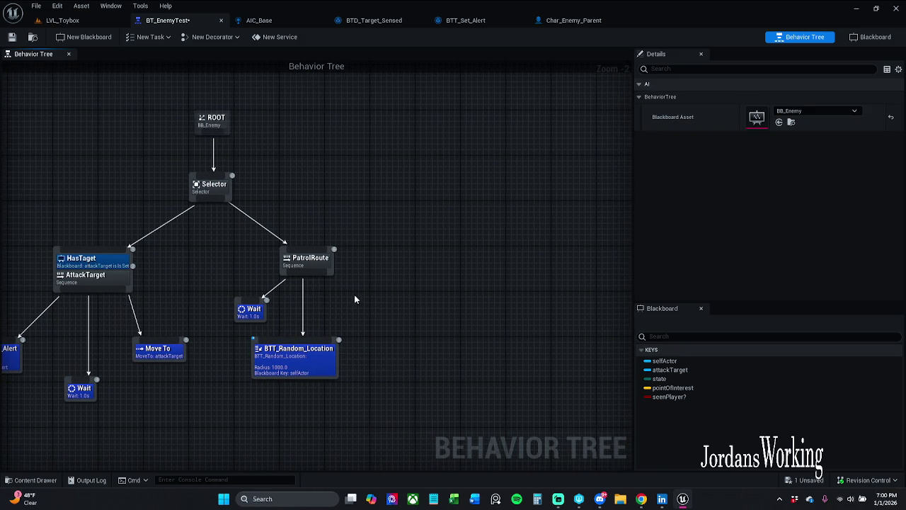
- Duplicate the Wait as PatrolRoute's last child with a 1.7-second wait time
left_click(258, 315)
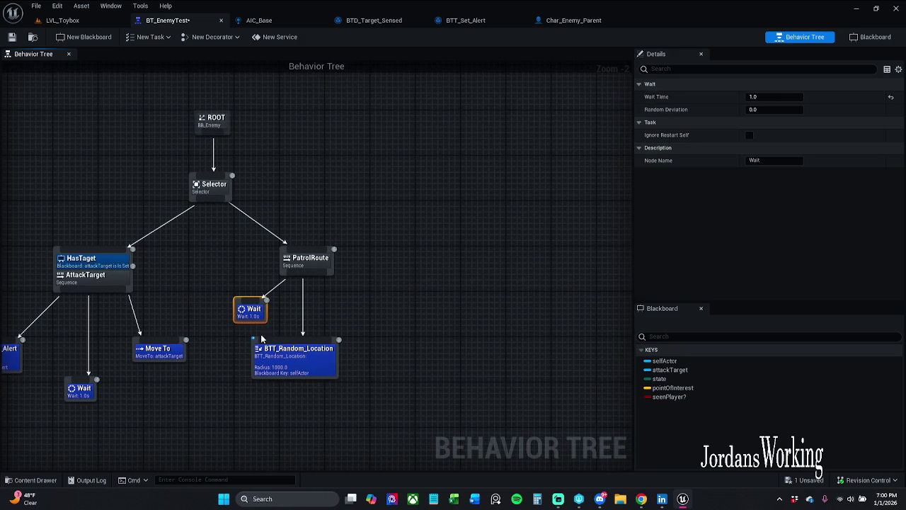
key("ctrl+d")
mouse_move(303, 359)
left_mouse_down()
mouse_move(413, 301)
mouse_move(304, 275)
mouse_move(323, 276)
left_mouse_up()
left_click(420, 274)
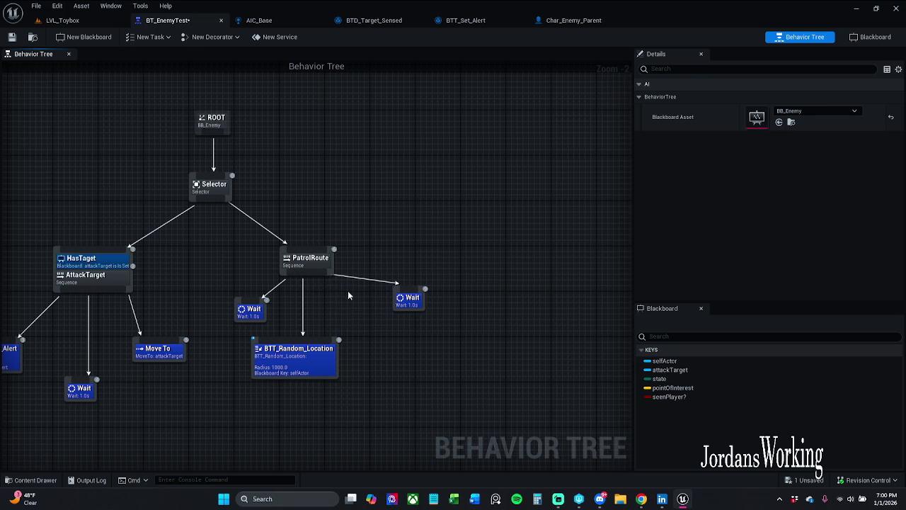
left_click_drag(410, 301, 385, 329)
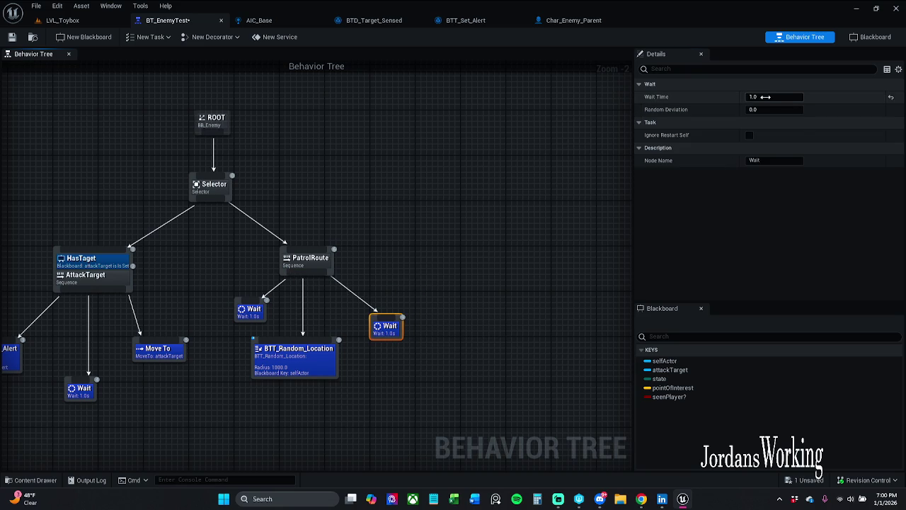
left_click(765, 97)
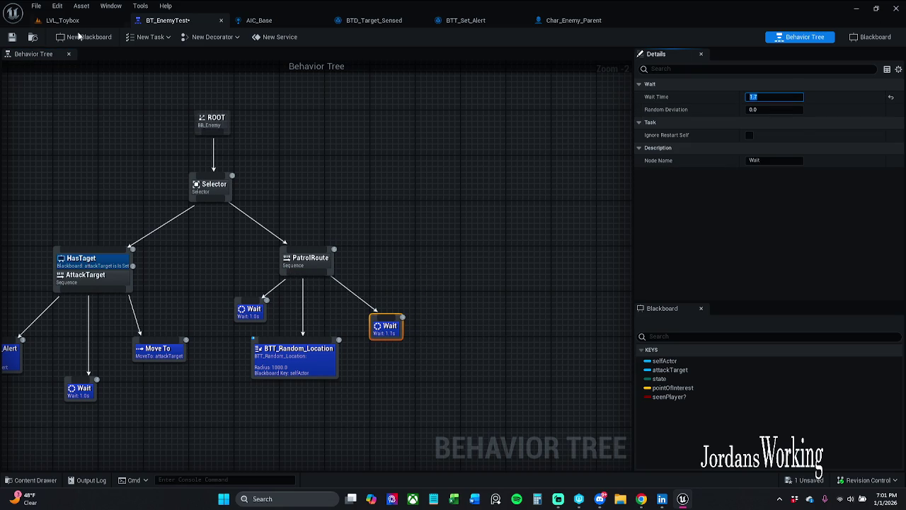
left_click(12, 39)
- Save the behavior tree after nudging the last Wait, then go to LVL_Toybox
left_click(12, 40)
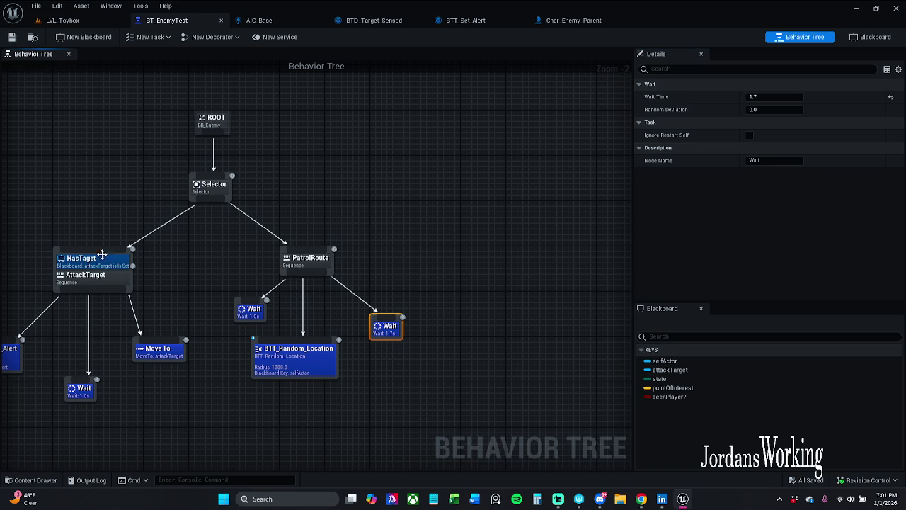
left_click(393, 198)
left_click_drag(394, 326, 394, 321)
left_click(338, 276)
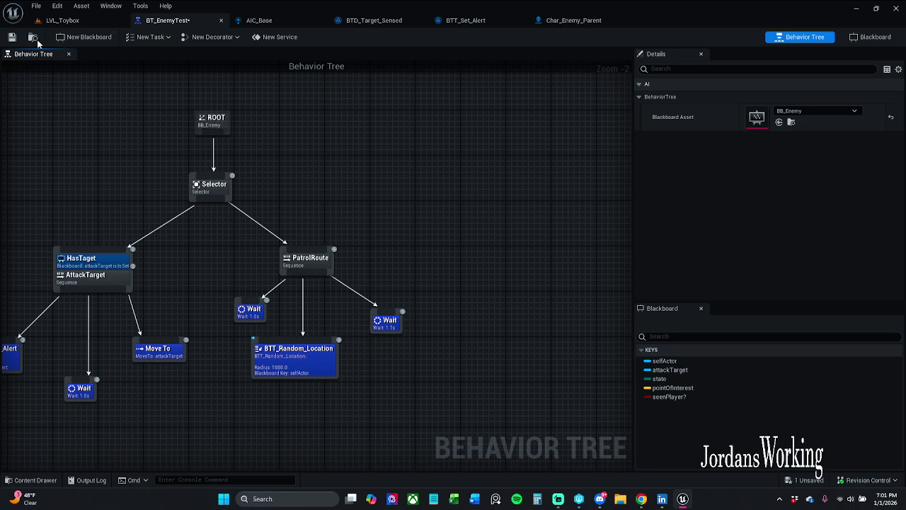
left_click(12, 37)
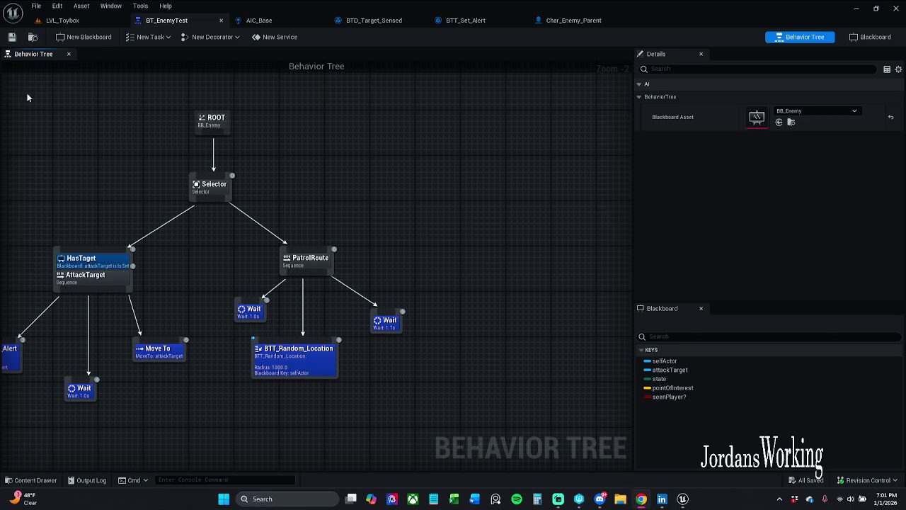
left_click(84, 21)
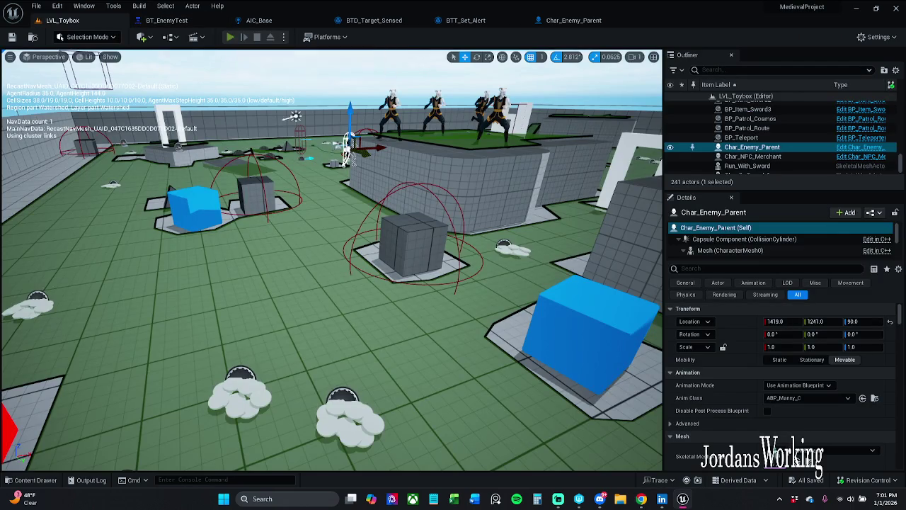
- Play LVL_Toybox with Alt+P, move around, stop with Esc, then detach the tree window
key("alt+p")
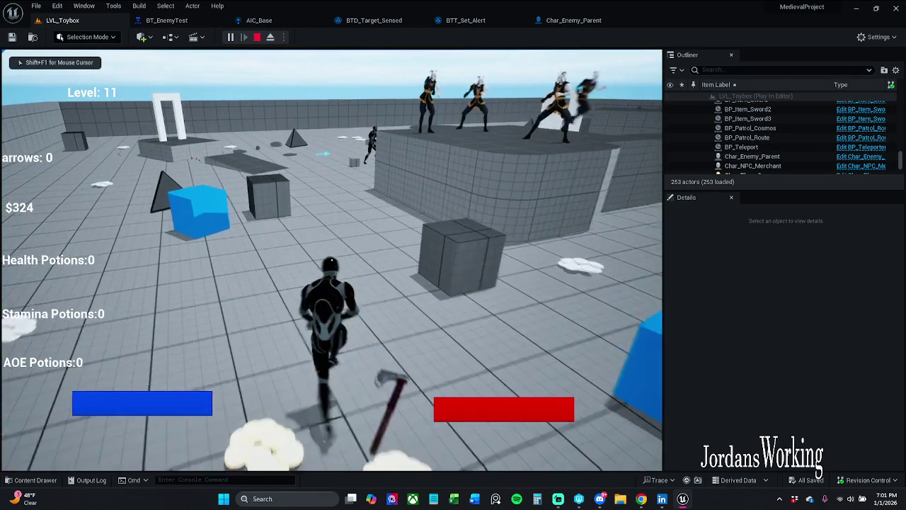
key("shift")
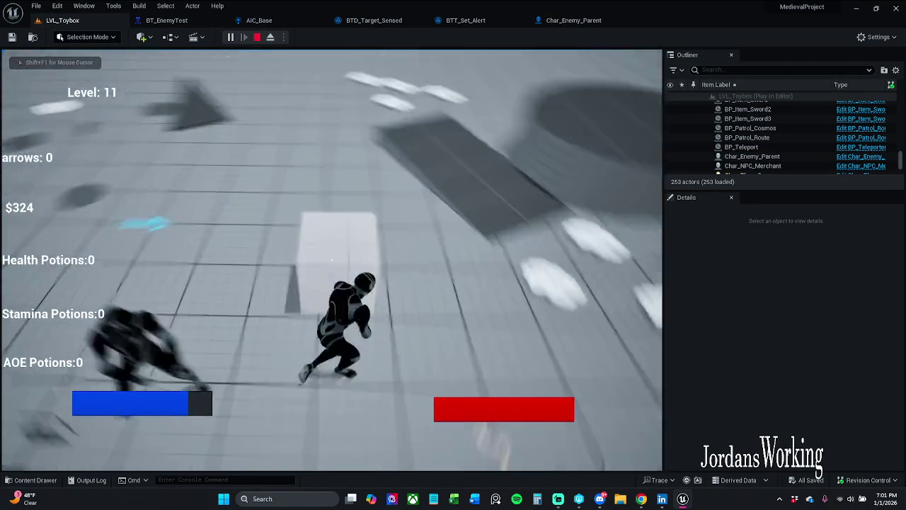
key("Escape")
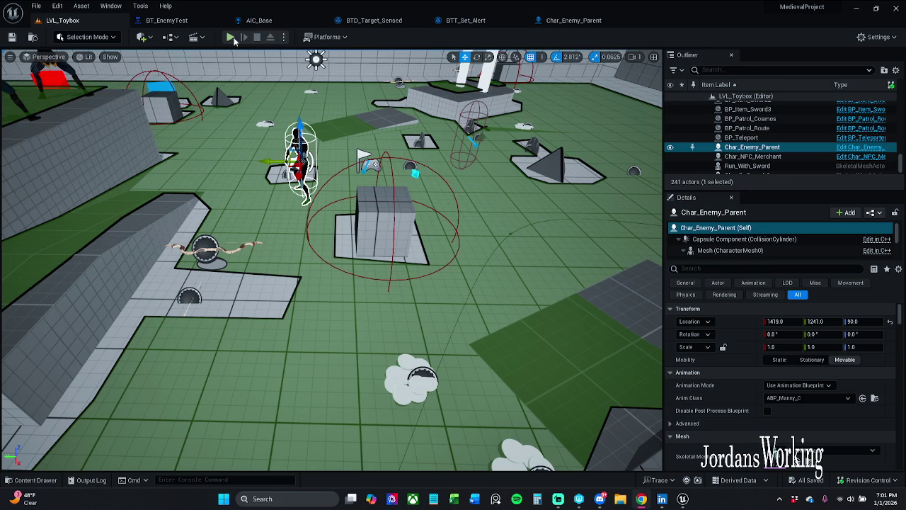
left_click_drag(181, 22, 439, 113)
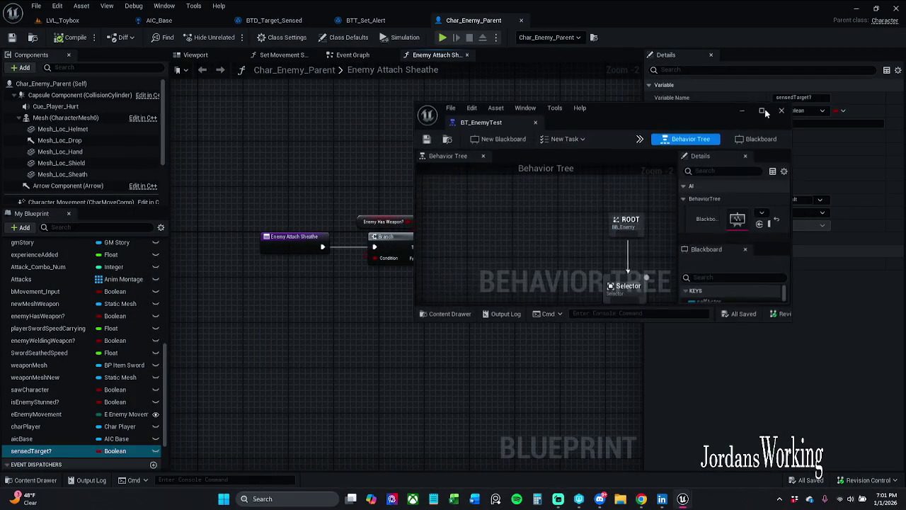
- Fit the tree in view and resize and reposition the floating BT_EnemyTest window
left_click(763, 111)
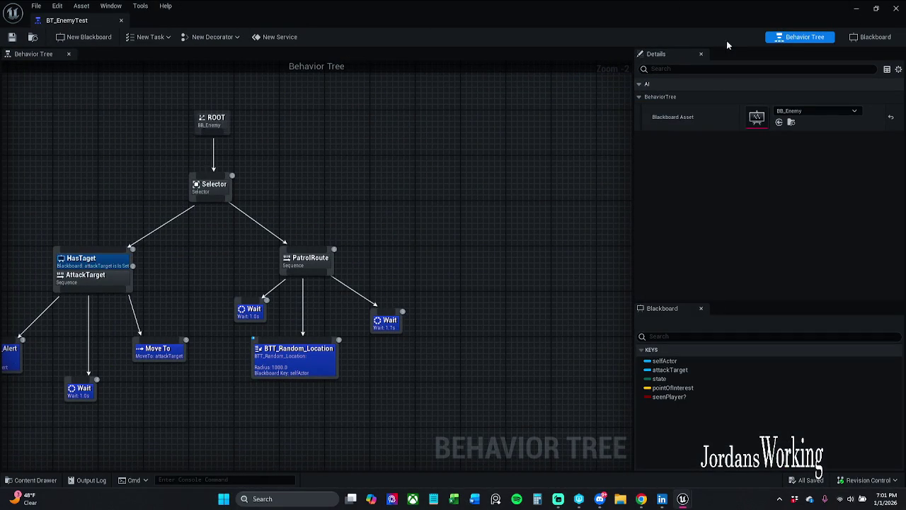
key("Home")
left_click(875, 7)
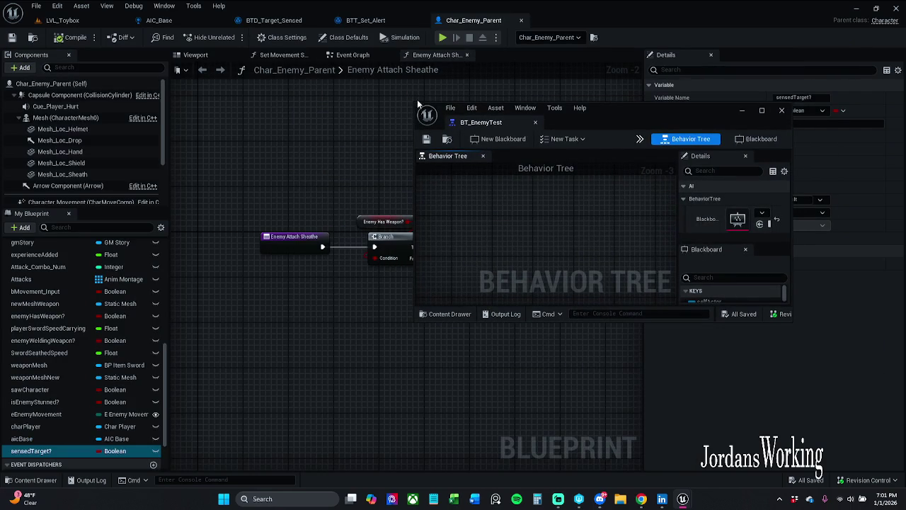
left_click_drag(415, 101, 162, 21)
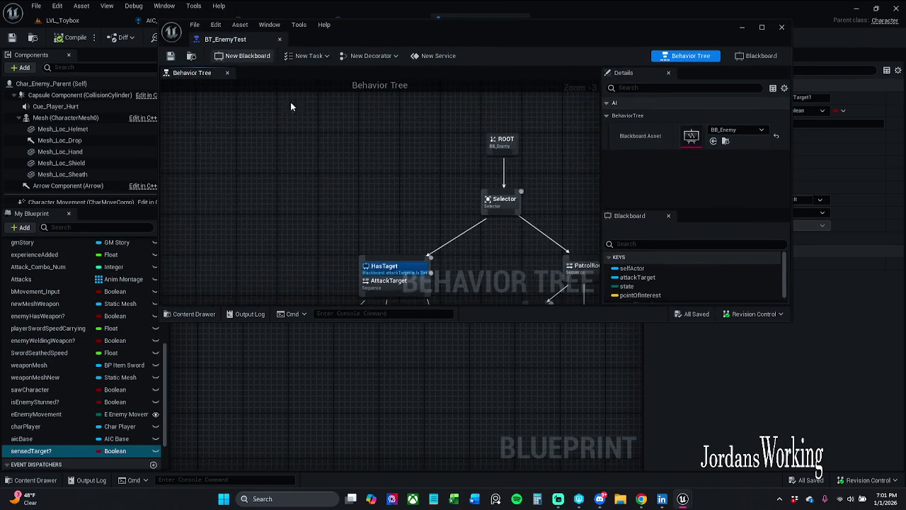
scroll(457, 173, "down", 1)
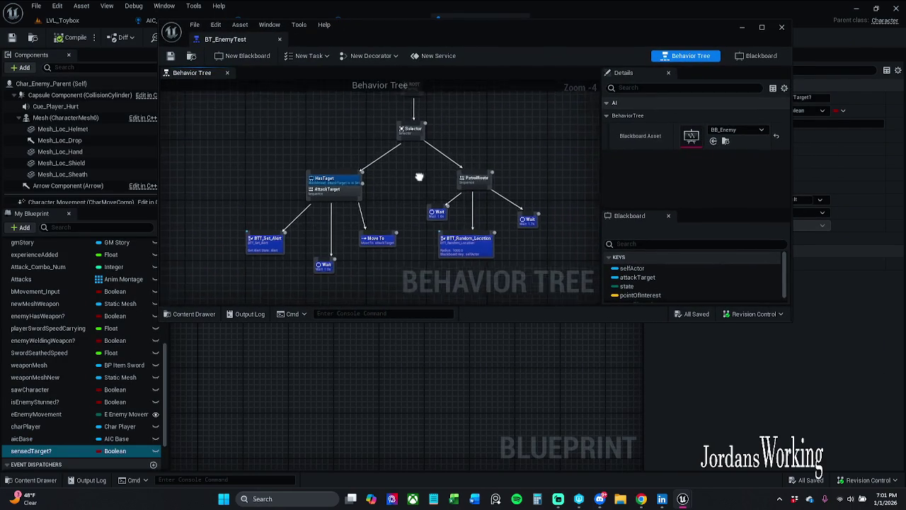
left_click_drag(645, 27, 736, 92)
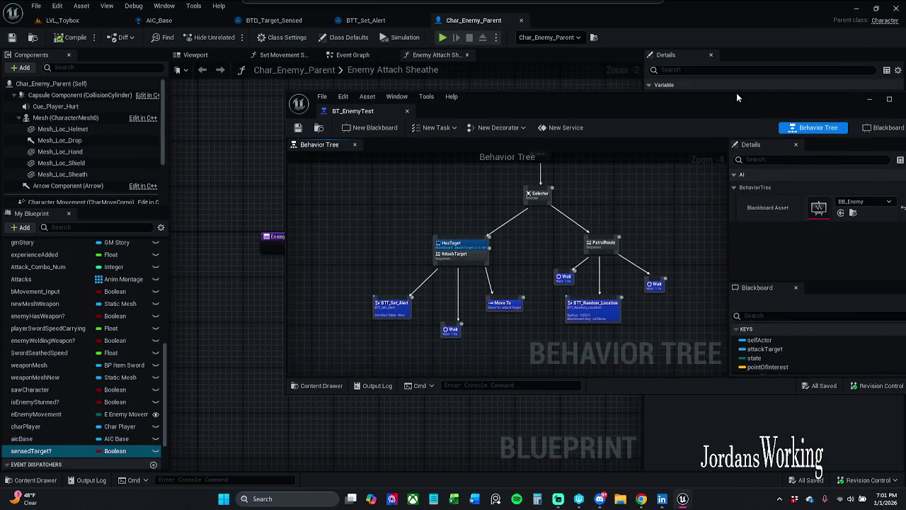
- Play-test LVL_Toybox to watch the tree simulate, then stop and maximize the tree window
left_click(62, 20)
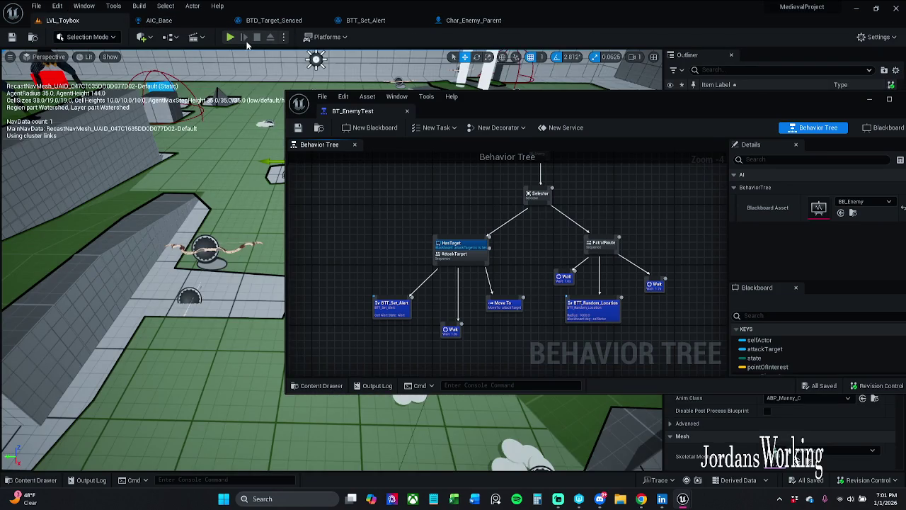
left_click(228, 39)
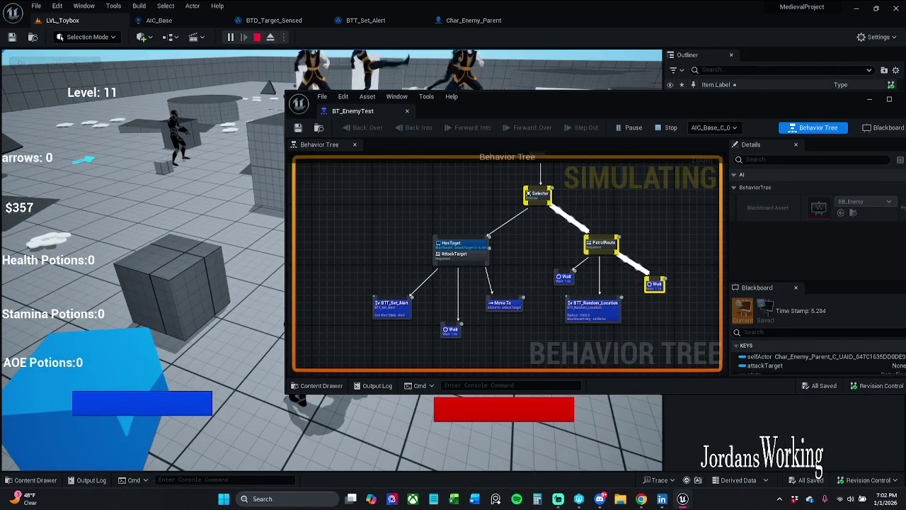
key("Escape")
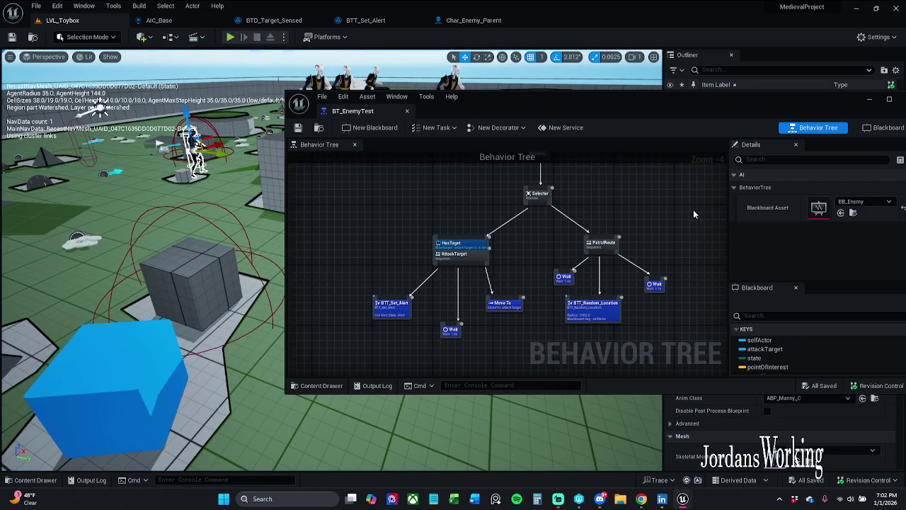
left_click(889, 99)
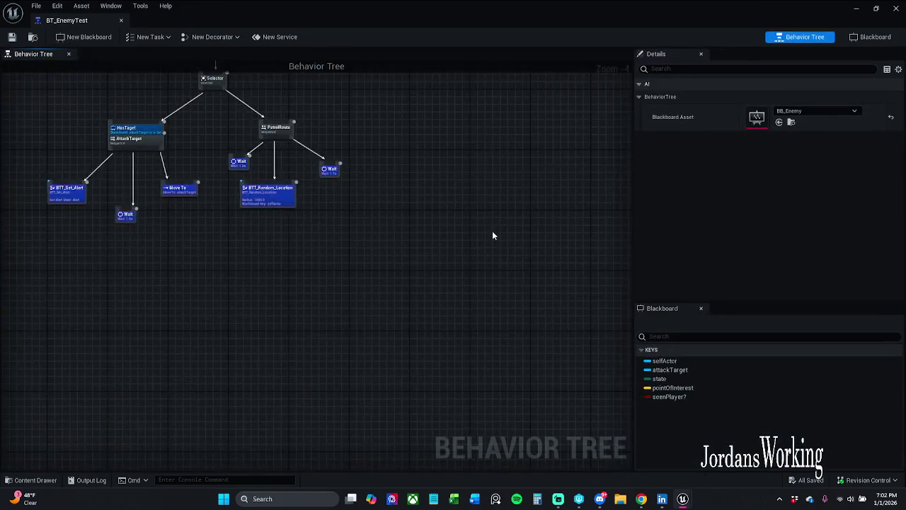
- Add a Move To task under PatrolRoute before the final 1.7s Wait
left_click_drag(290, 210, 320, 211)
mouse_move(244, 172)
left_mouse_down()
mouse_move(262, 219)
mouse_move(270, 214)
left_mouse_up()
type("move")
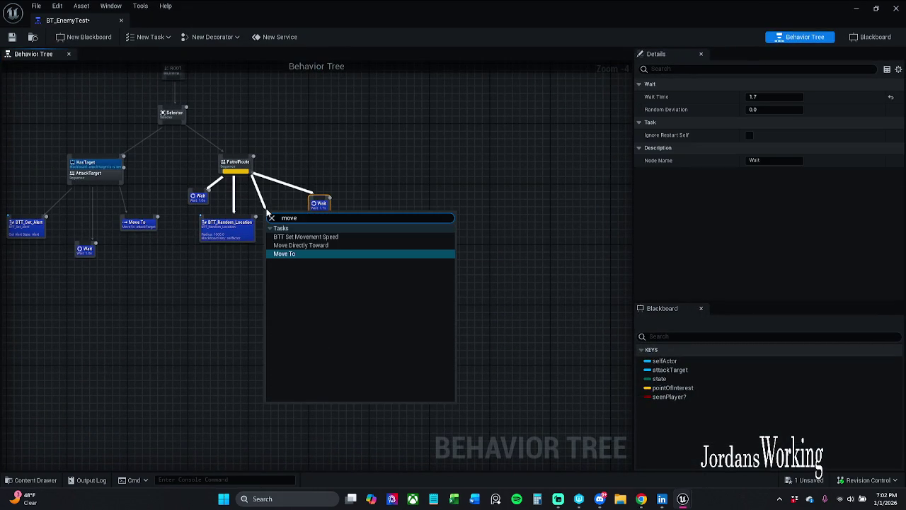
key("Return")
left_click(218, 279)
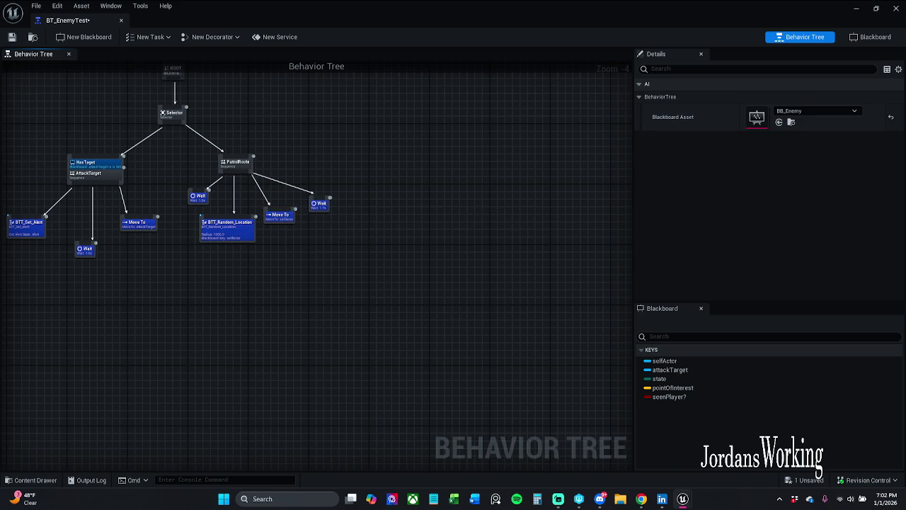
mouse_move(223, 235)
left_mouse_down()
mouse_move(276, 197)
mouse_move(276, 212)
left_mouse_up()
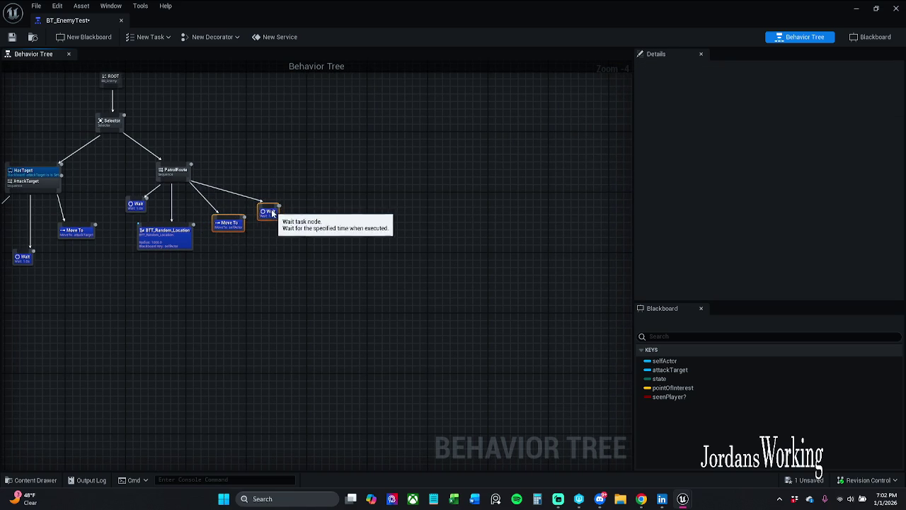
left_click(302, 181)
- Save the tree, restore its window to floating, and start playing LVL_Toybox
left_click(12, 37)
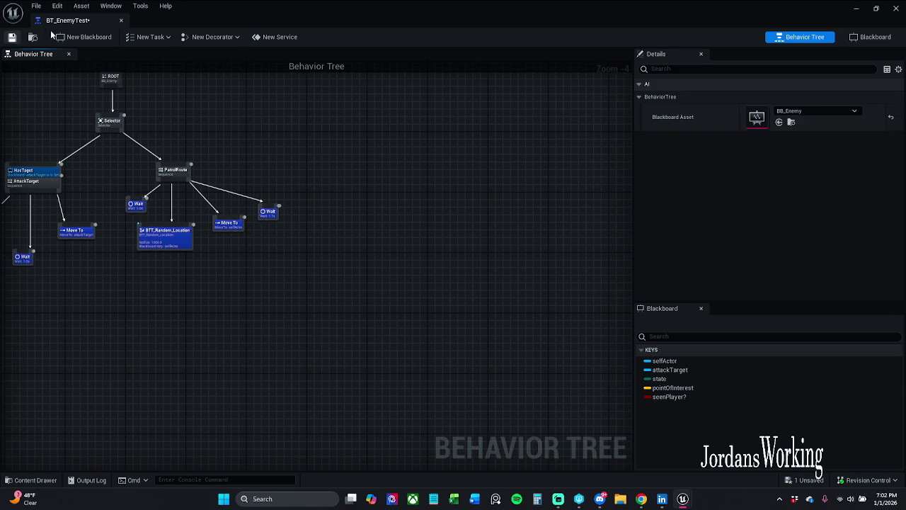
double_click(325, 9)
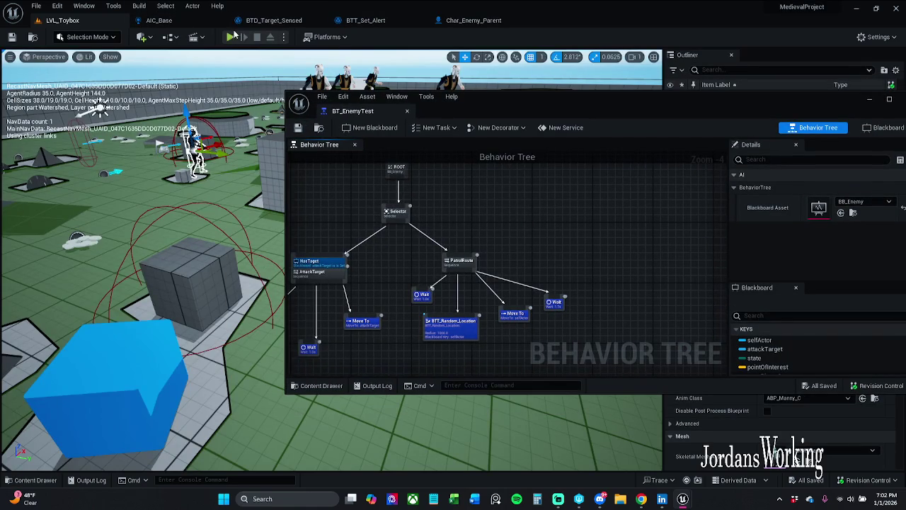
left_click(233, 36)
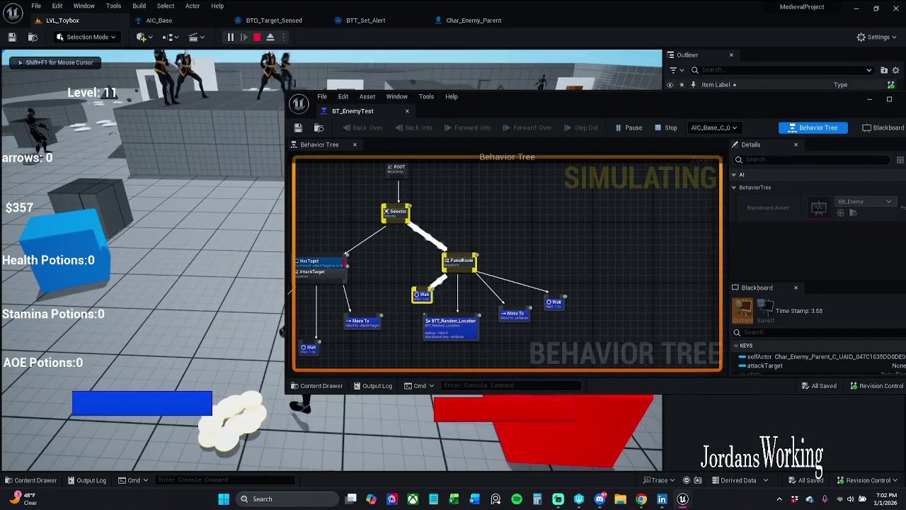
- Stop the play session, maximize BT_EnemyTest, and pan to the HasPatrol_Route subtree
key("Escape")
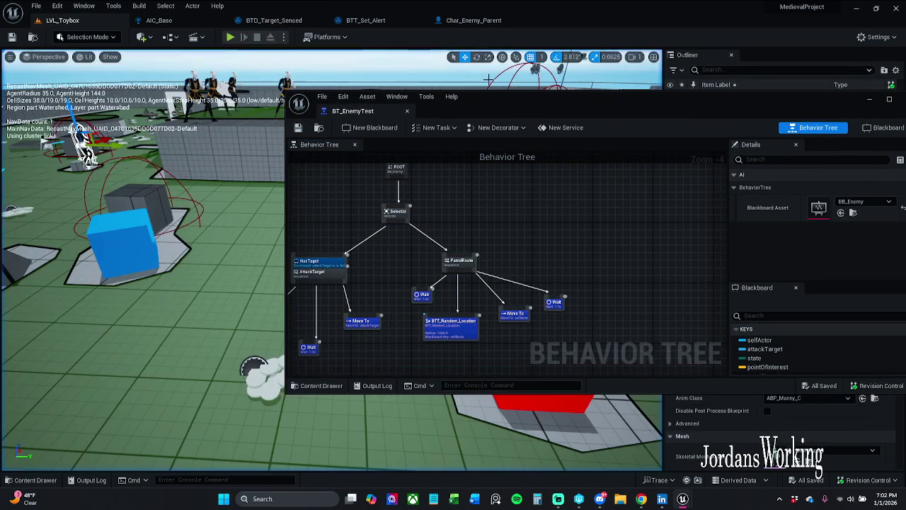
left_click_drag(615, 109, 447, 104)
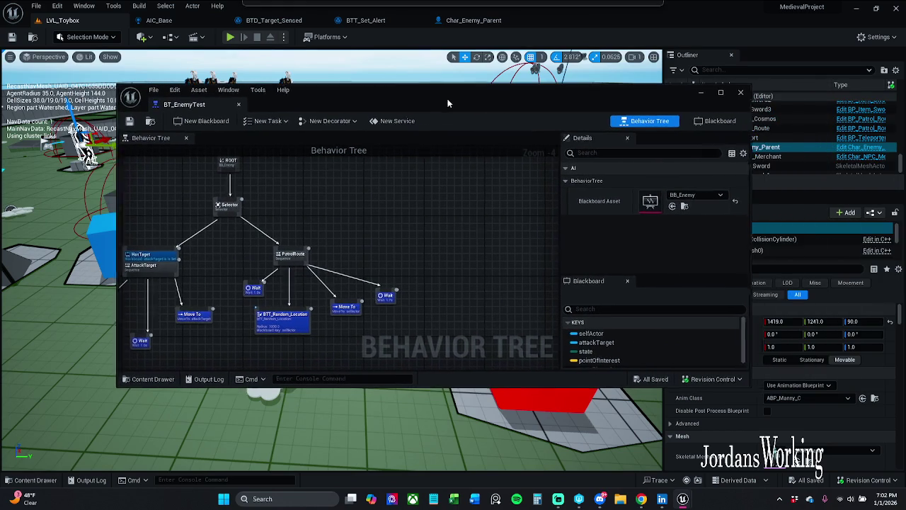
left_click(721, 92)
left_click_drag(251, 256, 509, 254)
mouse_move(51, 255)
left_mouse_down()
mouse_move(354, 227)
mouse_move(457, 238)
mouse_move(475, 252)
mouse_move(133, 228)
mouse_move(220, 212)
mouse_move(243, 222)
left_mouse_up()
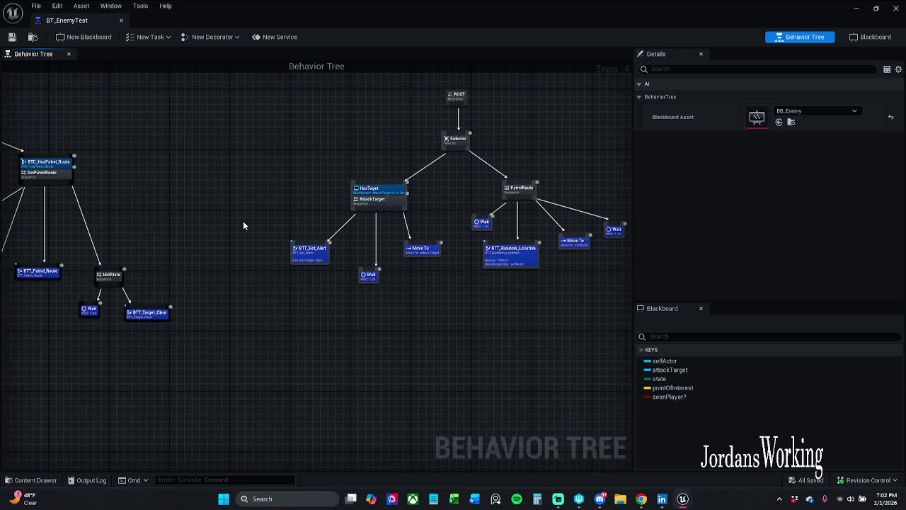
- Set the HasTarget decorator's Key Query to Is Not Set and save the behavior tree
left_click(414, 177)
left_click(391, 191)
left_click(778, 134)
left_click(786, 154)
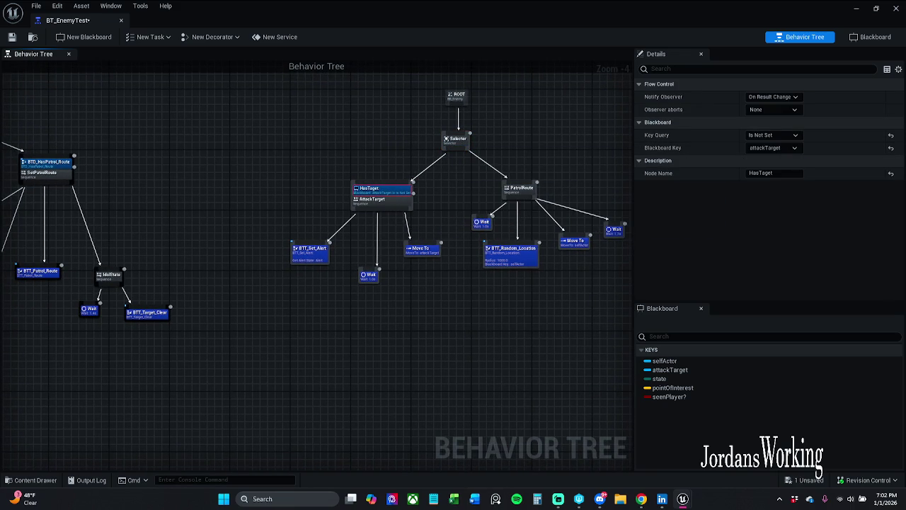
left_click(13, 37)
- Restore the tree editor to a smaller window, move it aside, and start playing the level
double_click(282, 13)
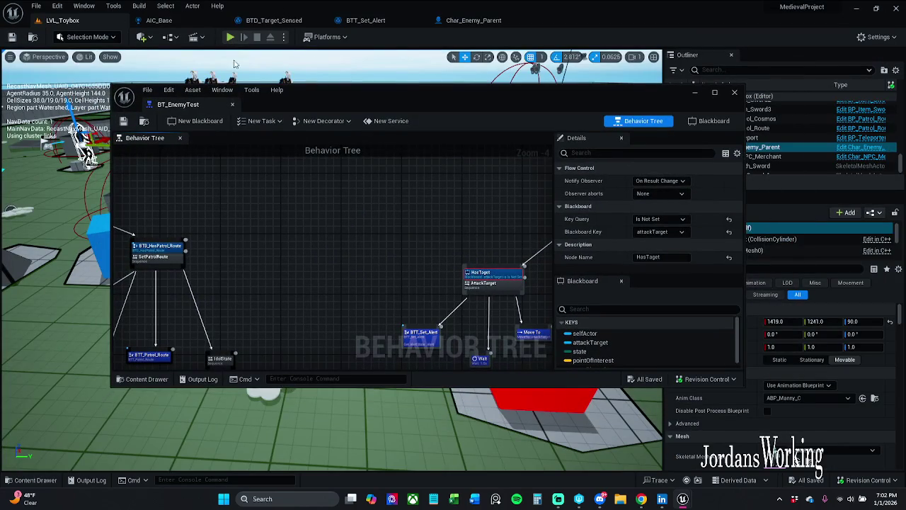
mouse_move(334, 89)
left_mouse_down()
mouse_move(577, 109)
mouse_move(0, 78)
left_mouse_up()
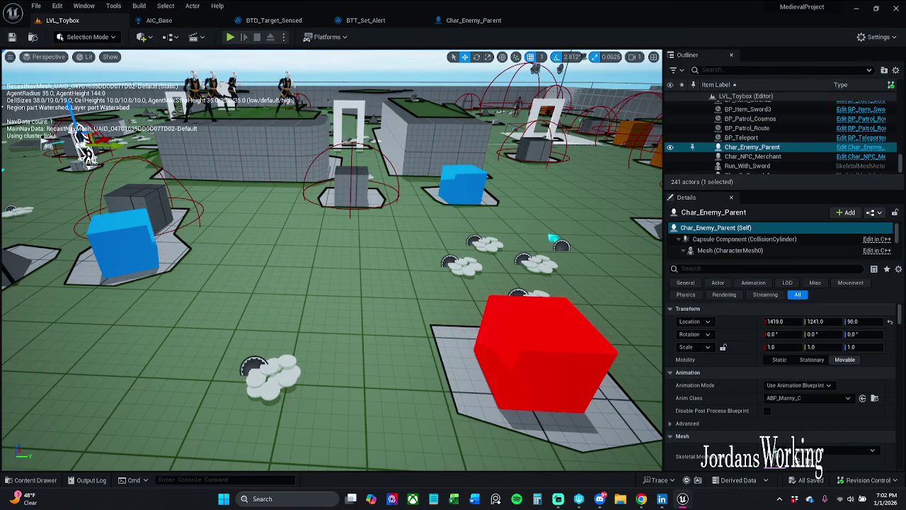
left_click(230, 37)
- Run the player toward the blue cube, pause and resume the game, then stop the session
key("w")
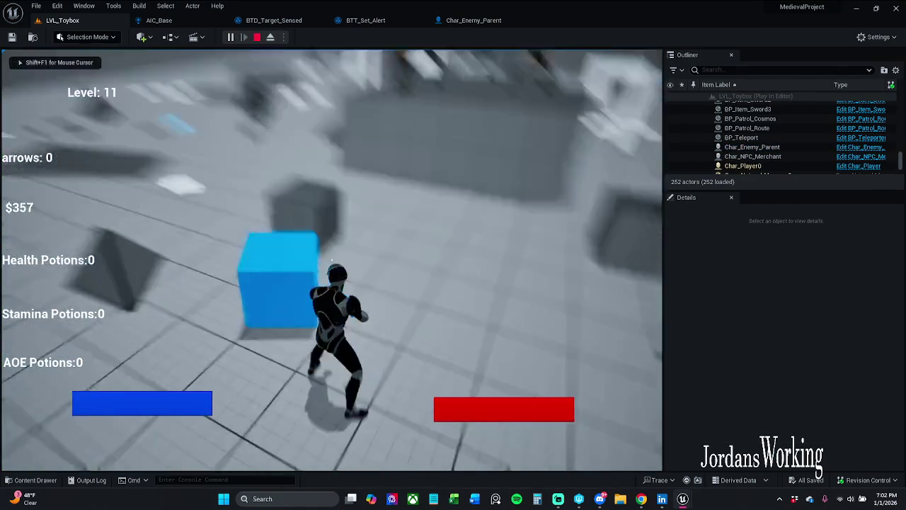
key("p")
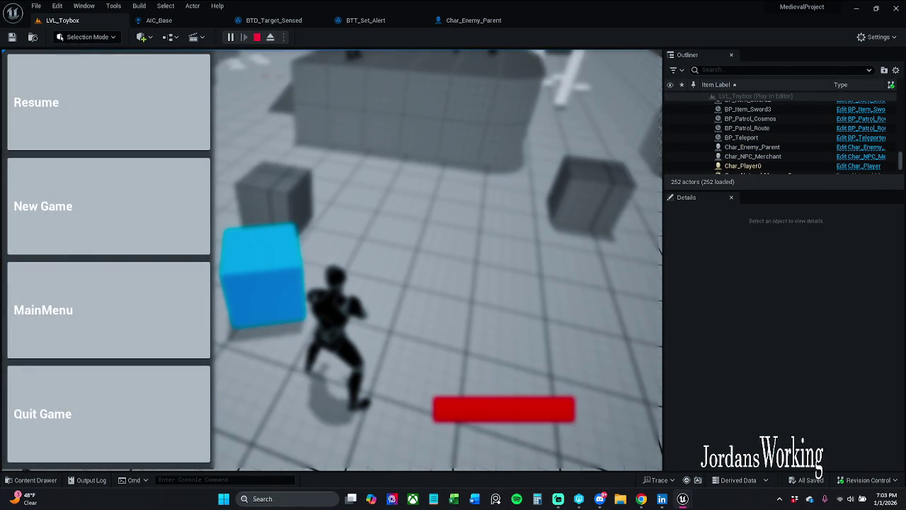
left_click(163, 132)
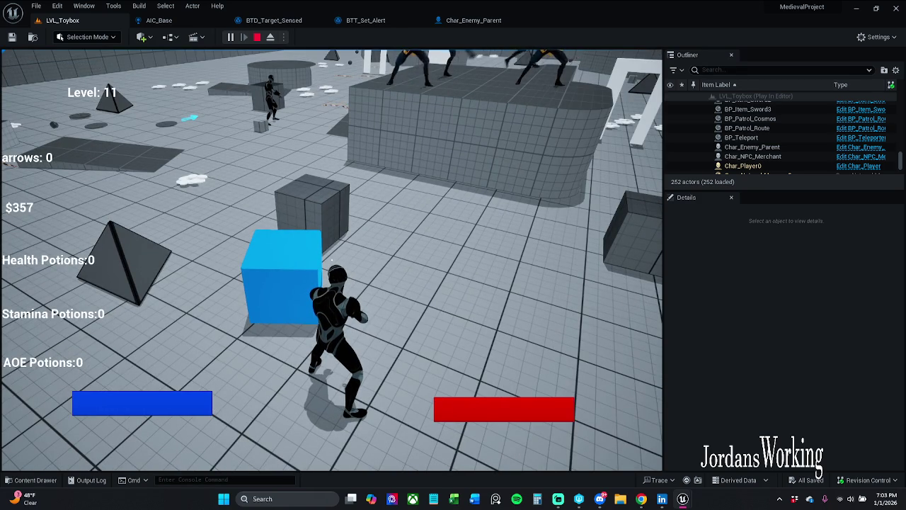
key("Escape")
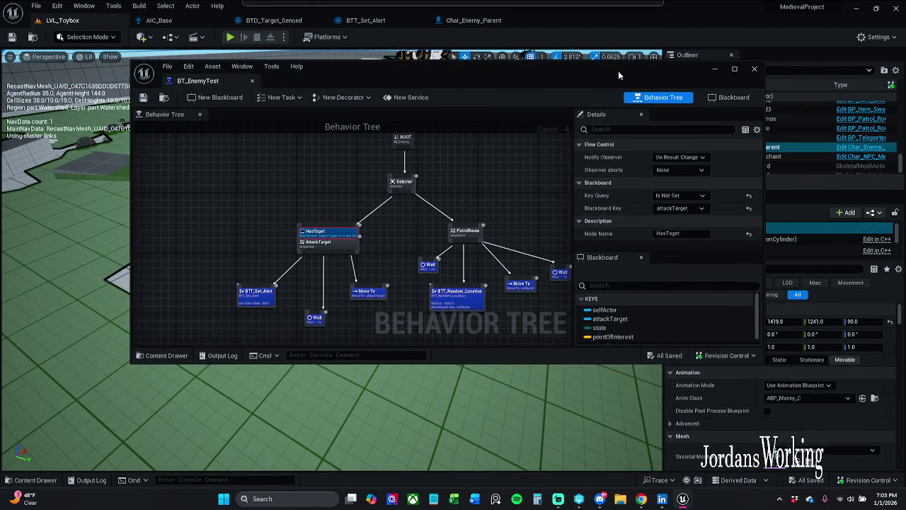
- Maximize BT_EnemyTest and pan across the HasPatrol_Route, CombatStrafe and HasTarget branches
left_click(739, 69)
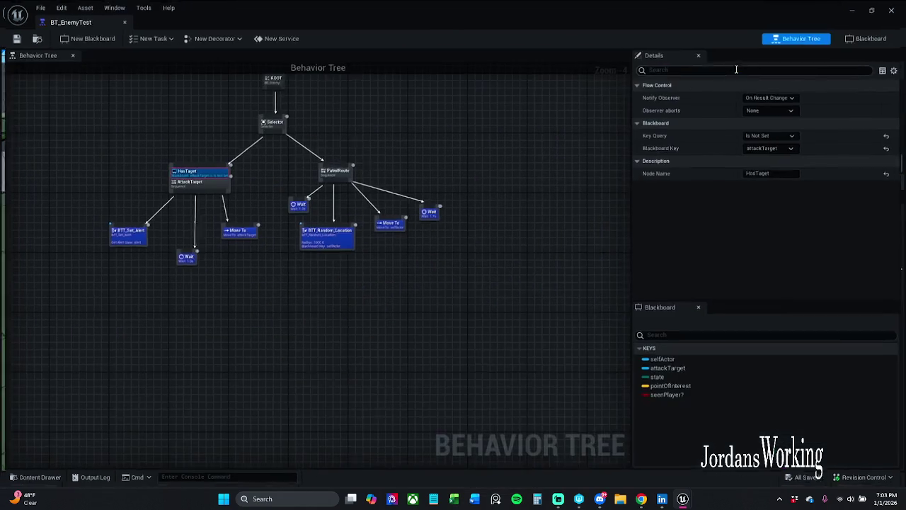
left_click_drag(301, 264, 421, 267)
left_click_drag(84, 295, 363, 264)
left_click_drag(292, 254, 362, 264)
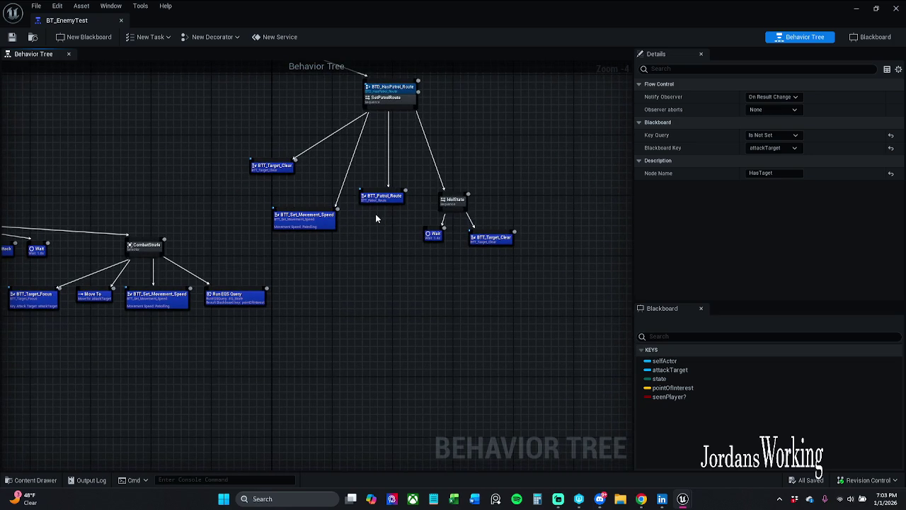
mouse_move(375, 213)
left_mouse_down()
mouse_move(7, 214)
mouse_move(283, 213)
mouse_move(577, 170)
mouse_move(382, 208)
mouse_move(631, 156)
left_mouse_up()
mouse_move(398, 198)
left_mouse_down()
mouse_move(409, 199)
mouse_move(182, 314)
mouse_move(270, 310)
left_mouse_up()
- Zoom and pan over BTT_Set_Movement_Speed, AttackPlayer, CombatStrafe and IdolState, ending at Zoom -4
scroll(390, 187, "down", 2)
scroll(270, 310, "down", 2)
scroll(269, 310, "up", 2)
scroll(319, 303, "up", 3)
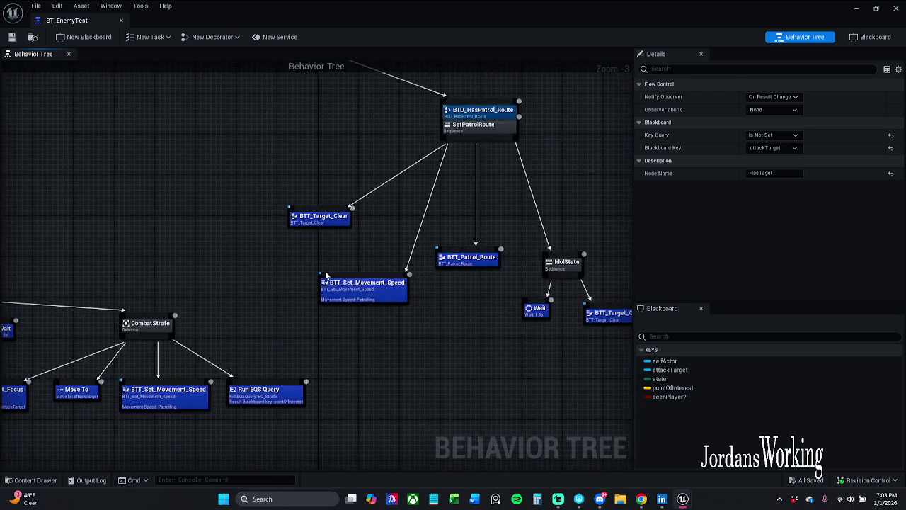
left_click_drag(325, 270, 217, 246)
mouse_move(291, 364)
left_mouse_down()
mouse_move(609, 366)
mouse_move(663, 347)
left_mouse_up()
mouse_move(536, 305)
left_mouse_down()
mouse_move(530, 283)
mouse_move(585, 271)
mouse_move(196, 270)
left_mouse_up()
scroll(195, 270, "down", 4)
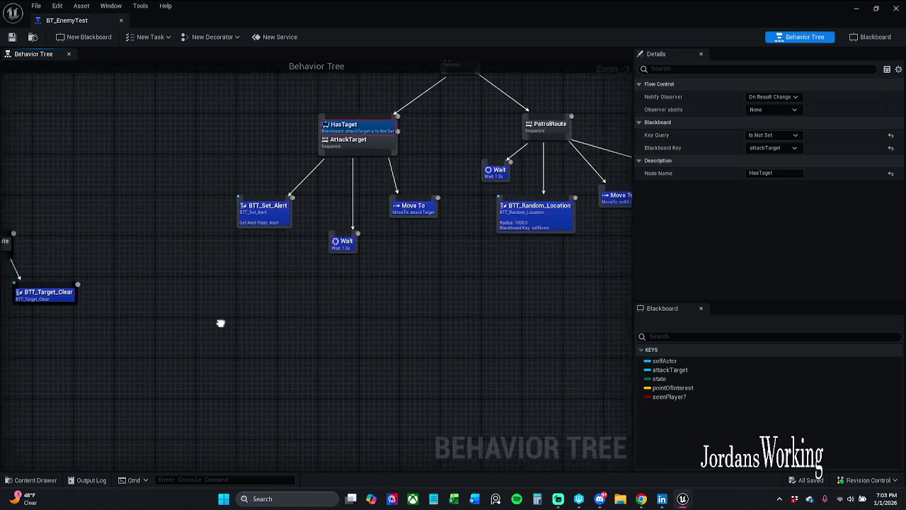
- Browse to the BehaviorTree folder in the Content Drawer and switch to the BT_Enemy tab
left_click(32, 480)
double_click(145, 383)
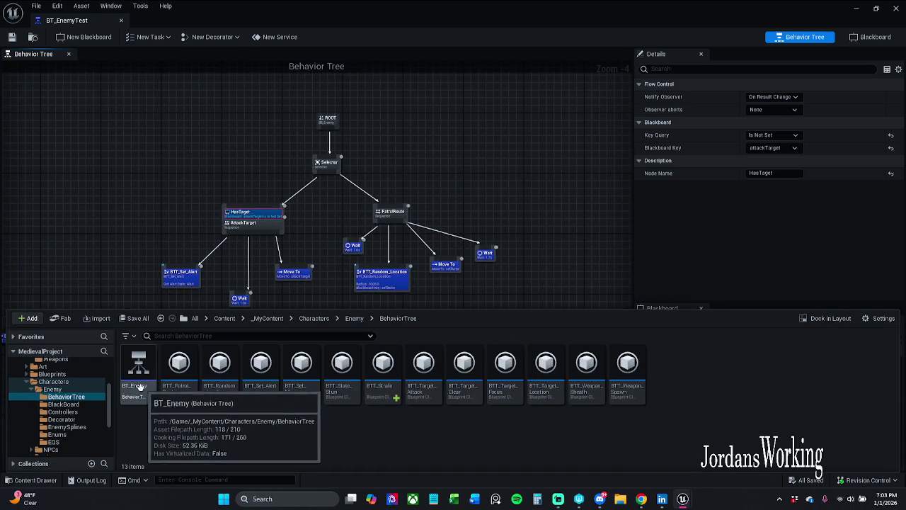
left_click(230, 396)
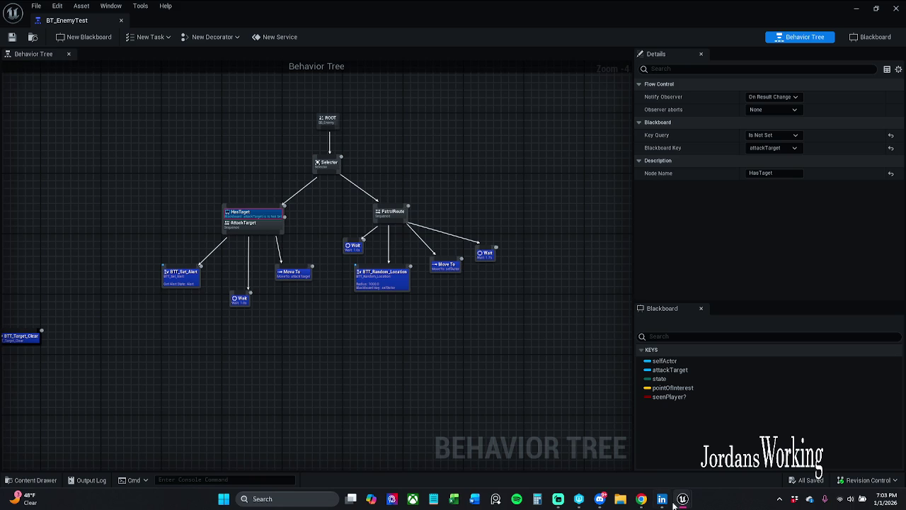
mouse_move(683, 499)
left_click(121, 20)
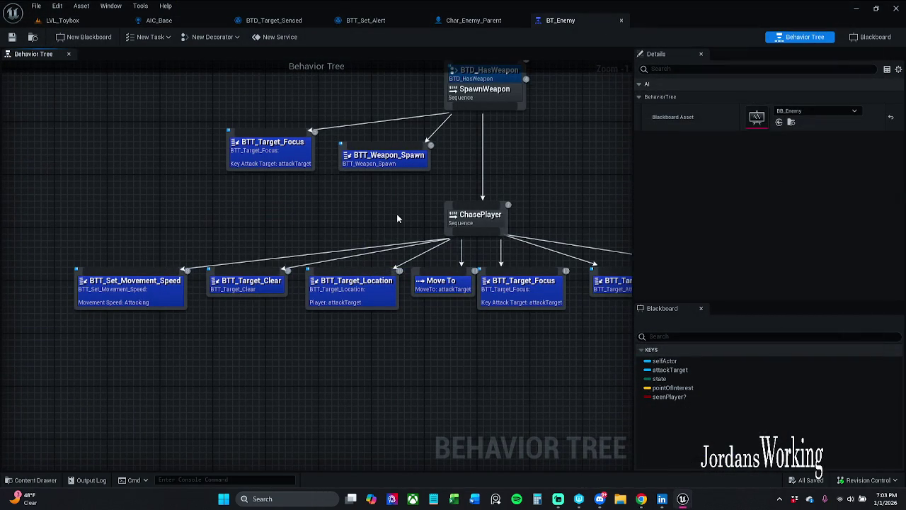
- Nudge BTT_Random_Location in the PatrolState branch slightly up-right and save BT_Enemy
left_click_drag(397, 214, 344, 211)
scroll(344, 211, "down", 3)
mouse_move(546, 208)
left_mouse_down()
mouse_move(389, 195)
mouse_move(326, 250)
mouse_move(372, 256)
mouse_move(219, 257)
left_mouse_up()
scroll(386, 225, "up", 2)
mouse_move(385, 225)
left_mouse_down()
mouse_move(327, 254)
mouse_move(335, 262)
left_mouse_up()
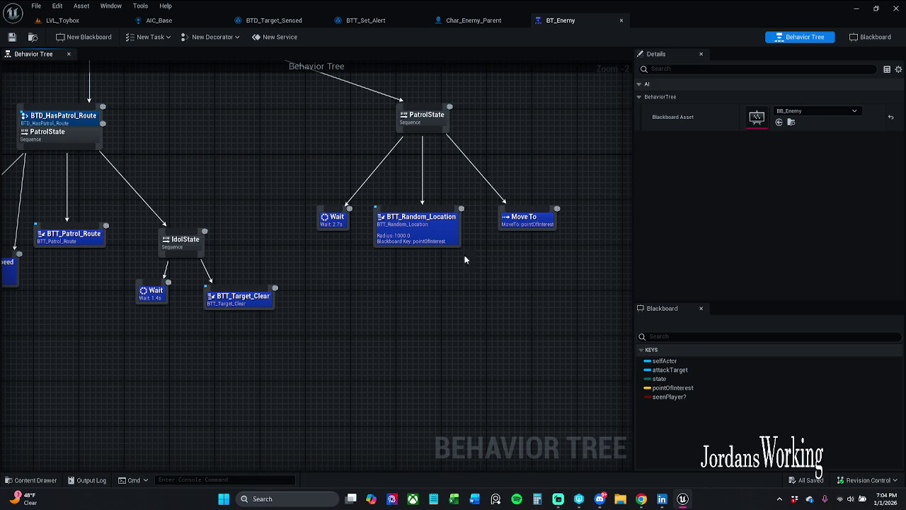
left_click_drag(431, 243, 437, 237)
left_click(427, 277)
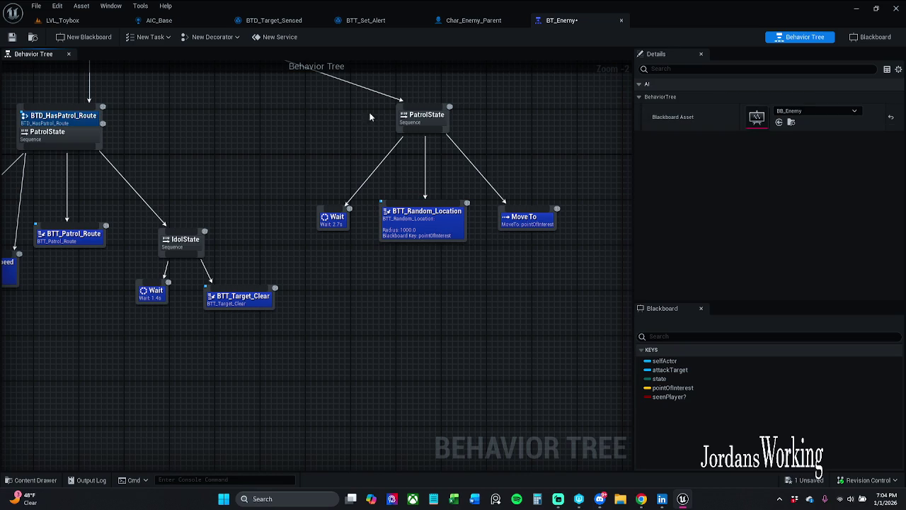
left_click(11, 38)
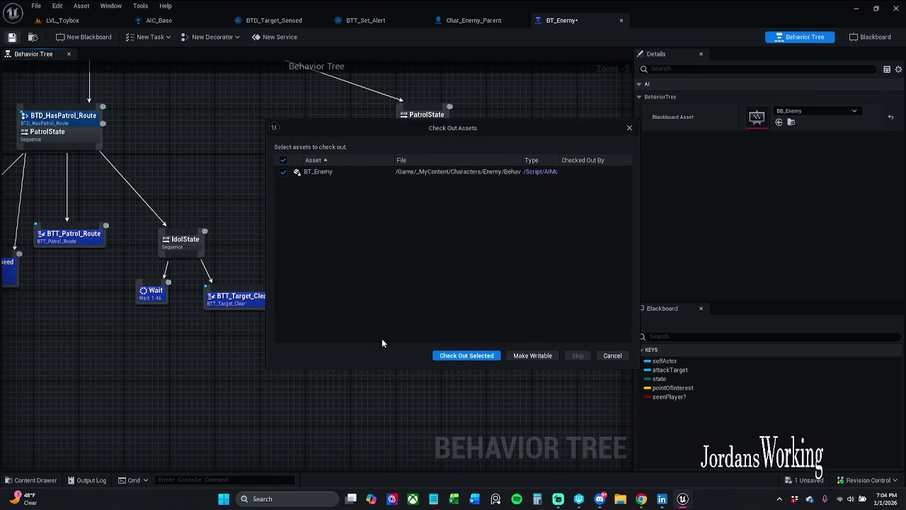
- Check out BT_Enemy and start a source control submission
left_click(463, 356)
left_click(867, 480)
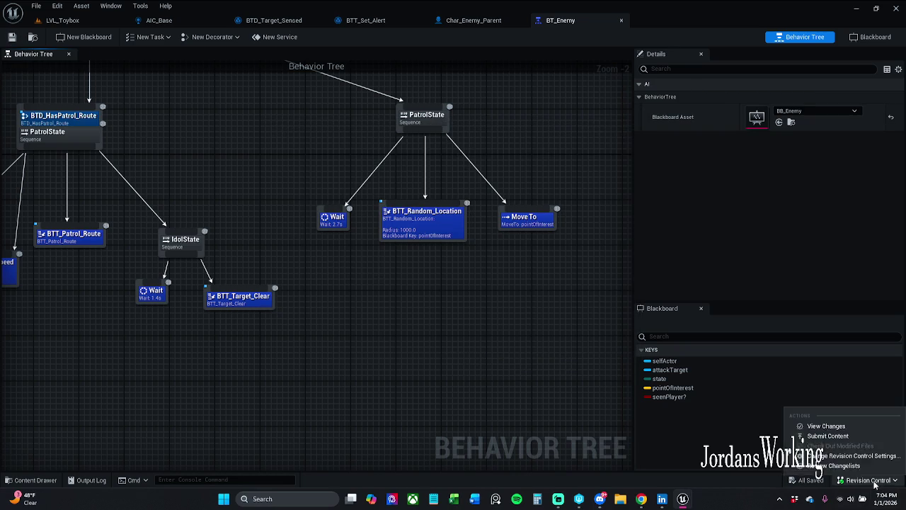
left_click(854, 442)
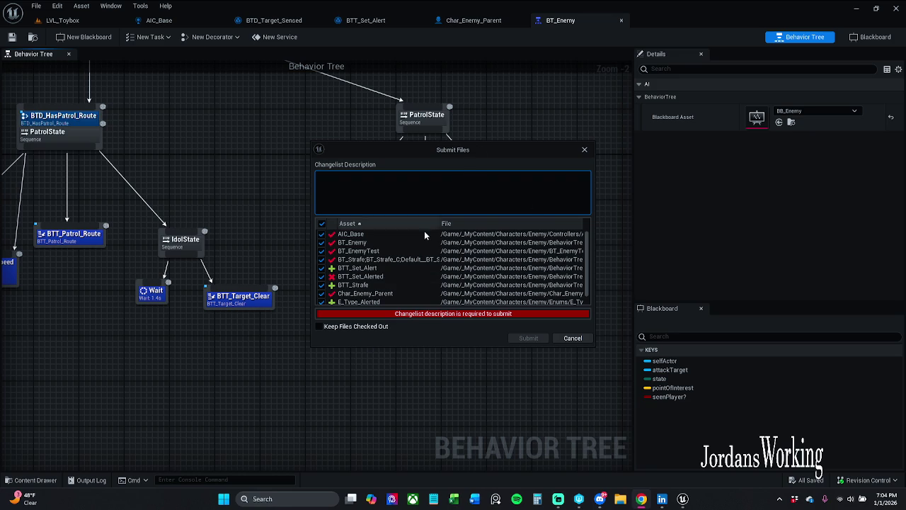
- Limit the submitted files to BT_Enemy and BTT_Set_Alerted
left_click(321, 223)
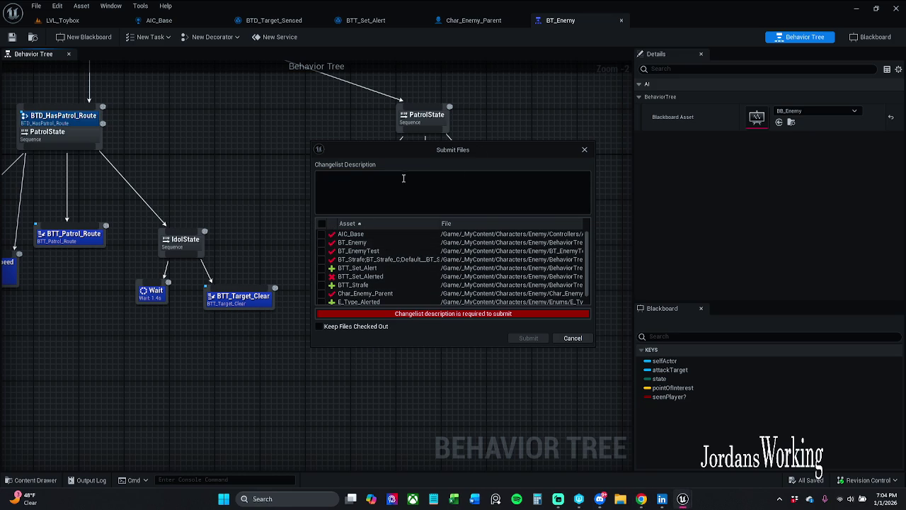
left_click(348, 243)
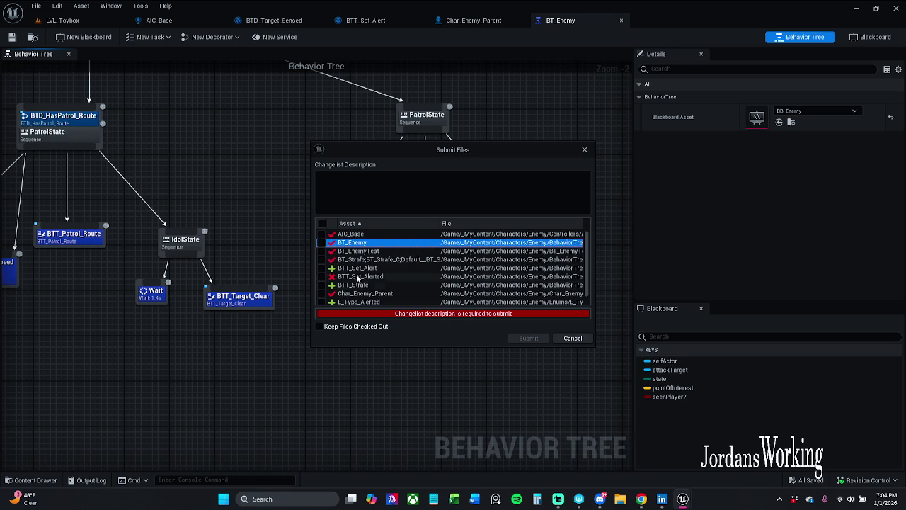
left_click(322, 242)
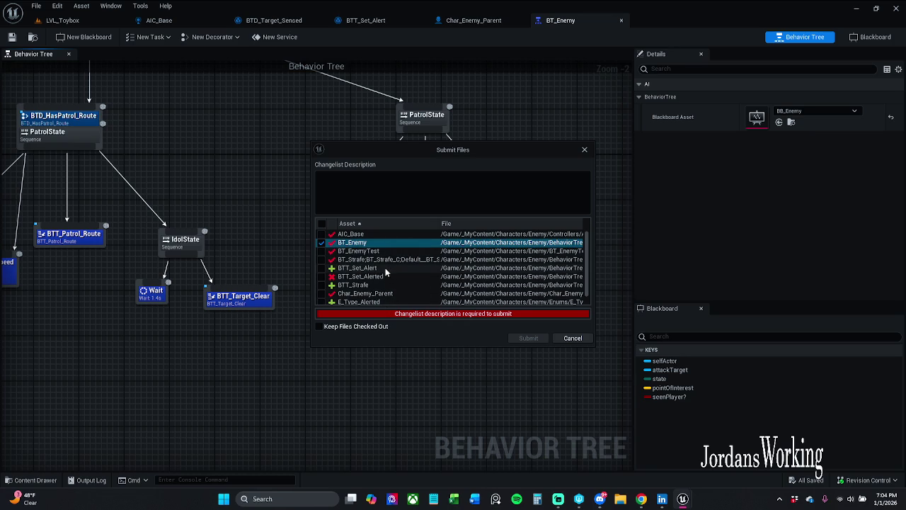
scroll(385, 269, "down", 1)
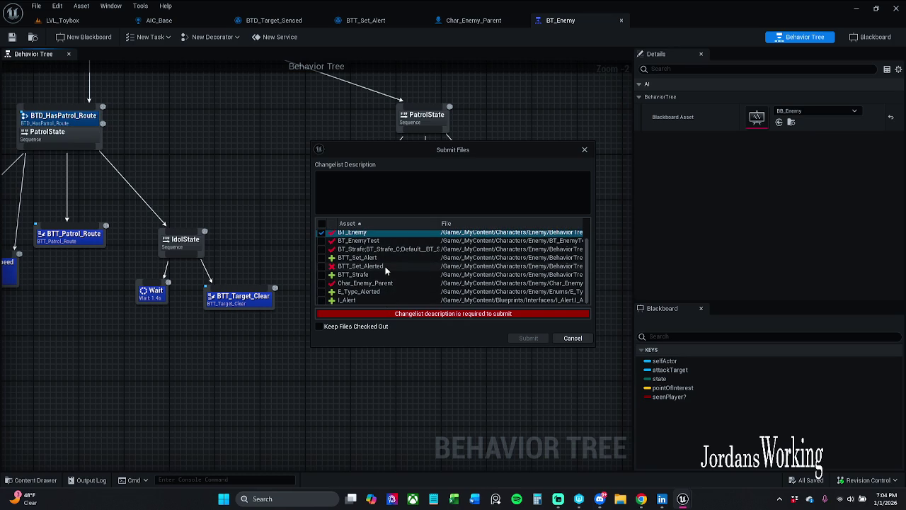
left_click(321, 266)
scroll(366, 287, "up", 1)
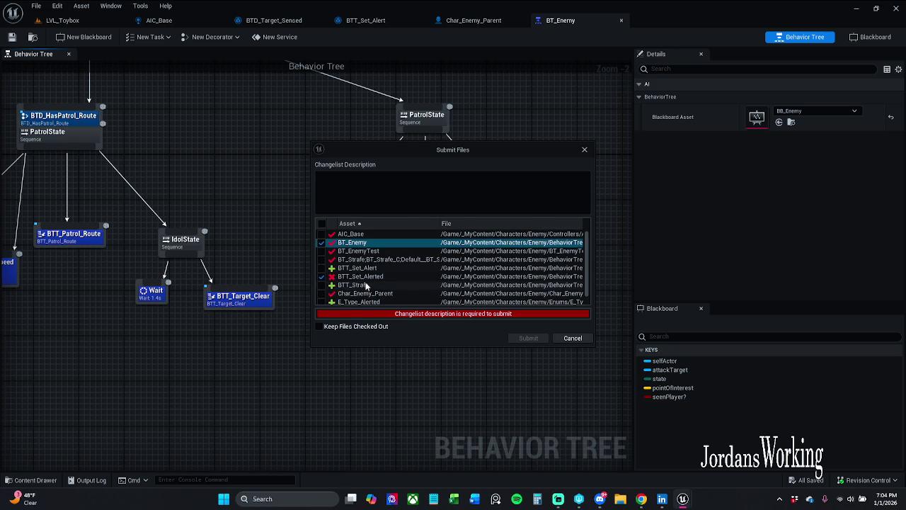
- Describe the changelist as 'Moved a node' in BT_Enemy, include BTT_Set_Alert, and submit
left_click(391, 193)
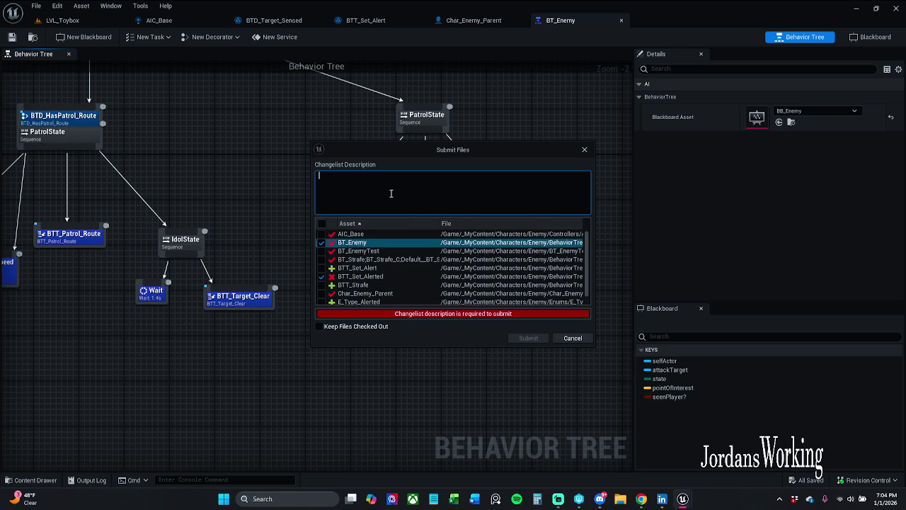
type("Mo")
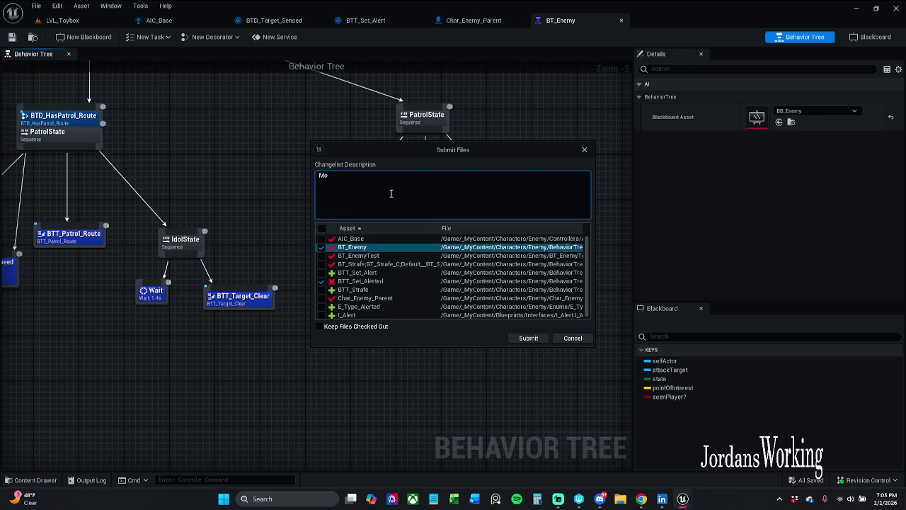
type("ved a n")
type("ode in")
type(" the BT_")
type("Ene")
type("mty")
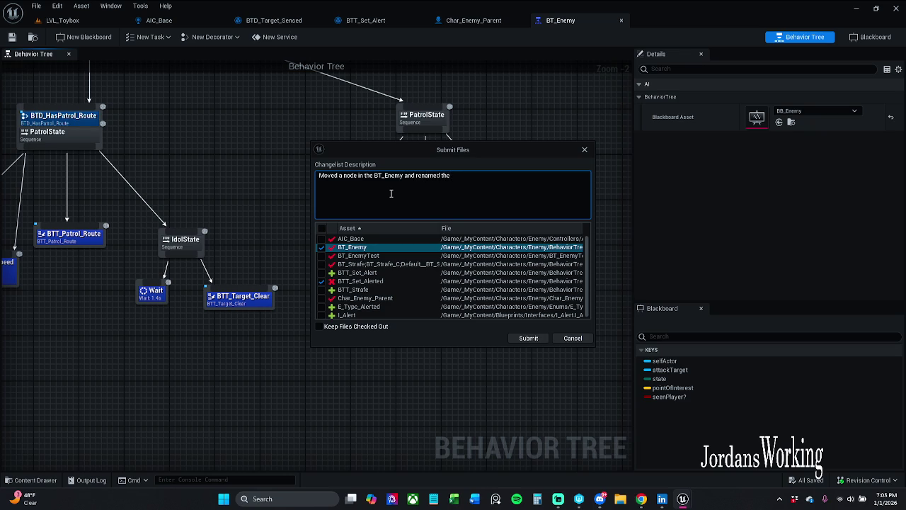
type("BTT Set Alert")
left_click(323, 273)
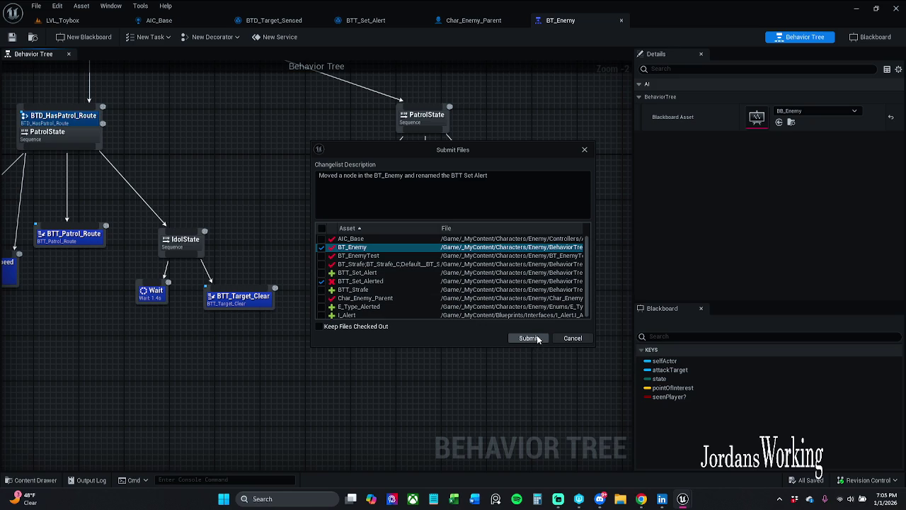
left_click(529, 338)
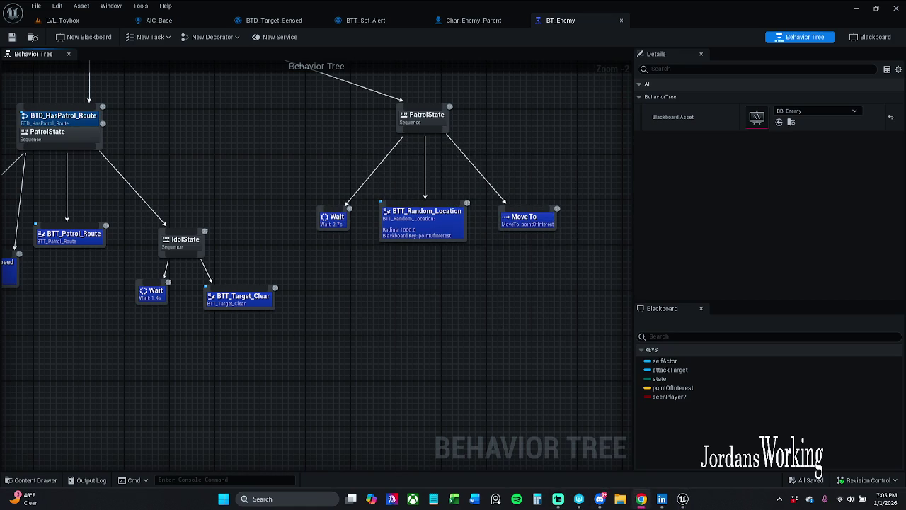
- Close BT_Enemy and open BT_EnemyTest from the Enemy folder in the Content Drawer
left_click(447, 233)
left_click(429, 269)
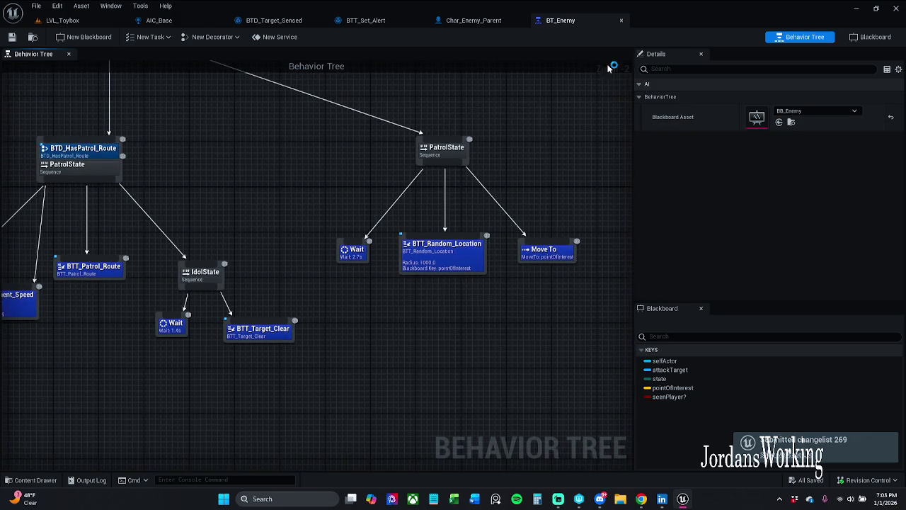
left_click(621, 20)
left_click(49, 481)
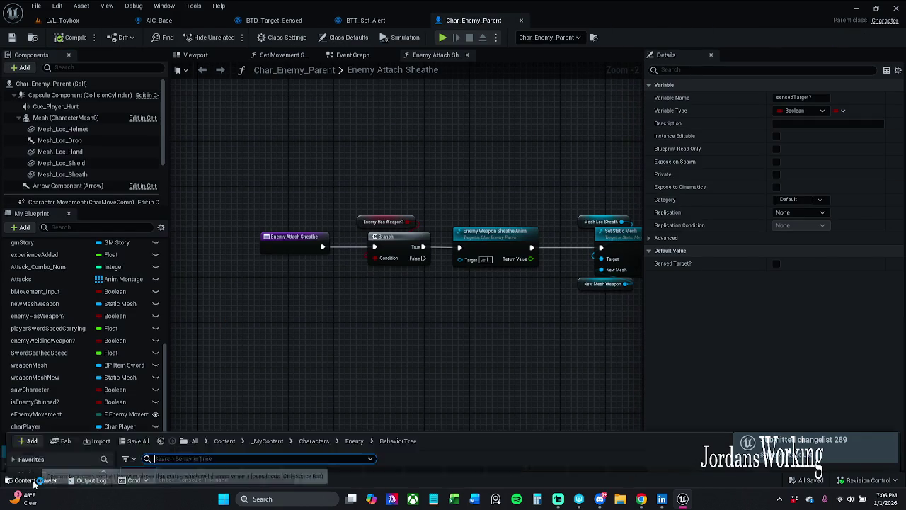
left_click(355, 346)
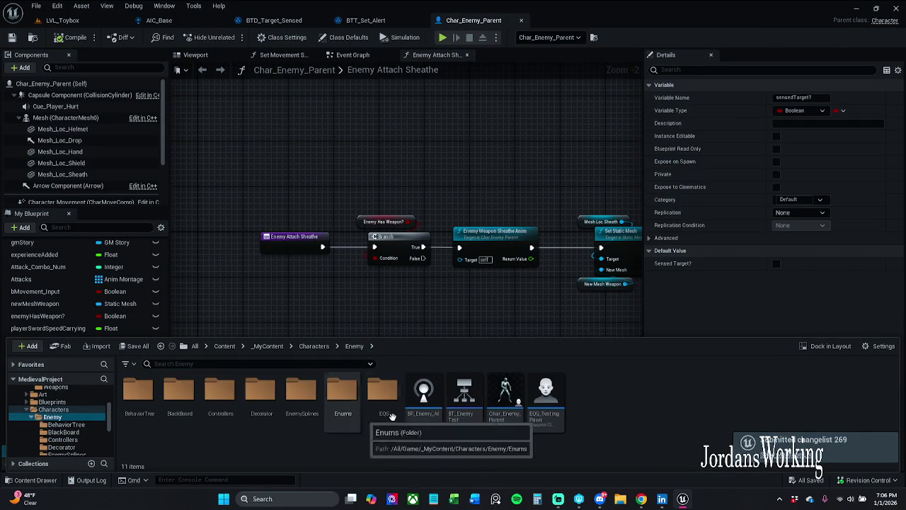
double_click(461, 407)
- Set BT_EnemyTest's BTT_Random_Location blackboard key to attackTarget
scroll(423, 278, "up", 5)
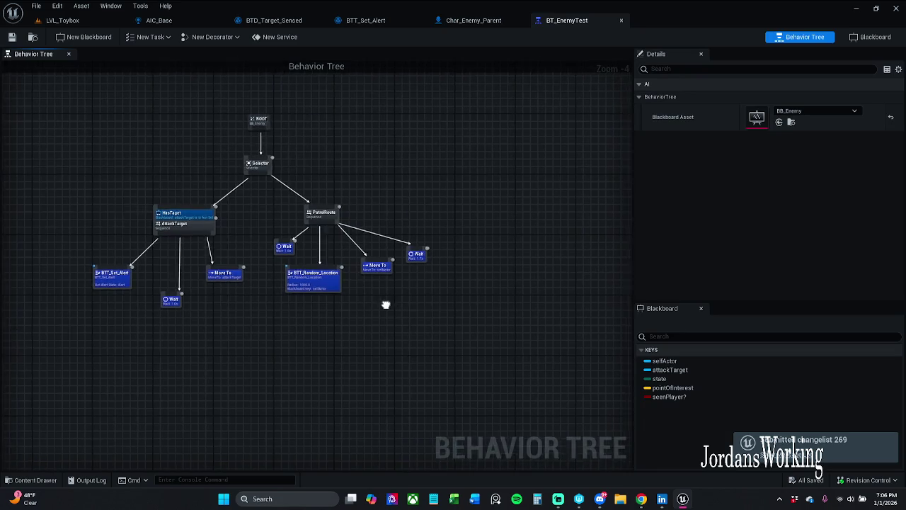
left_click(332, 283)
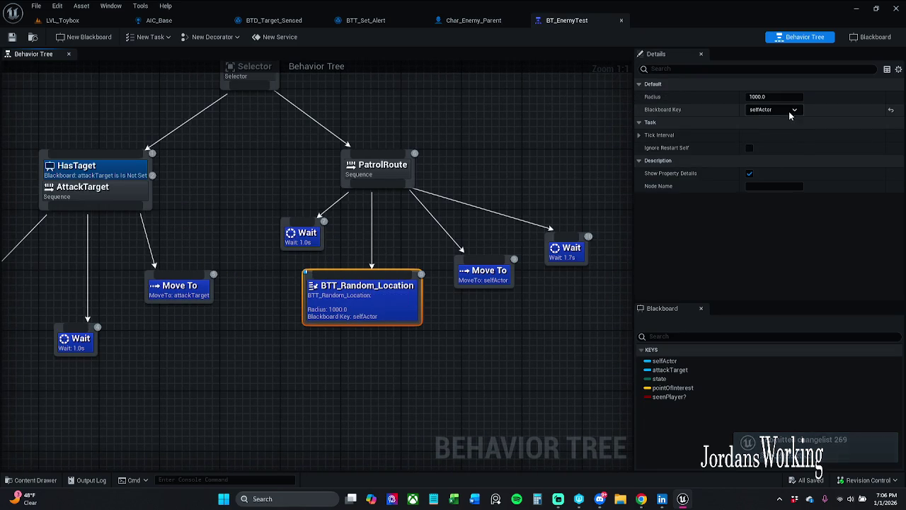
left_click(771, 110)
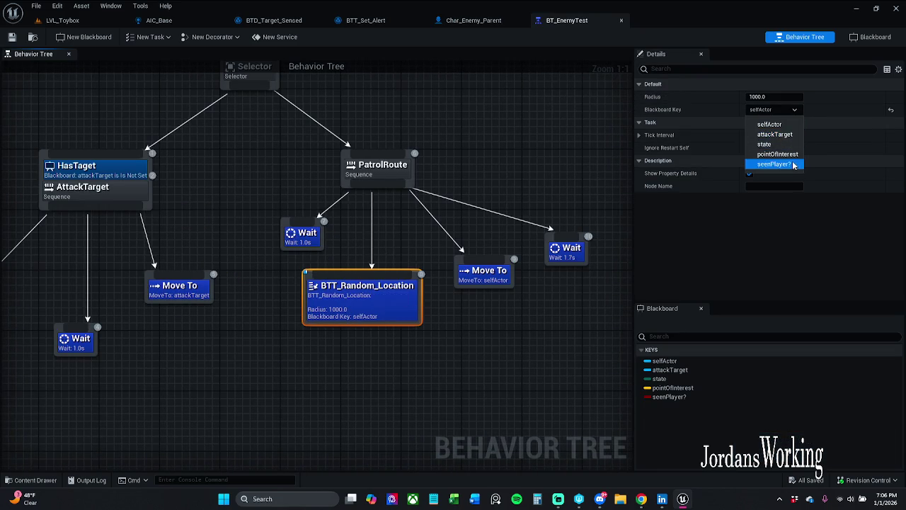
left_click(774, 134)
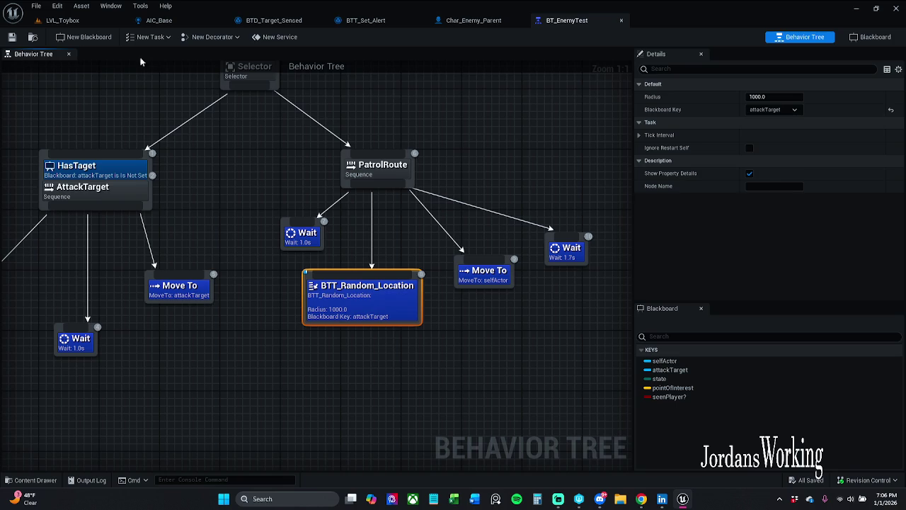
- Run a quick LVL_Toybox play-test moving the player, then stop it
left_click(63, 20)
left_click(233, 39)
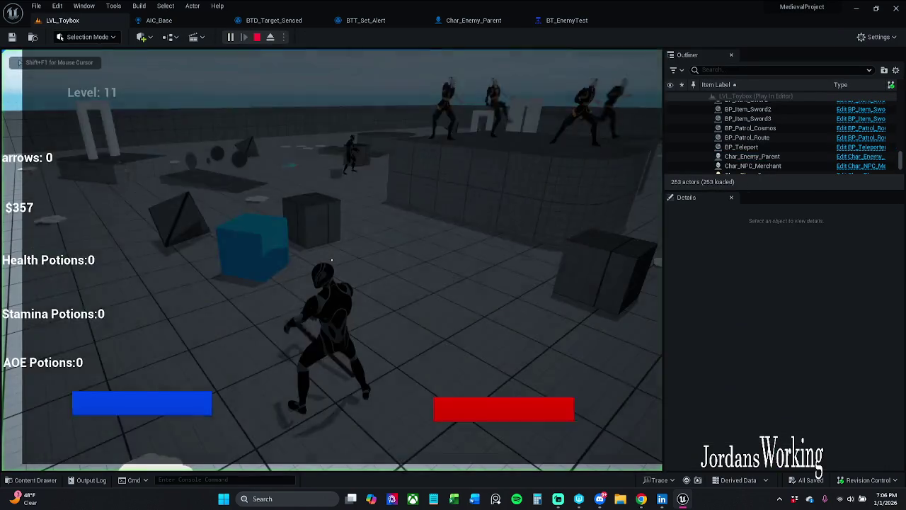
key("w")
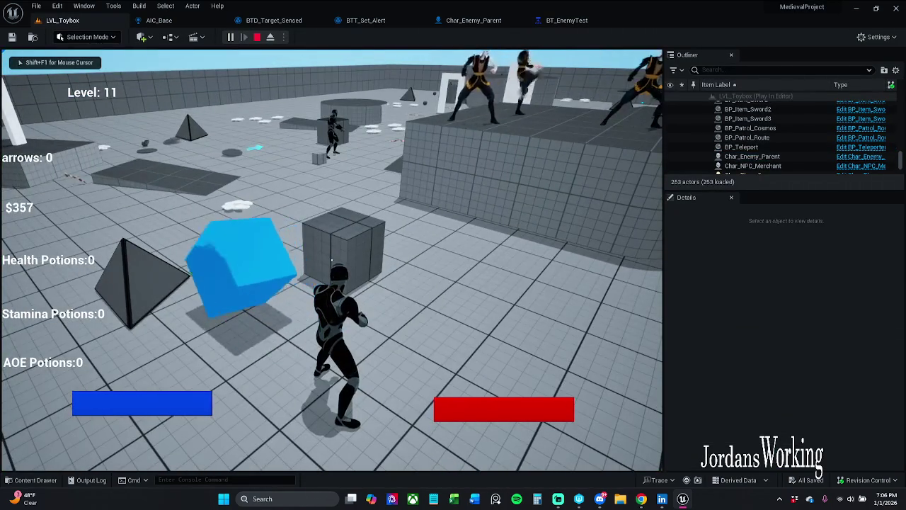
key("Escape")
- Change BTT_Random_Location's blackboard key to pointOfInterest, save BT_EnemyTest, and return to LVL_Toybox
left_click(569, 21)
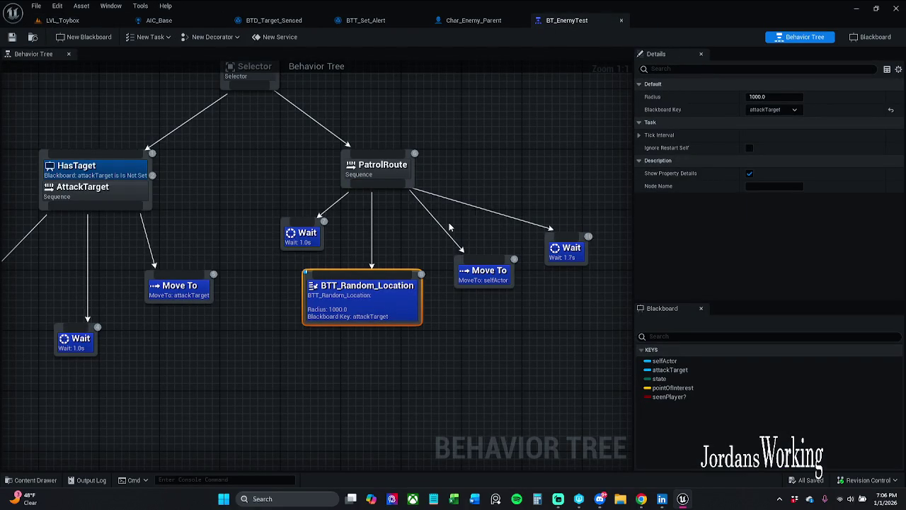
left_click(773, 110)
left_click(779, 155)
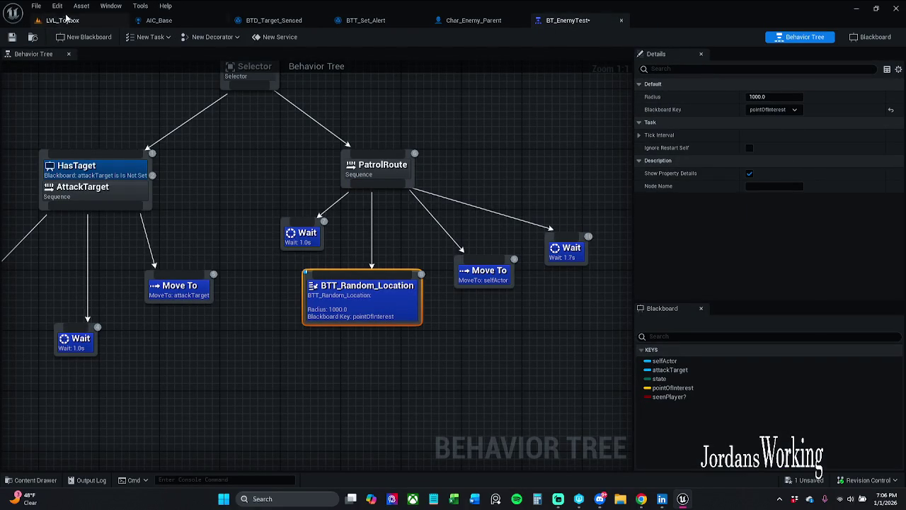
left_click(12, 36)
left_click(63, 20)
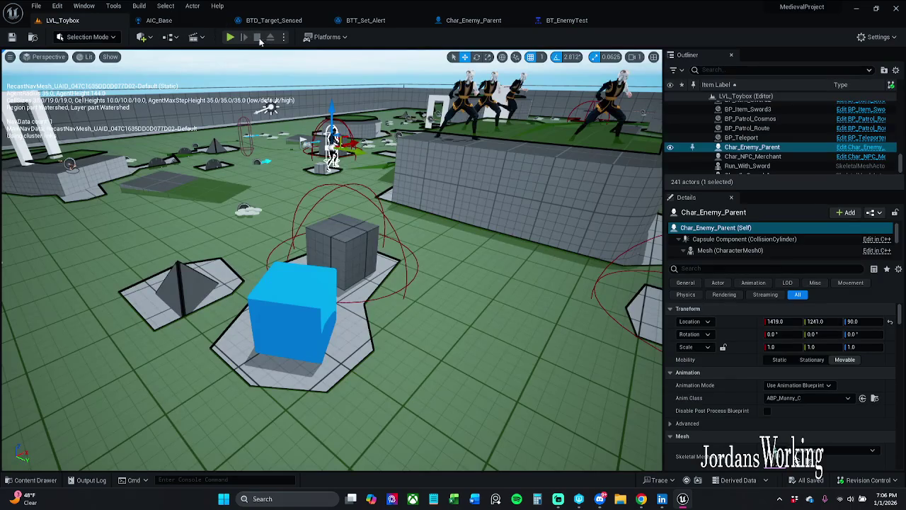
- Start and pause a play-test, then float BT_EnemyTest in a resized window showing the whole tree
left_click(229, 38)
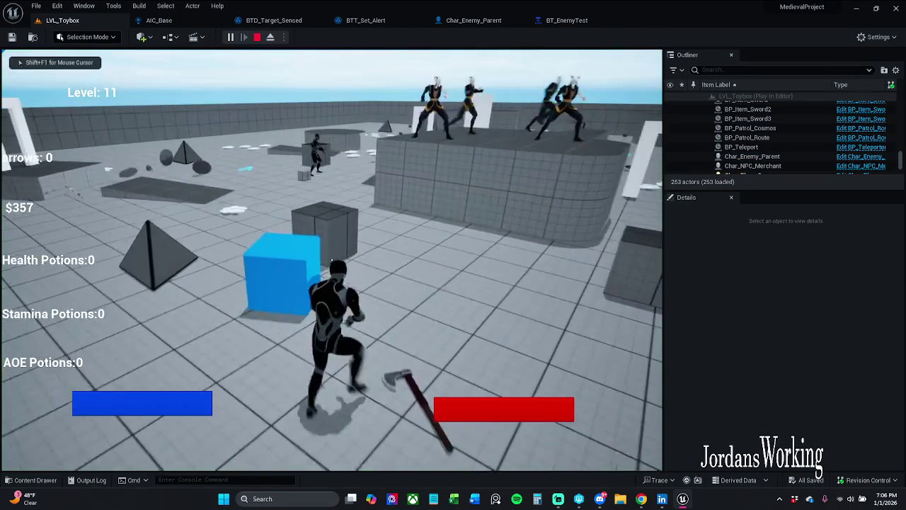
key("p")
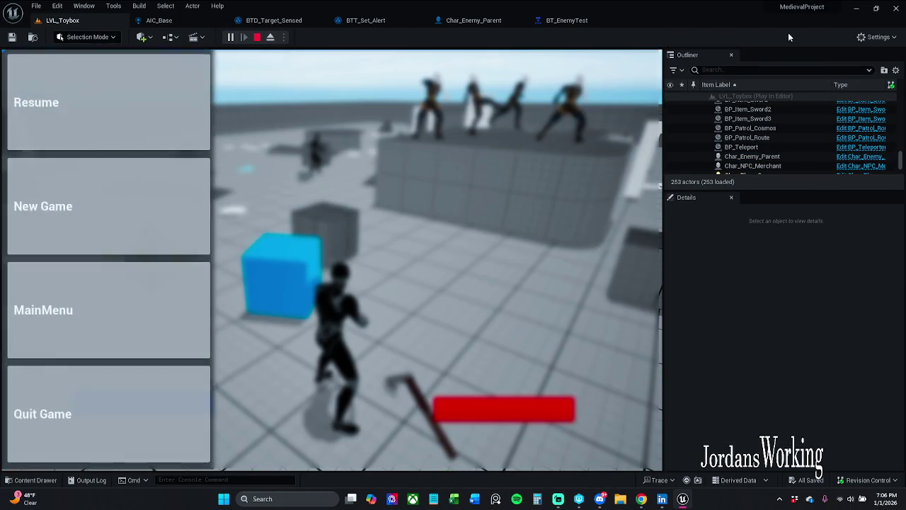
mouse_move(591, 18)
left_mouse_down()
mouse_move(602, 109)
mouse_move(340, 113)
mouse_move(542, 107)
left_mouse_up()
left_click(610, 106)
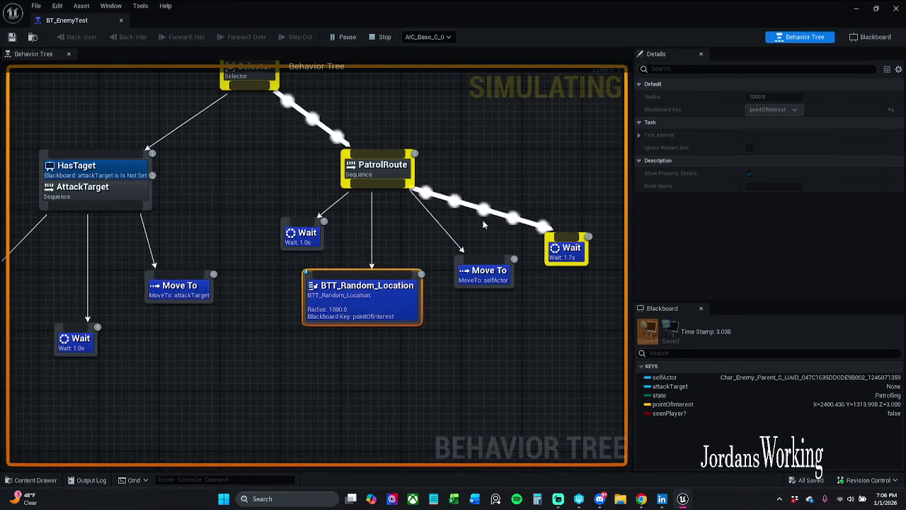
scroll(575, 268, "down", 1)
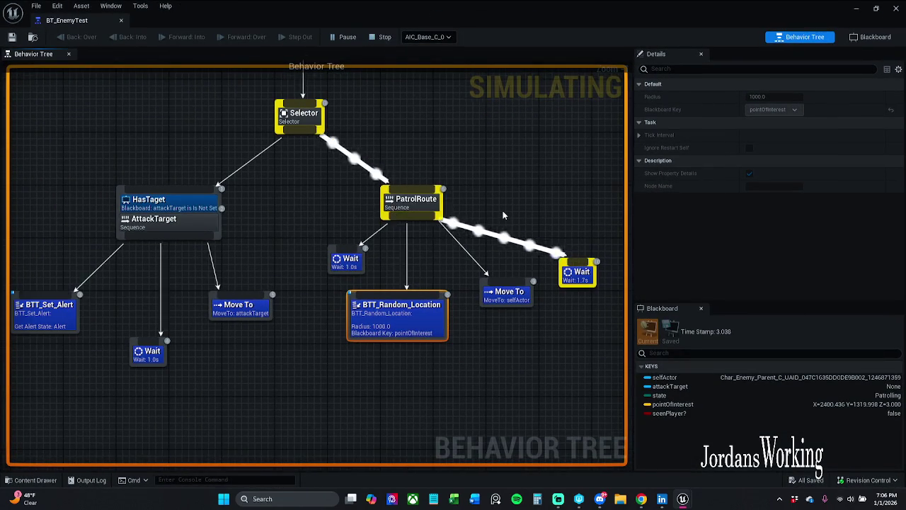
scroll(502, 210, "down", 1)
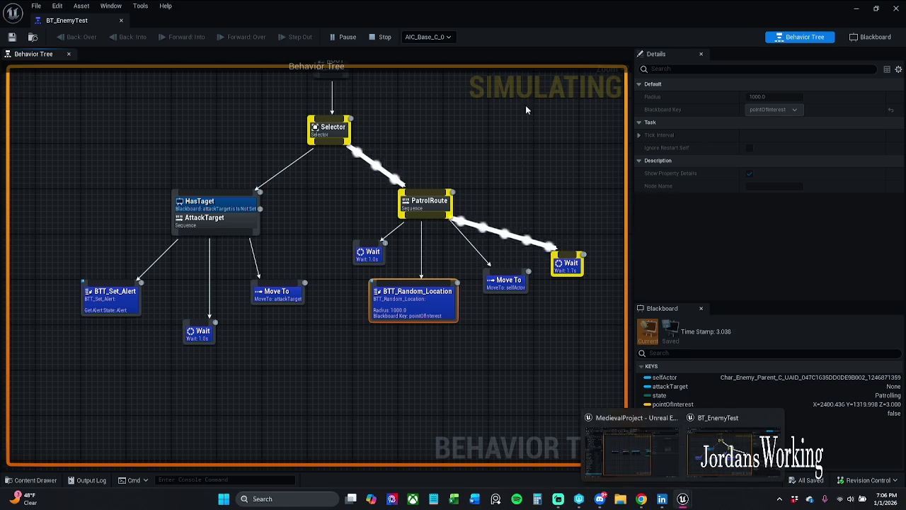
left_click_drag(517, 11, 505, 110)
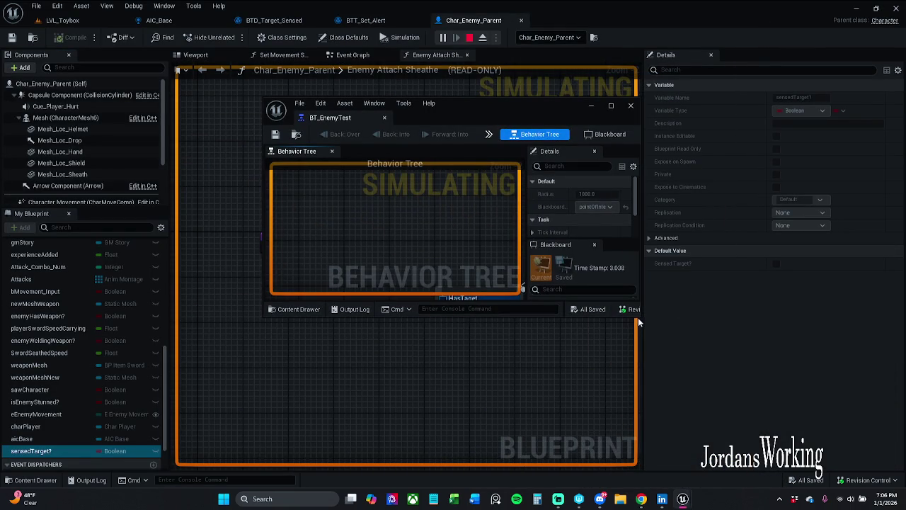
mouse_move(639, 318)
left_mouse_down()
mouse_move(768, 366)
mouse_move(779, 391)
left_mouse_up()
scroll(419, 259, "down", 4)
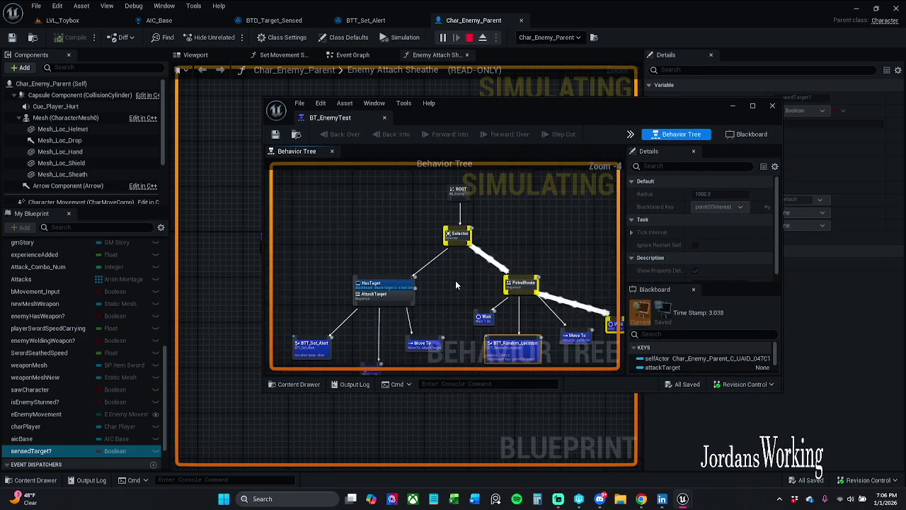
key("Home")
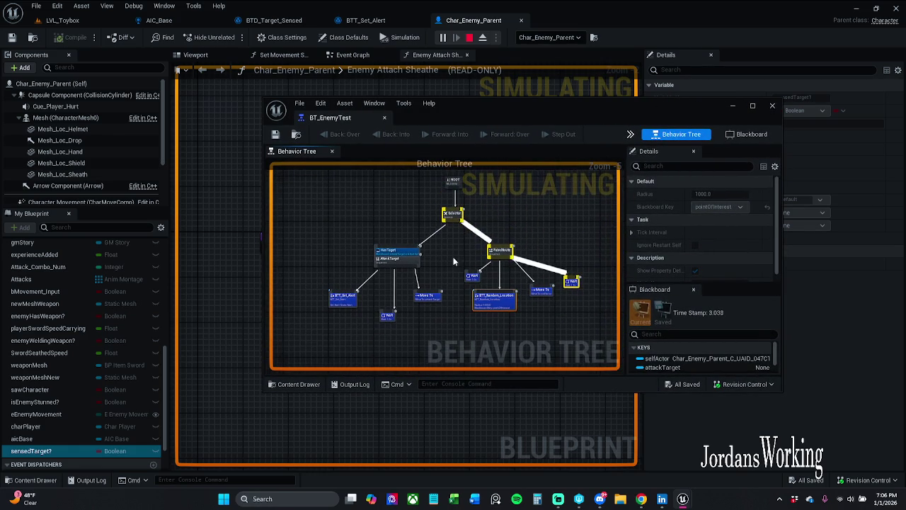
mouse_move(507, 110)
left_mouse_down()
mouse_move(635, 154)
mouse_move(660, 188)
left_mouse_up()
- Resume the game, run forward and fight an enemy with the bow, then stop playing
left_click(101, 23)
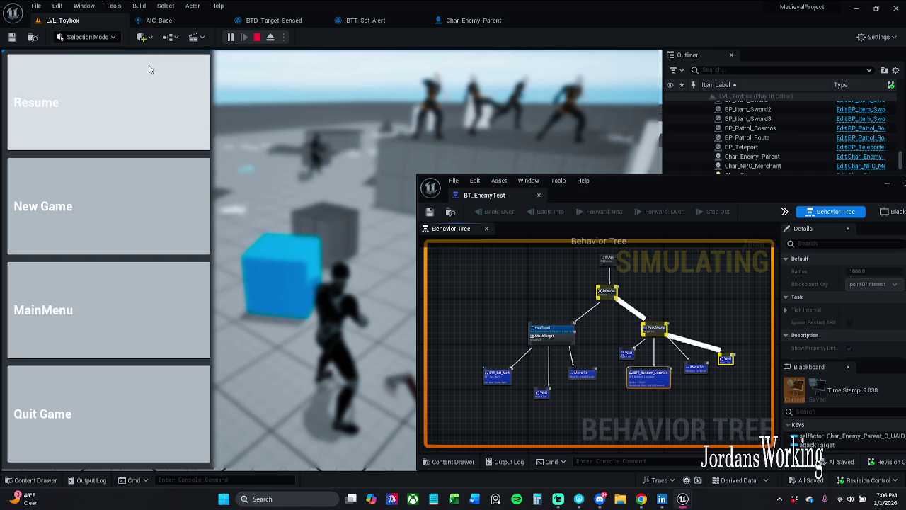
left_click(148, 68)
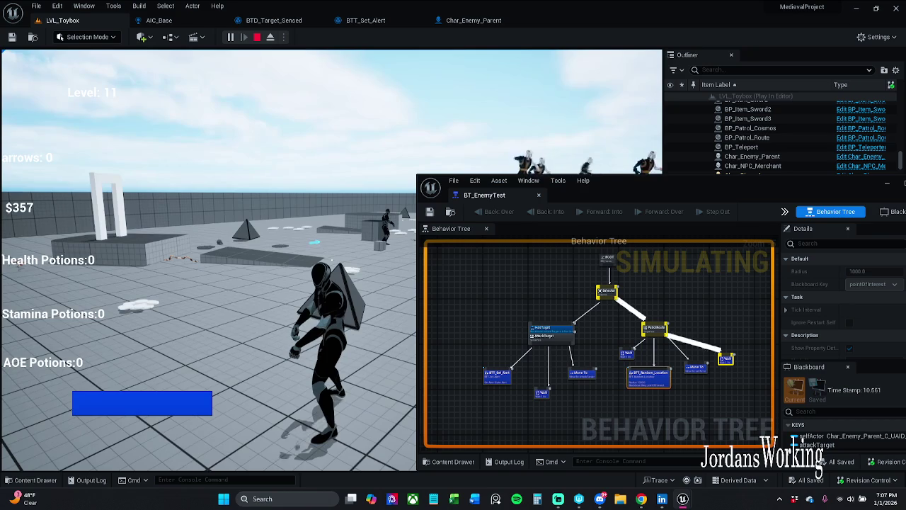
key("w")
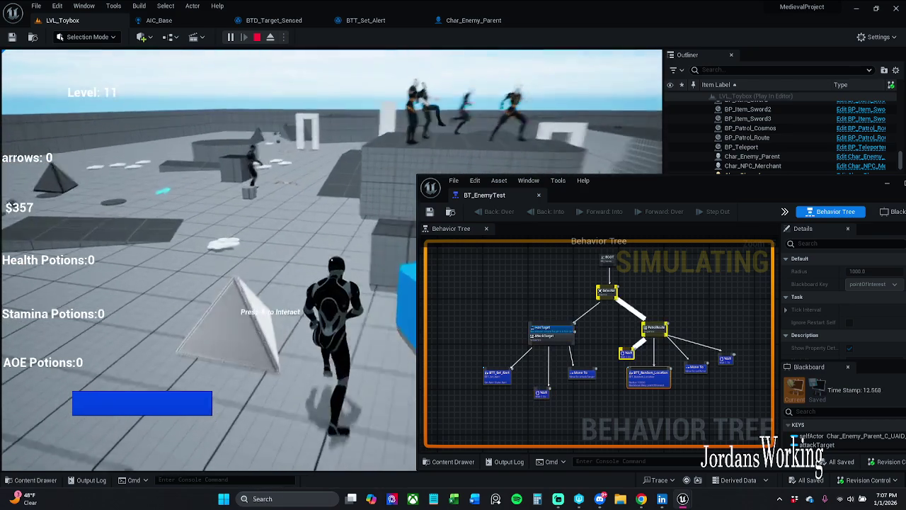
key("w")
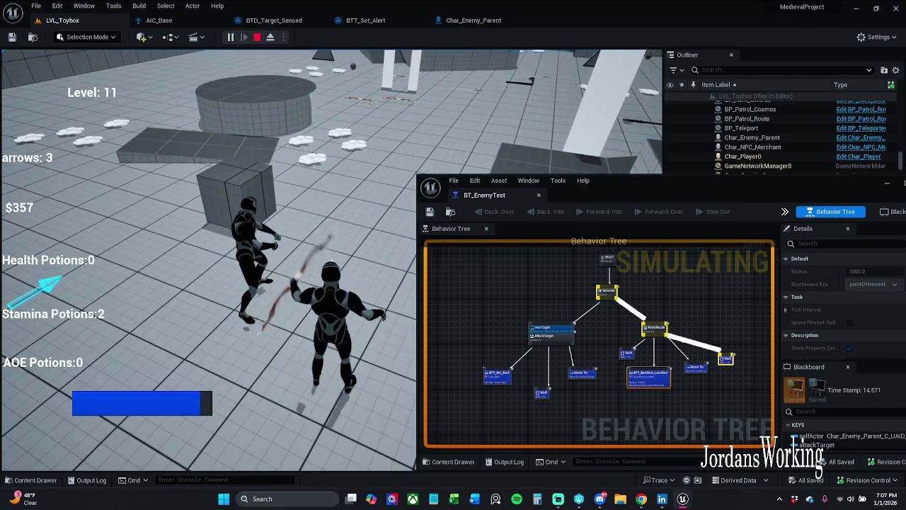
key("w")
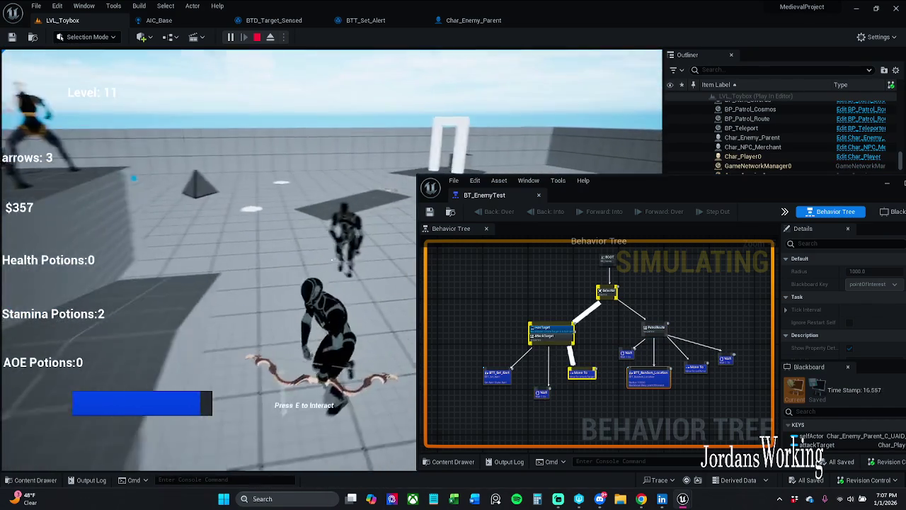
key("w")
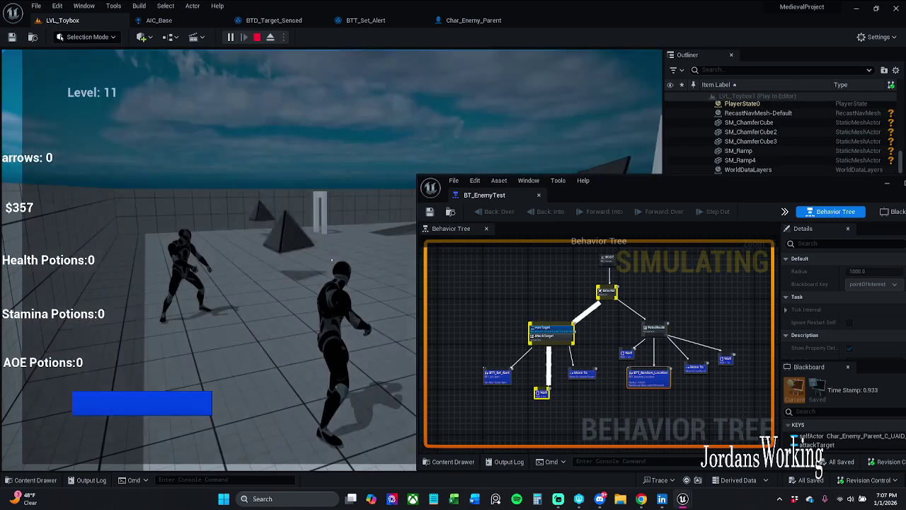
key("Escape")
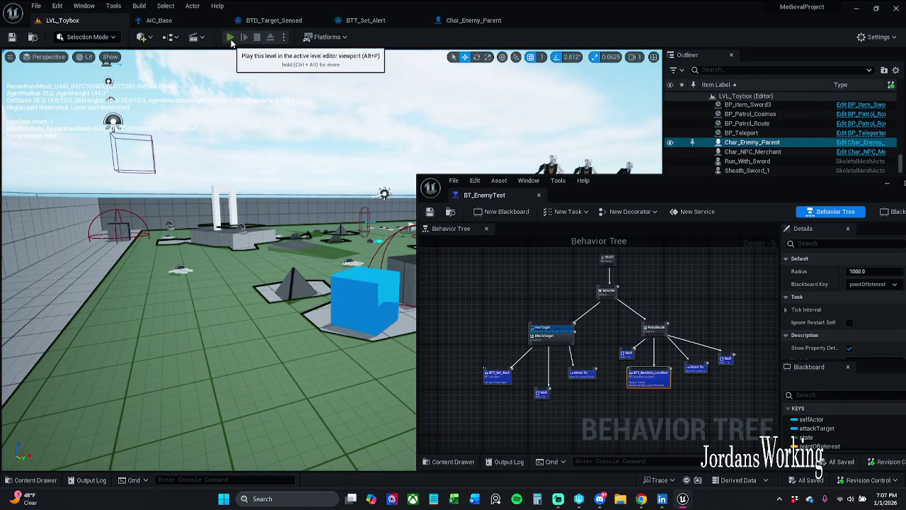
- Play-test LVL_Toybox moving the character, stop, and move the BT_EnemyTest window up-left
left_click(231, 38)
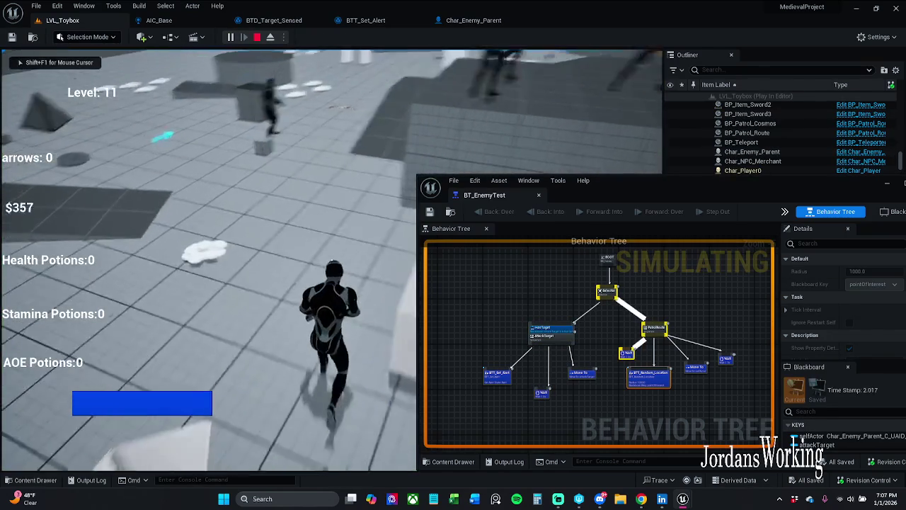
key("w")
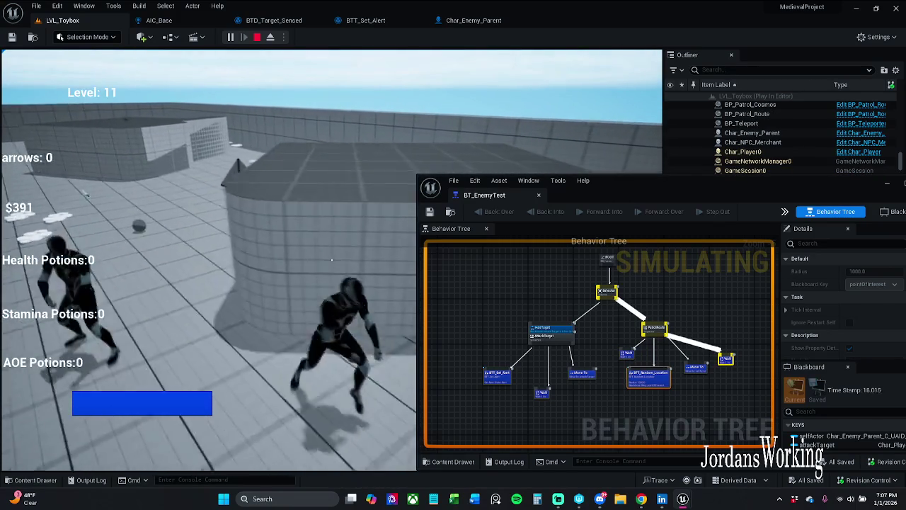
key("Escape")
mouse_move(575, 204)
left_mouse_down()
mouse_move(441, 192)
mouse_move(310, 123)
left_mouse_up()
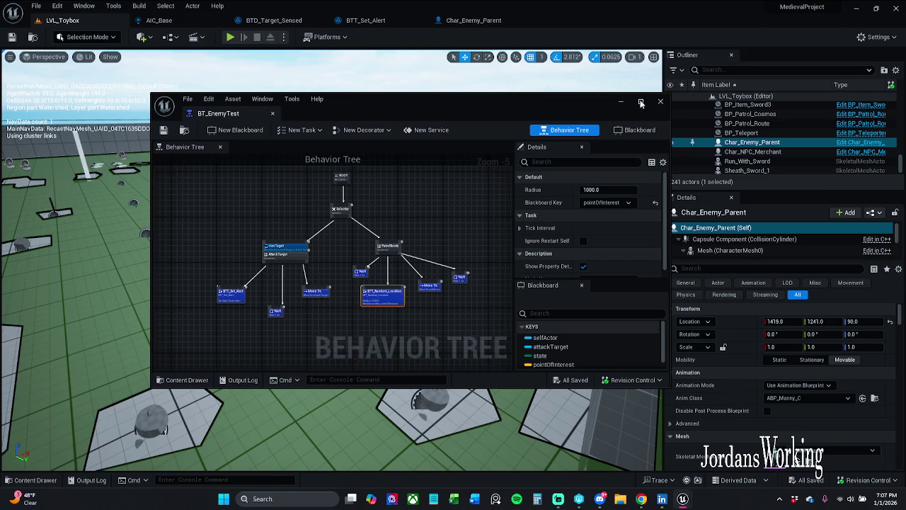
- Dock BT_EnemyTest into the main editor and shift the HasTaget attack branch to the left
left_click_drag(212, 114, 160, 29)
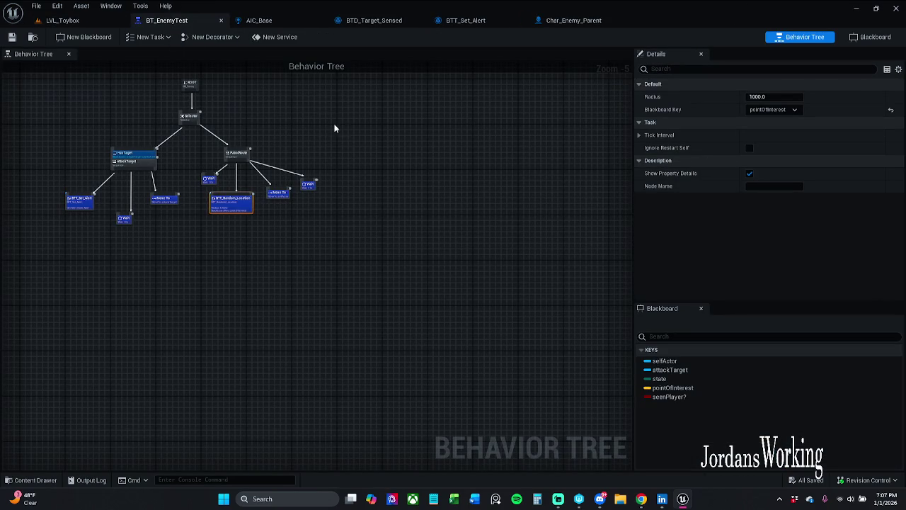
scroll(333, 127, "up", 4)
left_click(340, 201)
left_click_drag(340, 202, 445, 216)
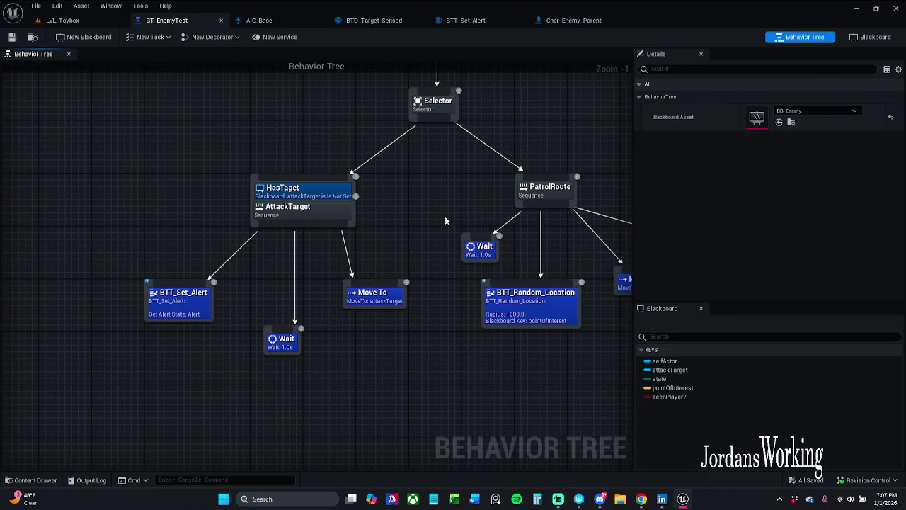
left_click(198, 302)
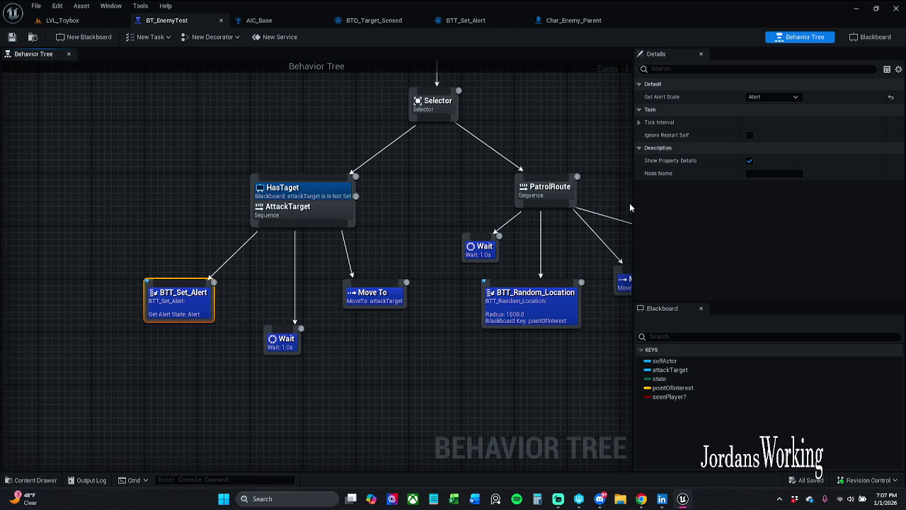
left_click(356, 251)
left_click_drag(135, 177, 403, 379)
left_click_drag(384, 301, 348, 301)
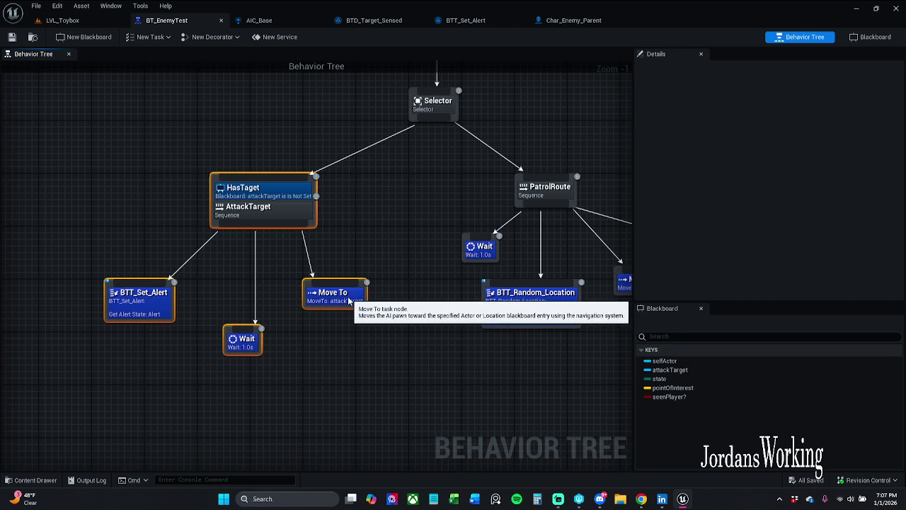
left_click_drag(303, 222, 290, 222)
left_click(284, 237)
- Set the HasTaget decorator's Key Query back to Is Set and return to LVL_Toybox
left_click(280, 189)
left_click(782, 134)
left_click(767, 146)
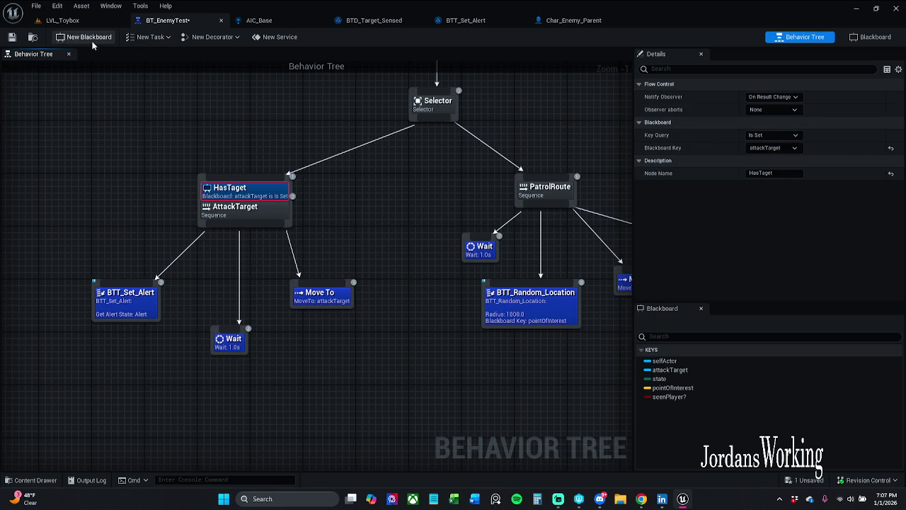
left_click(73, 23)
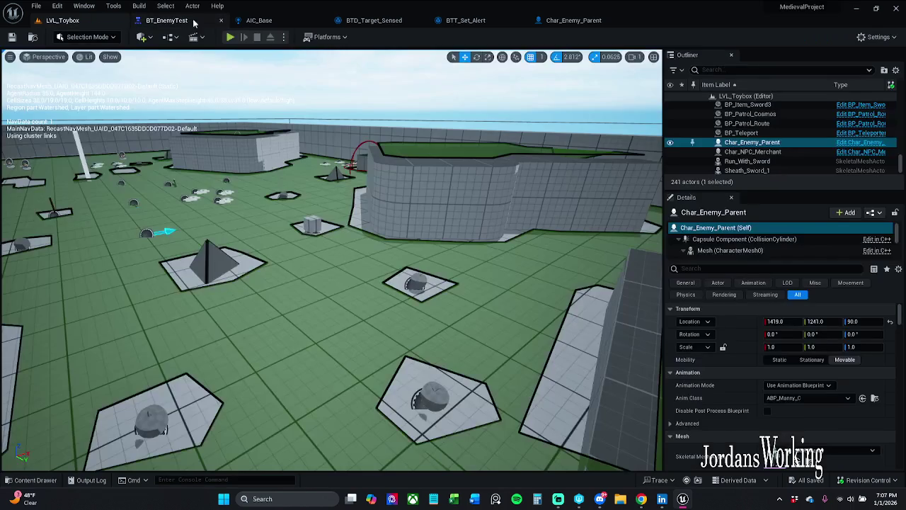
- Play-test running toward the far platform and an enemy, then stop and reopen BT_EnemyTest
left_click(228, 36)
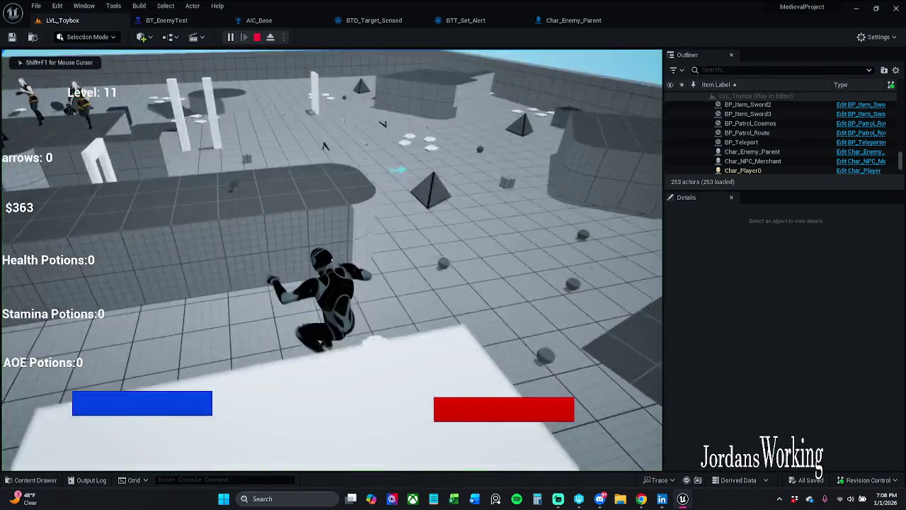
key("w")
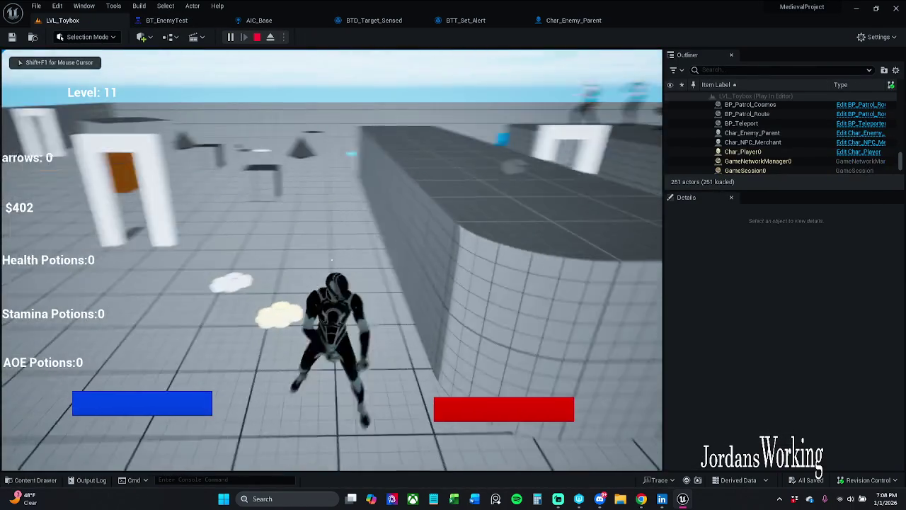
key("w")
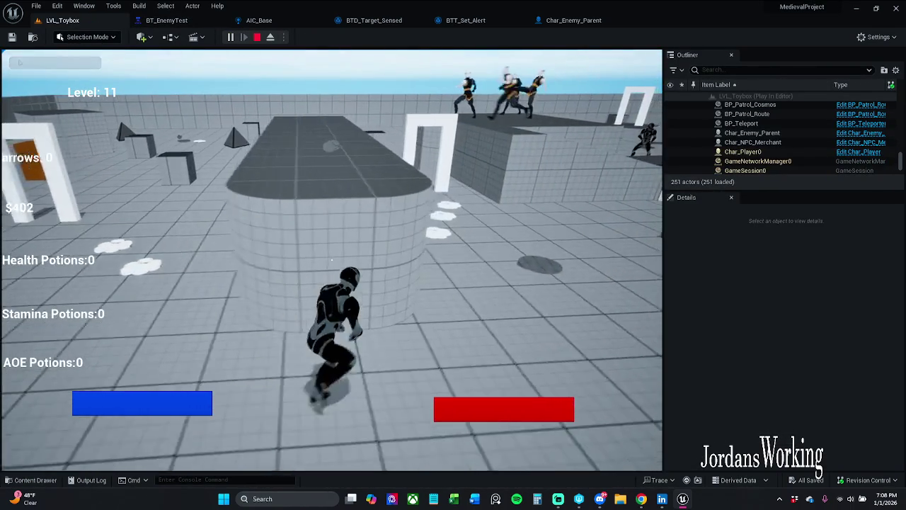
key("w")
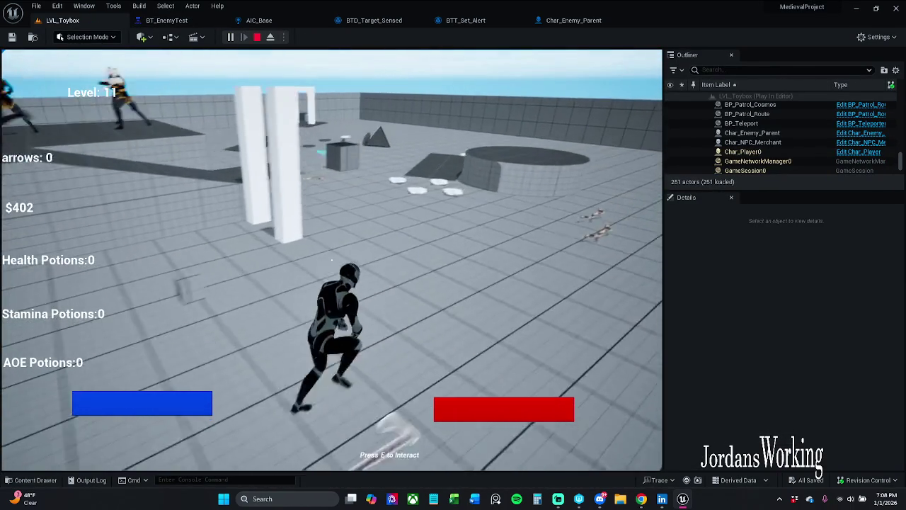
key("w")
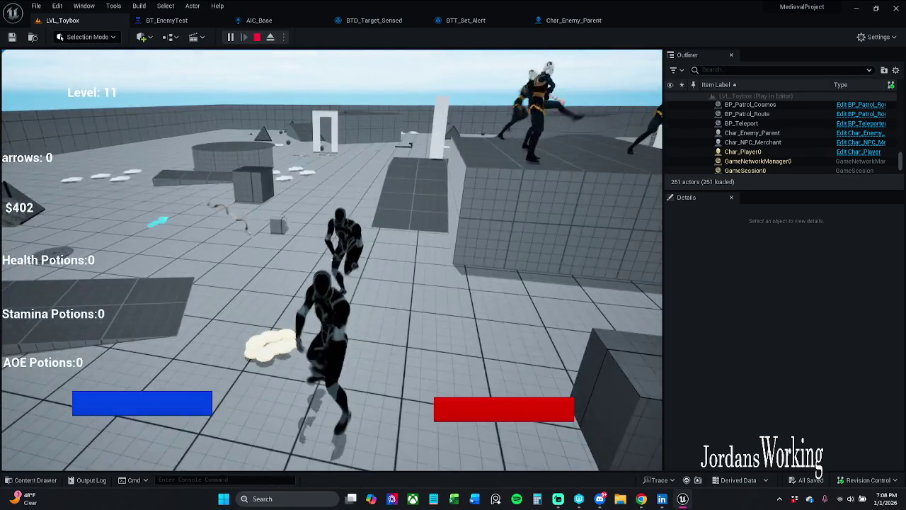
key("Escape")
left_click(166, 20)
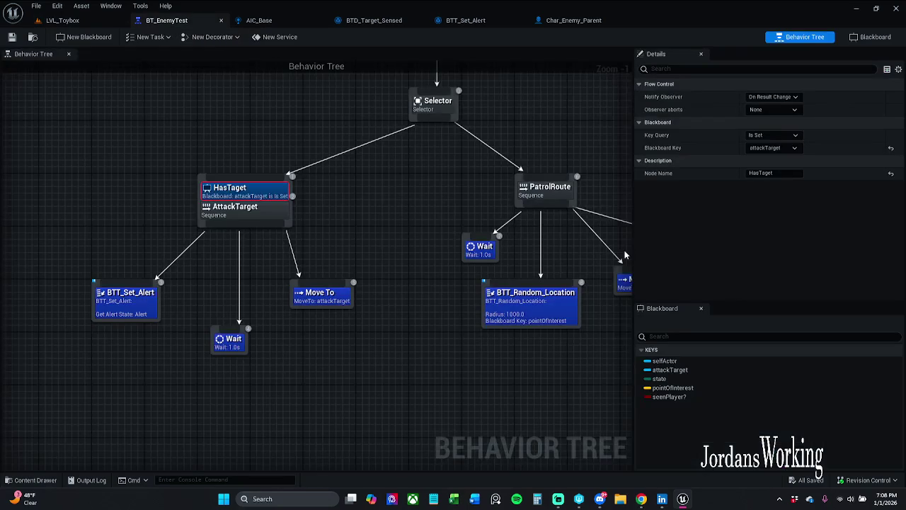
- Set the HasTaget decorator's Key Query to Is Not Set for attackTarget
left_click(784, 134)
left_click(765, 150)
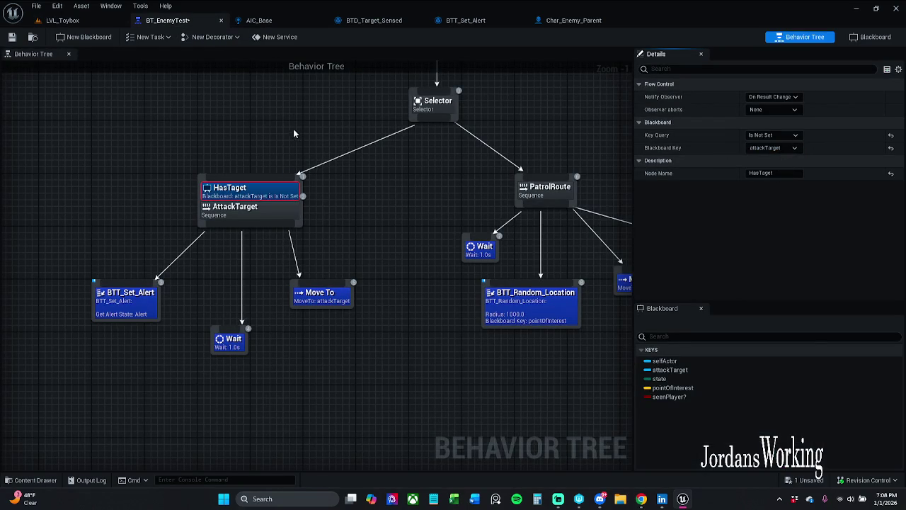
left_click(62, 20)
- Play-test LVL_Toybox, running the player forward toward an enemy, then stop the session
left_click(230, 38)
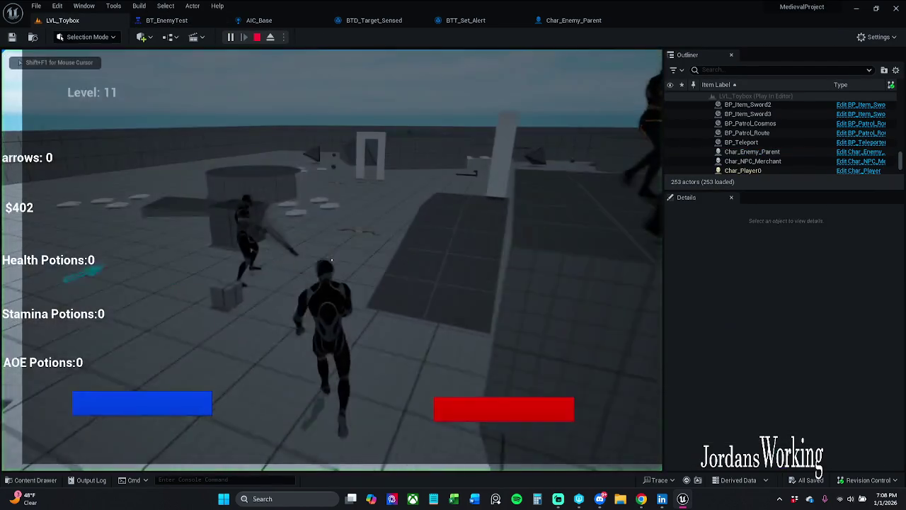
key("w")
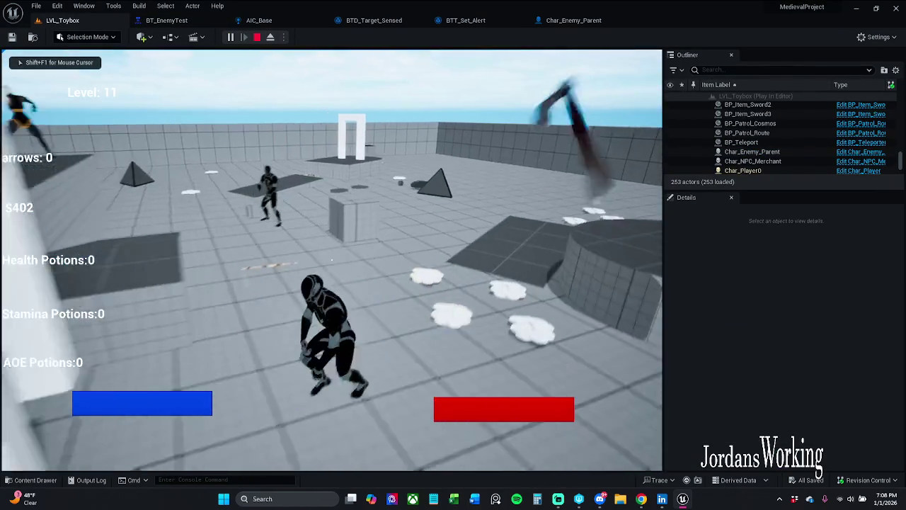
key("w")
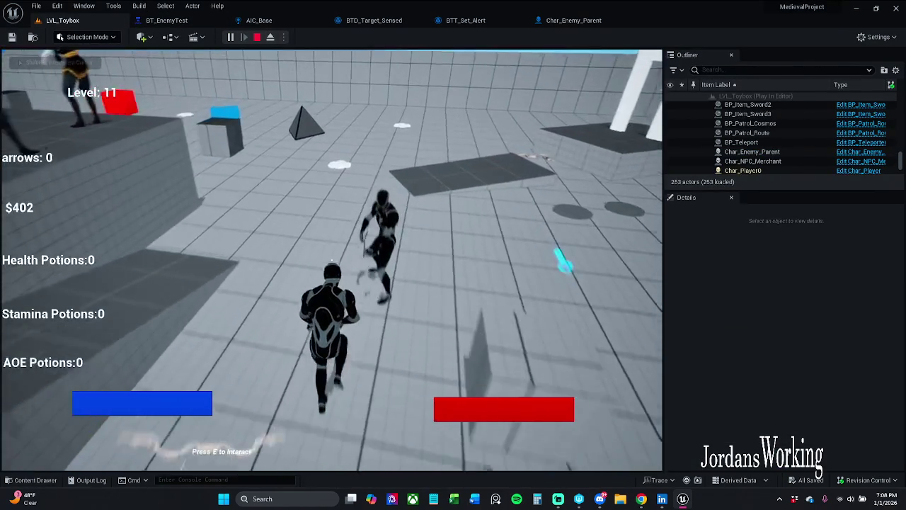
key("w")
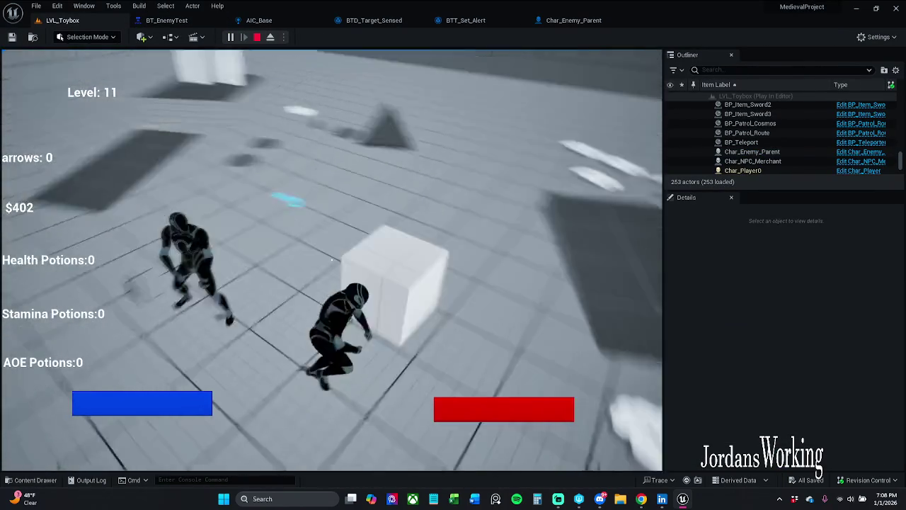
key("w")
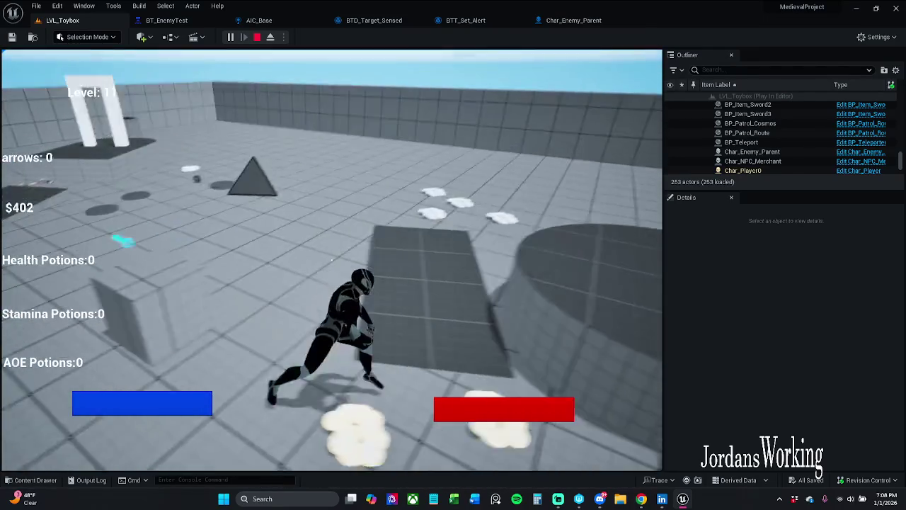
key("Escape")
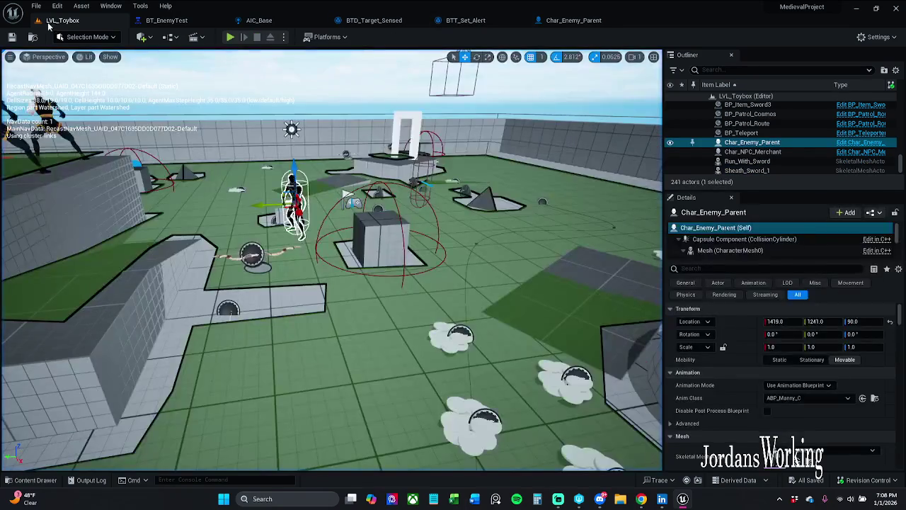
- In BT_EnemyTest, set HasTaget's Key Query back to Is Set
left_click(183, 25)
left_click(773, 134)
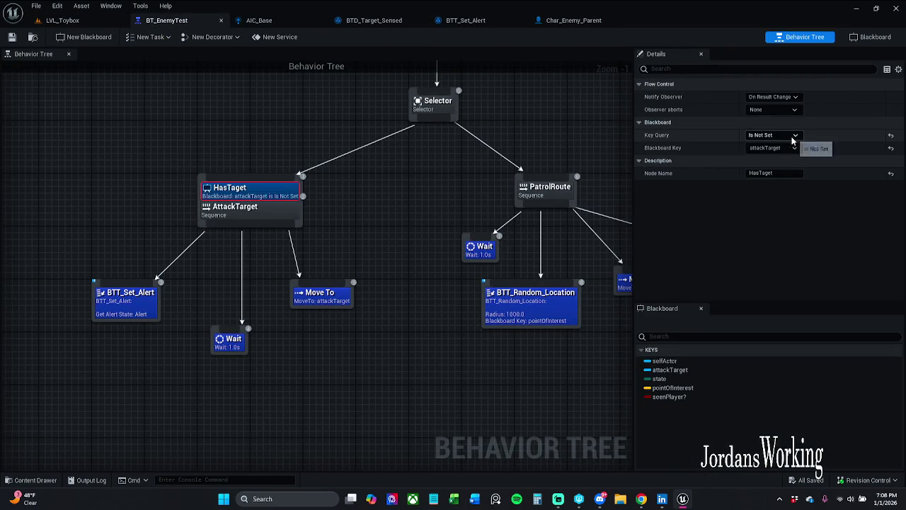
left_click(757, 144)
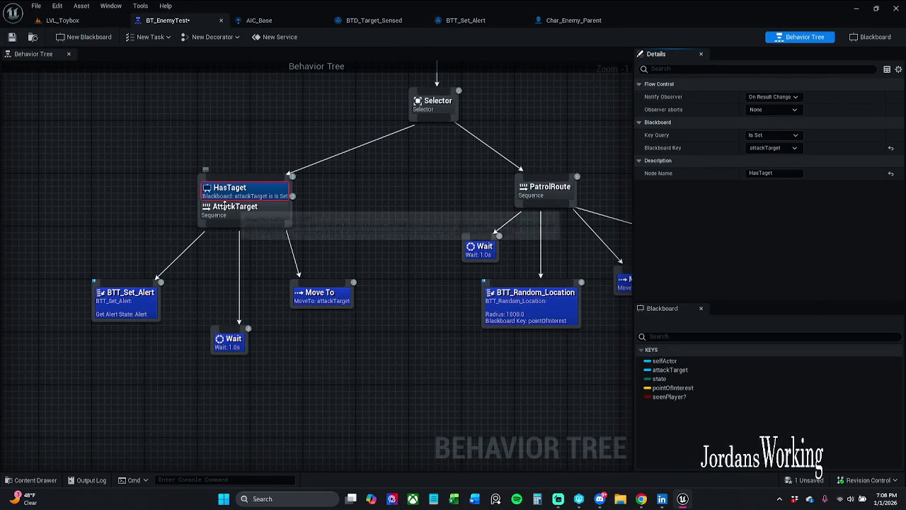
- Play-test LVL_Toybox briefly with Alt+P, then save the BT_EnemyTest behavior tree
left_click(62, 20)
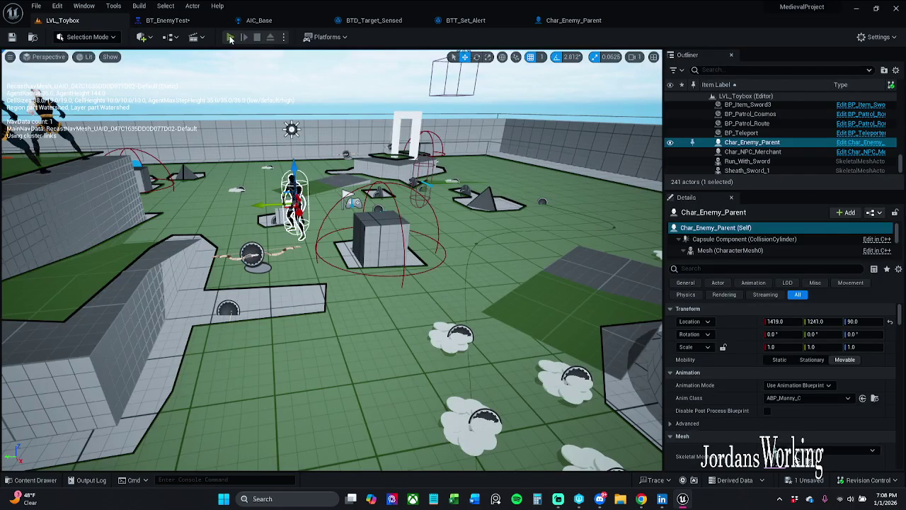
key("alt+p")
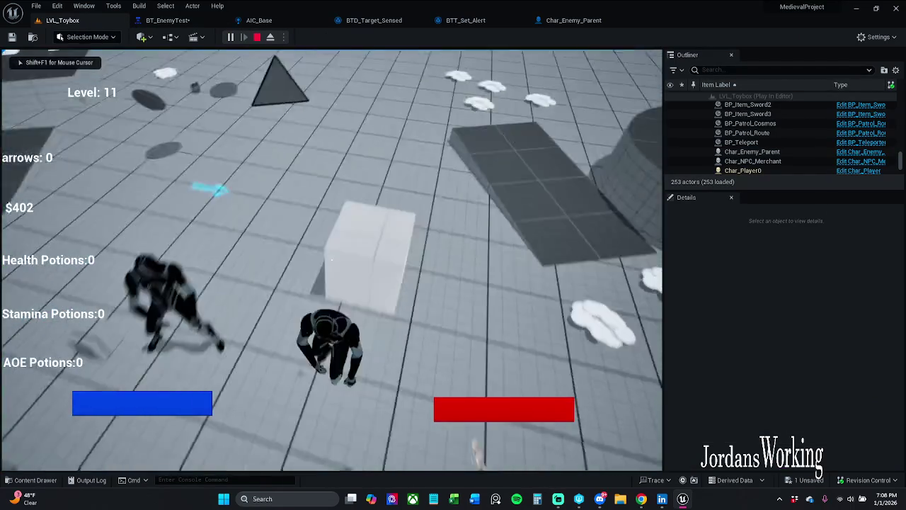
key("w")
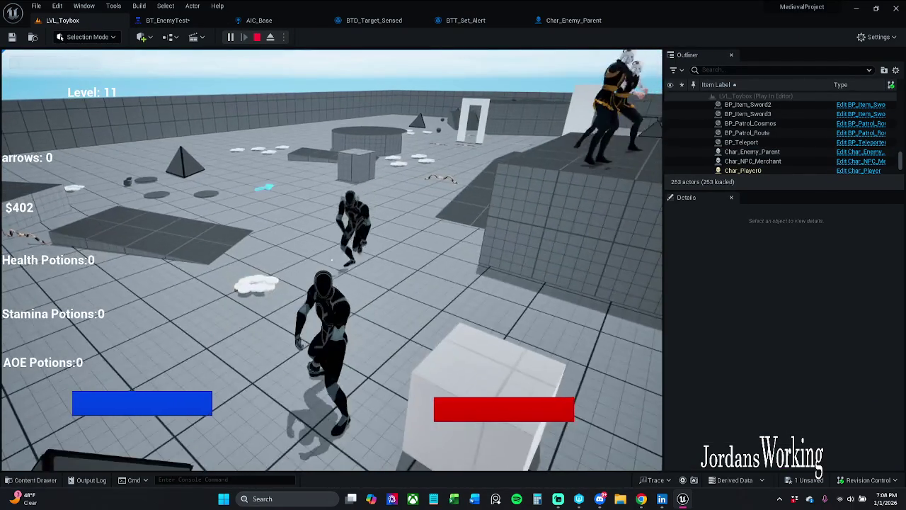
key("Escape")
left_click(168, 20)
left_click(13, 38)
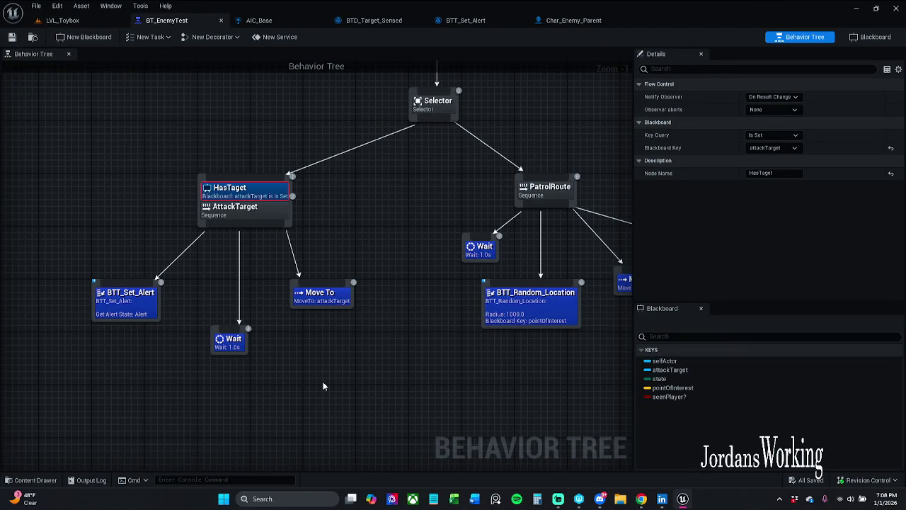
- Move AttackTarget's three child nodes up and left, and shift Wait, Move To and HasTarget leftward
scroll(368, 356, "down", 1)
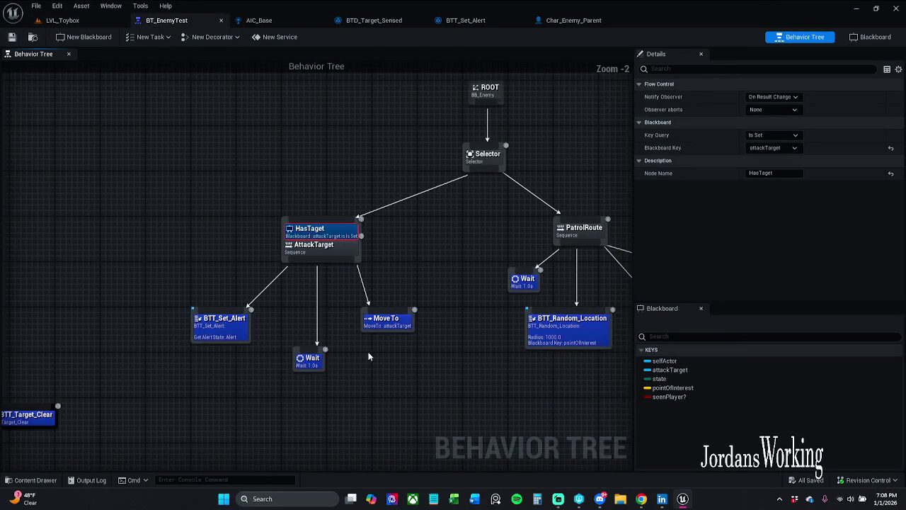
left_click_drag(436, 373, 190, 292)
mouse_move(230, 333)
left_mouse_down()
mouse_move(179, 322)
mouse_move(225, 336)
left_mouse_up()
left_click(273, 292)
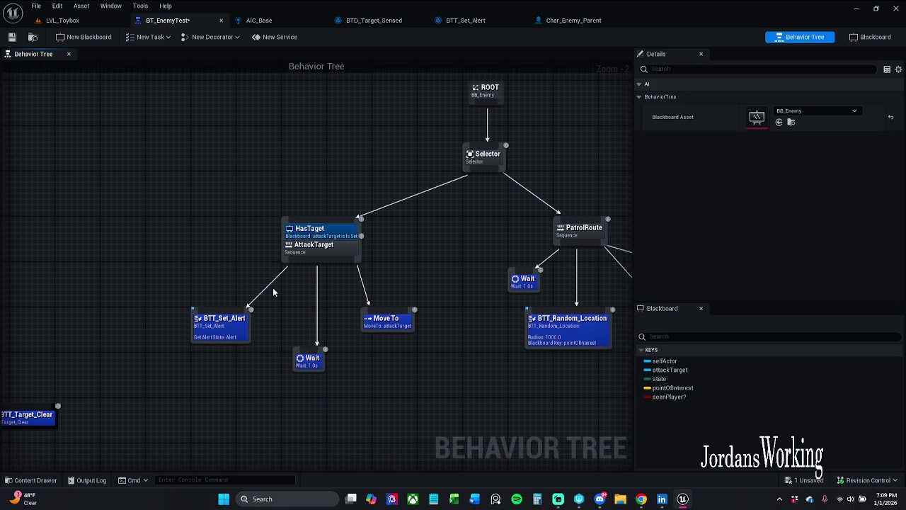
mouse_move(285, 392)
left_mouse_down()
mouse_move(418, 304)
mouse_move(360, 325)
left_mouse_up()
left_click_drag(351, 252, 308, 252)
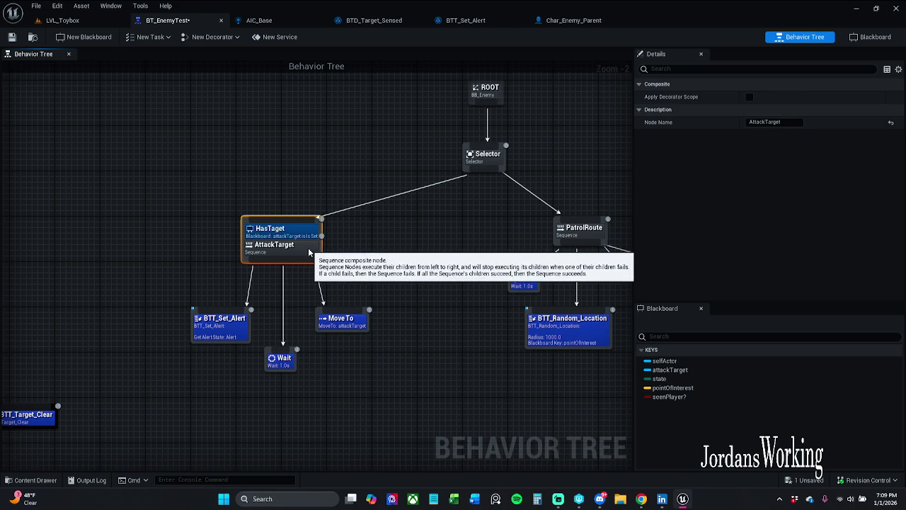
left_click(340, 359)
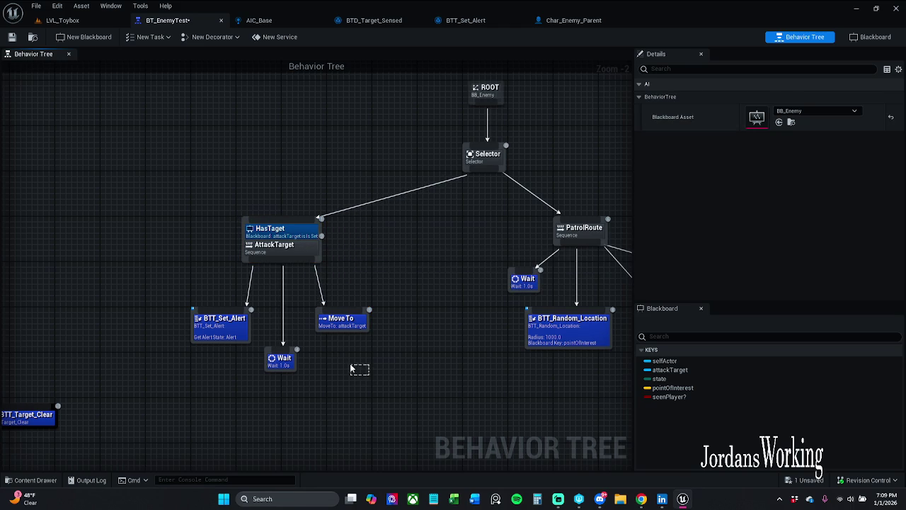
left_click_drag(348, 322, 337, 322)
- Nudge BTT_Set_Alert, Move To and Wait closer together, then center the graph on both branches
mouse_move(208, 324)
left_mouse_down()
mouse_move(224, 324)
mouse_move(211, 326)
left_mouse_up()
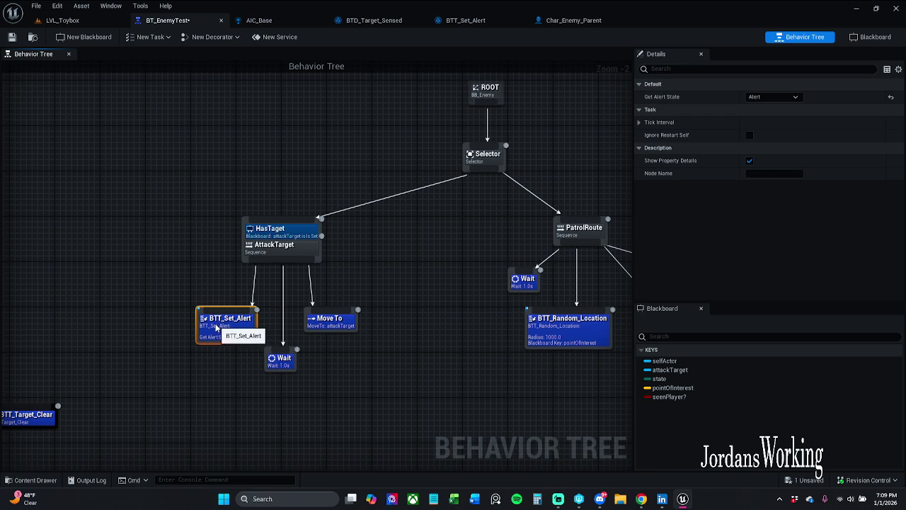
left_click(326, 326)
left_click(424, 333)
left_click_drag(430, 333, 343, 295)
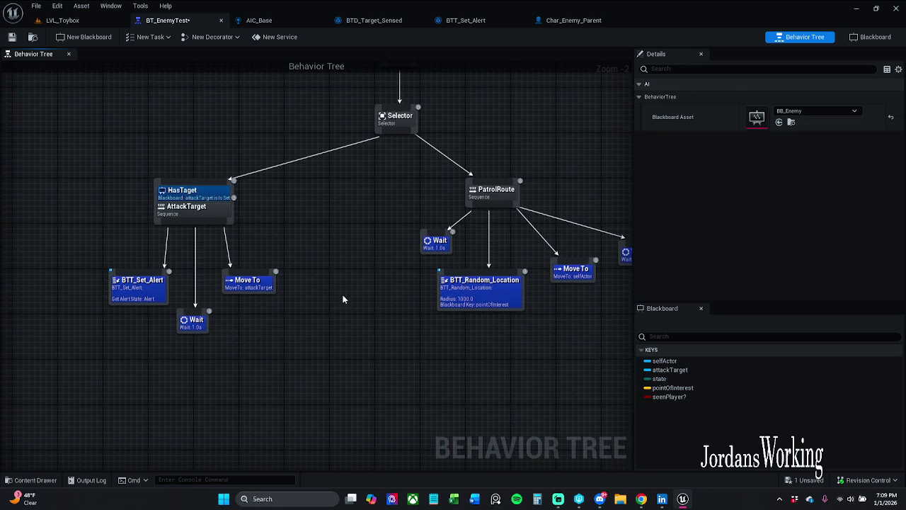
left_click(211, 325)
left_click_drag(211, 324, 219, 313)
left_click_drag(330, 337, 195, 317)
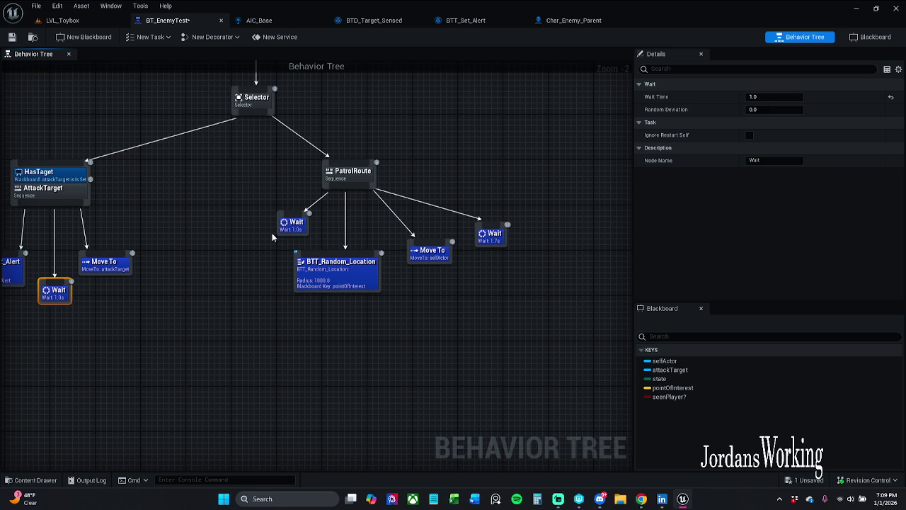
left_click_drag(262, 187, 330, 218)
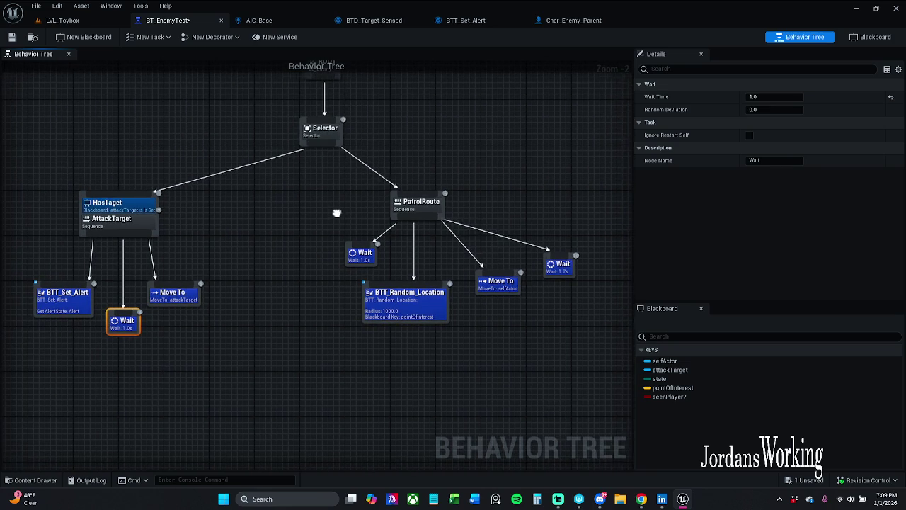
- Add a Blackboard Based Condition decorator to the PatrolRoute node
right_click(430, 210)
mouse_move(462, 330)
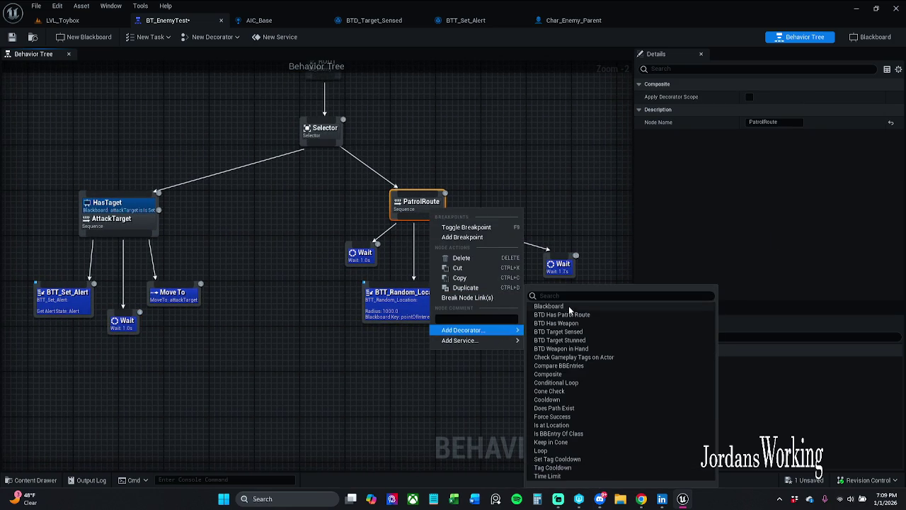
left_click(569, 304)
- Move PatrolRoute's four child nodes slightly lower
left_click(423, 276)
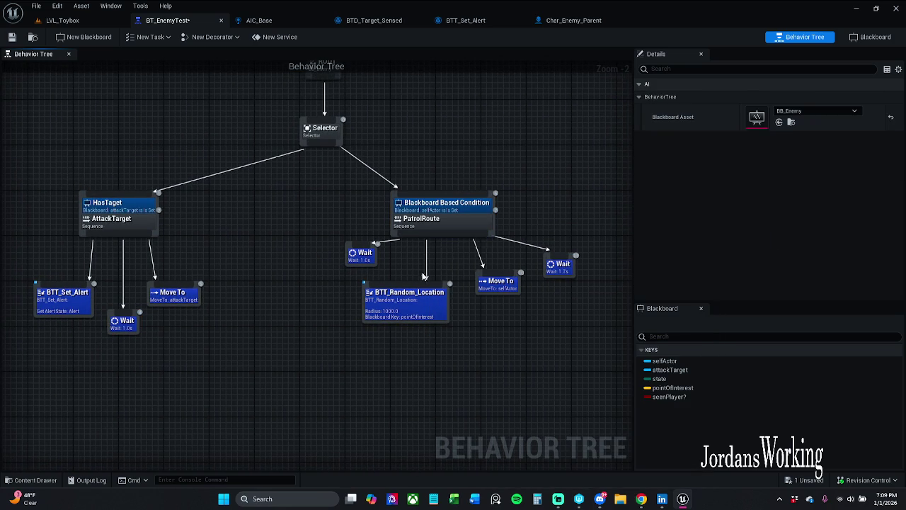
left_click_drag(380, 316, 602, 239)
left_click_drag(502, 287, 491, 315)
left_click(517, 269)
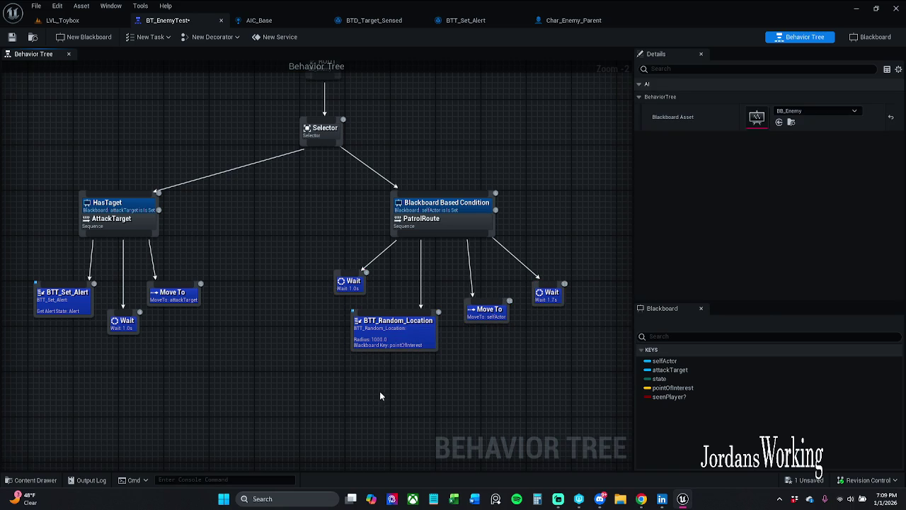
- Inspect the new decorator's Observer aborts and Blackboard Key options, leaving them unchanged
left_click(456, 212)
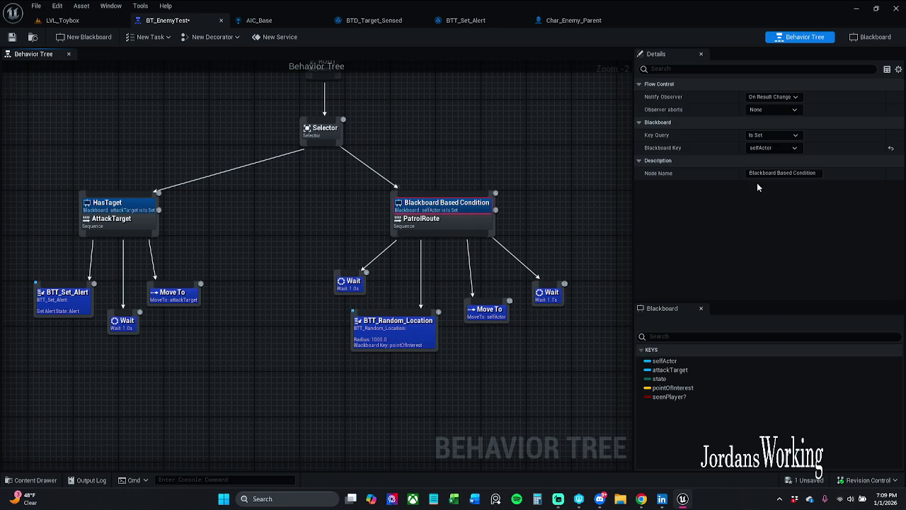
left_click(783, 109)
left_click(764, 124)
left_click(786, 134)
left_click(768, 145)
left_click(786, 148)
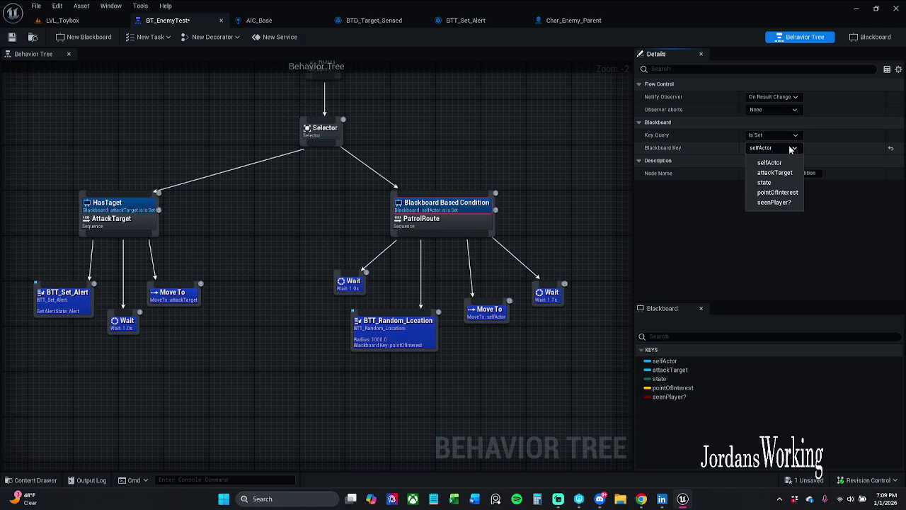
left_click(487, 159)
- Delete the Blackboard Based Condition decorator and reselect PatrolRoute
left_click(461, 205)
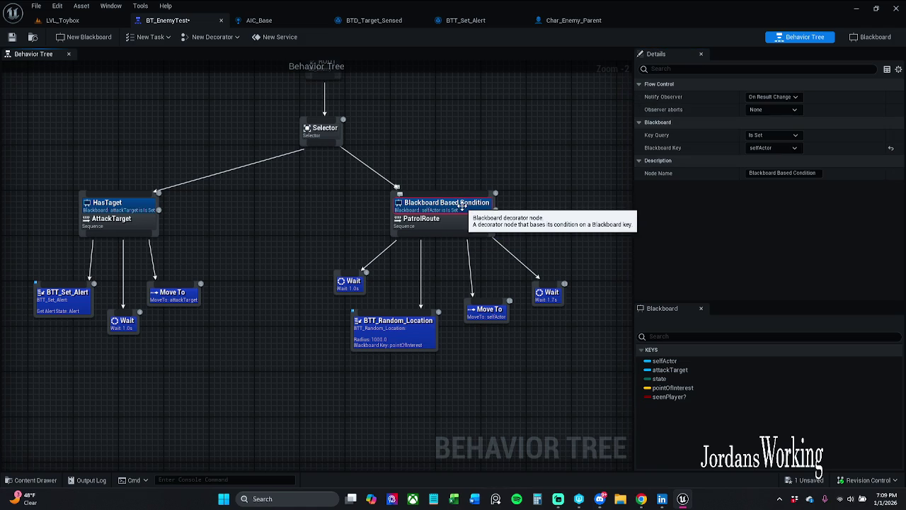
key("Delete")
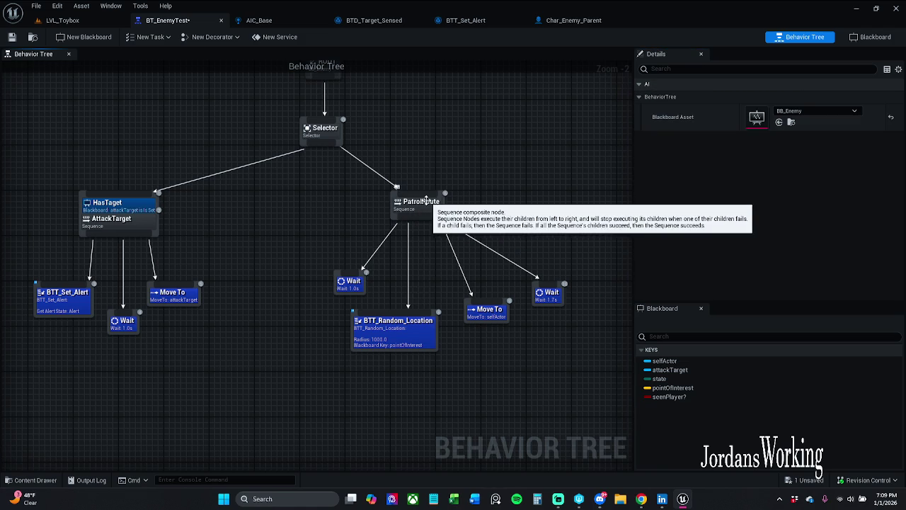
left_click(421, 201)
right_click(423, 204)
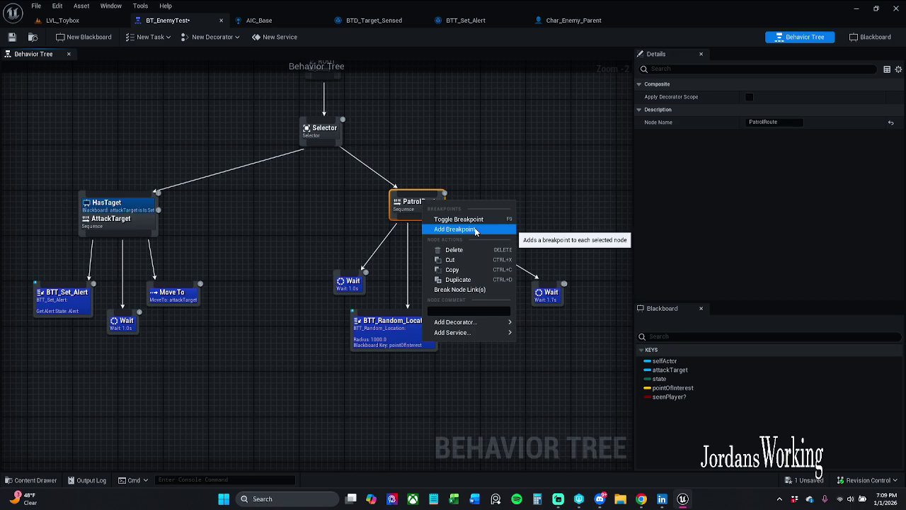
mouse_move(502, 324)
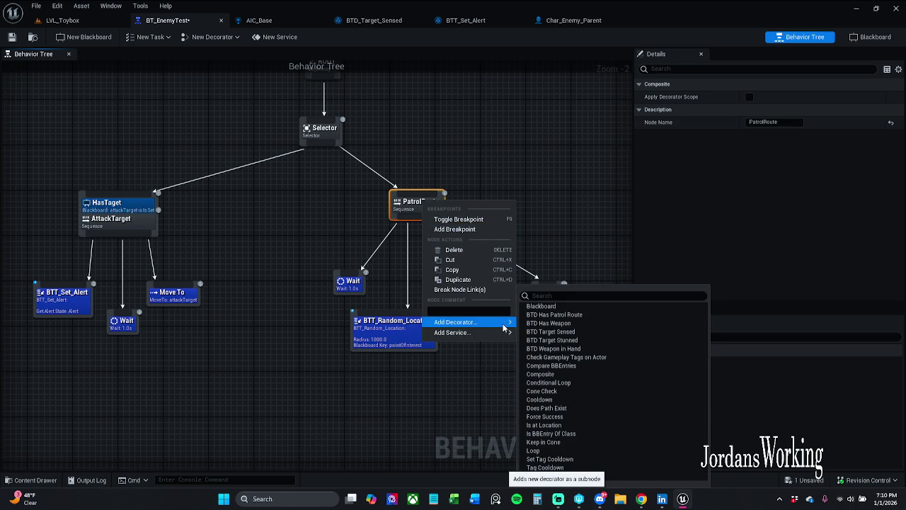
left_click(518, 159)
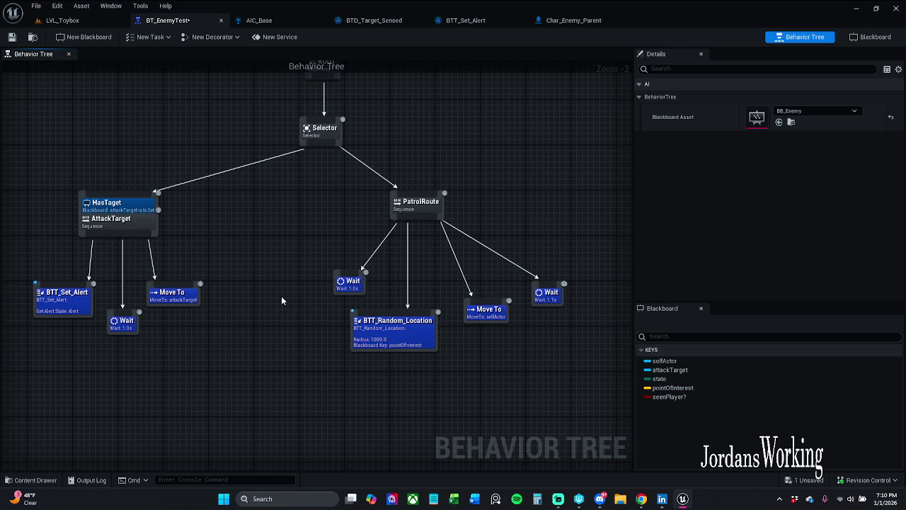
mouse_move(397, 380)
left_mouse_down()
mouse_move(607, 323)
mouse_move(623, 269)
mouse_move(439, 349)
mouse_move(366, 336)
mouse_move(105, 333)
mouse_move(491, 356)
mouse_move(199, 359)
mouse_move(293, 333)
mouse_move(803, 325)
left_mouse_up()
mouse_move(354, 325)
left_mouse_down()
mouse_move(453, 330)
mouse_move(369, 324)
left_mouse_up()
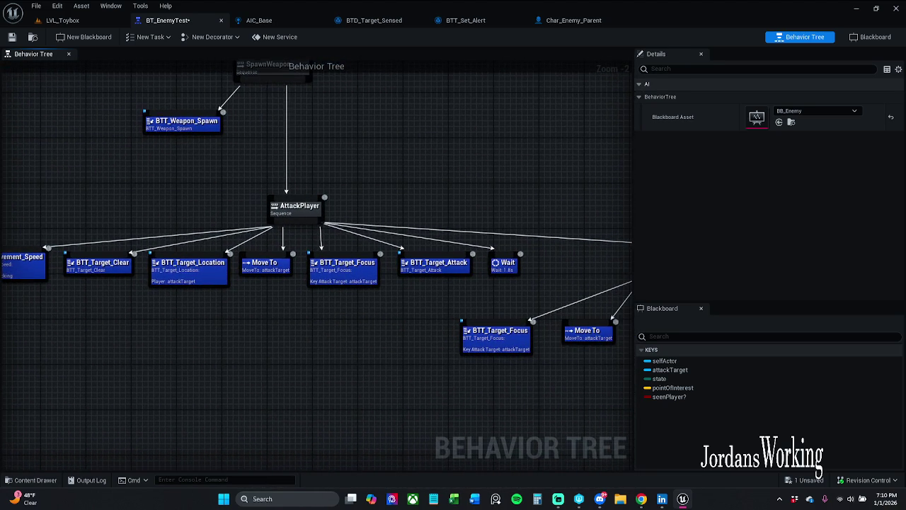
left_click_drag(616, 304, 50, 287)
left_click_drag(465, 281, 41, 288)
mouse_move(253, 260)
left_mouse_down()
mouse_move(629, 301)
mouse_move(453, 277)
mouse_move(623, 322)
mouse_move(74, 301)
mouse_move(151, 374)
left_mouse_up()
scroll(206, 333, "down", 1)
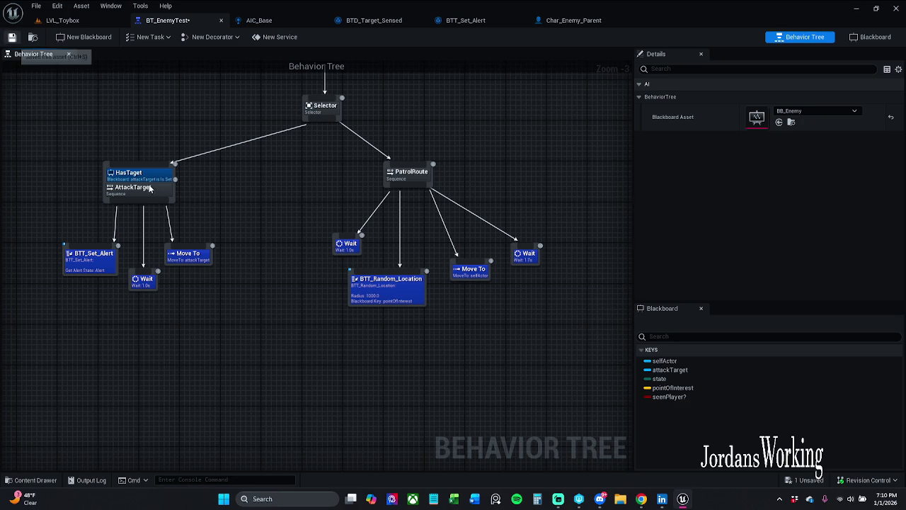
- Save the tree and review BTT_Set_Alert, Wait and Move To settings under AttackTarget
key("ctrl+s")
left_click(90, 261)
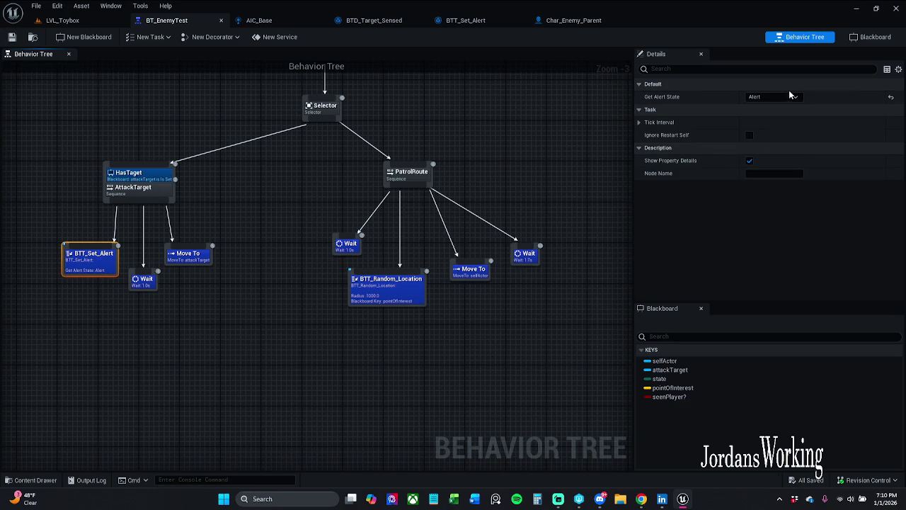
left_click(148, 278)
left_click(193, 261)
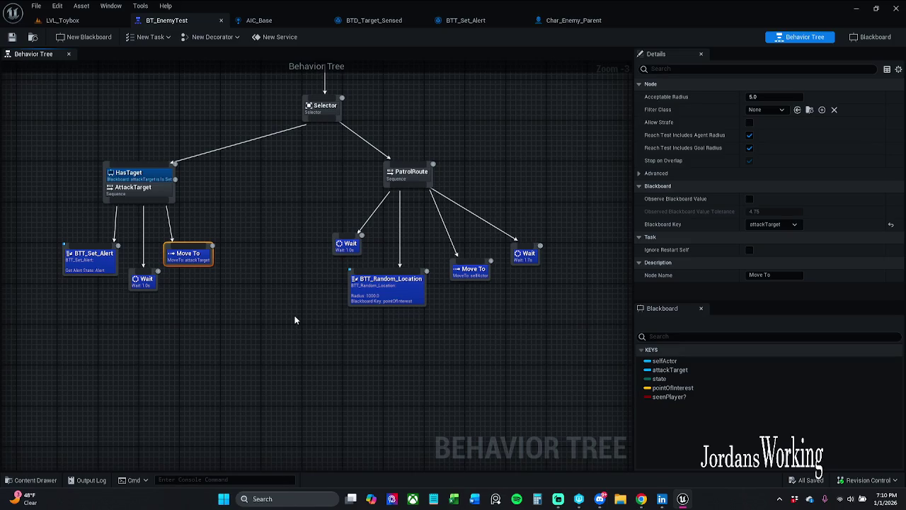
- Set PatrolRoute's Move To Blackboard Key to pointOfInterest, nudge the right Wait, and save
left_click(473, 270)
left_click(773, 224)
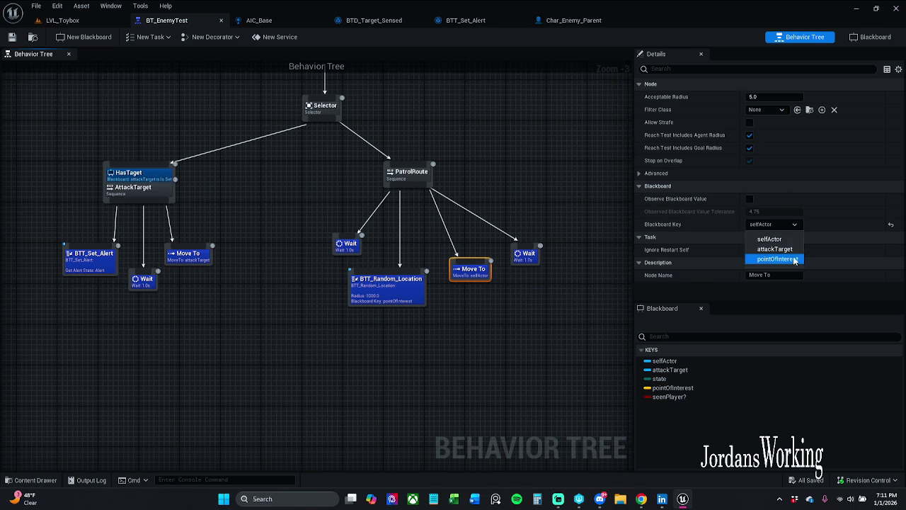
left_click(779, 249)
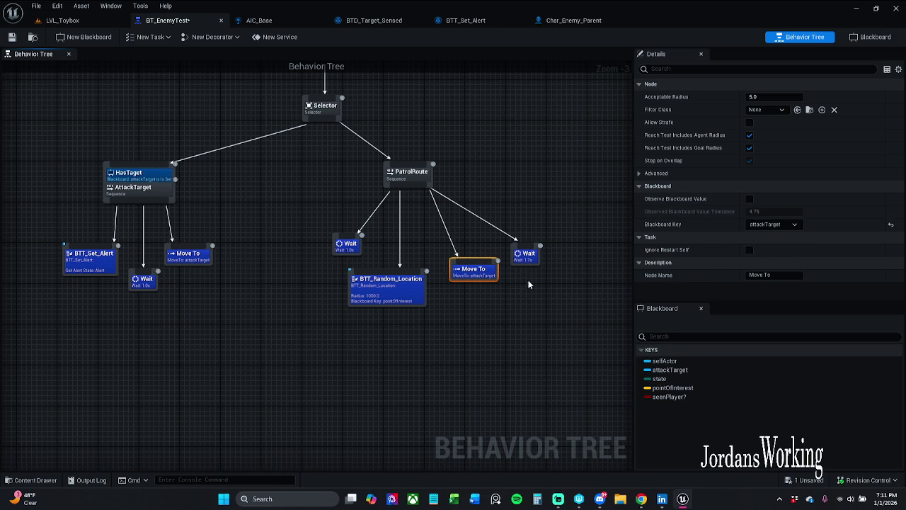
left_click(775, 224)
left_click(785, 257)
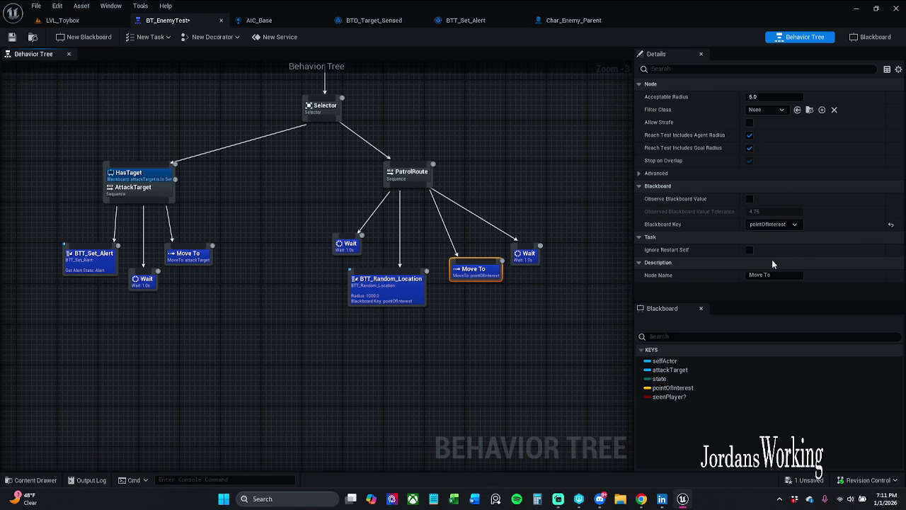
left_click_drag(529, 254, 544, 255)
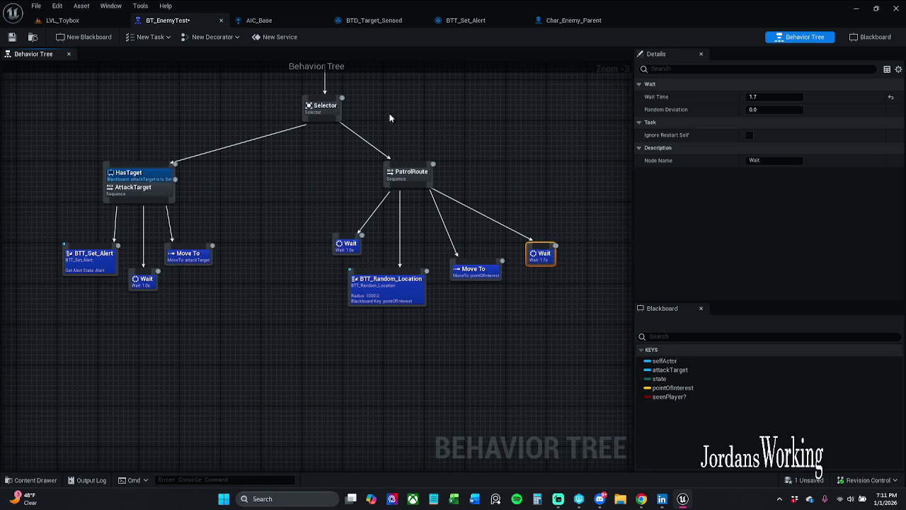
left_click(11, 37)
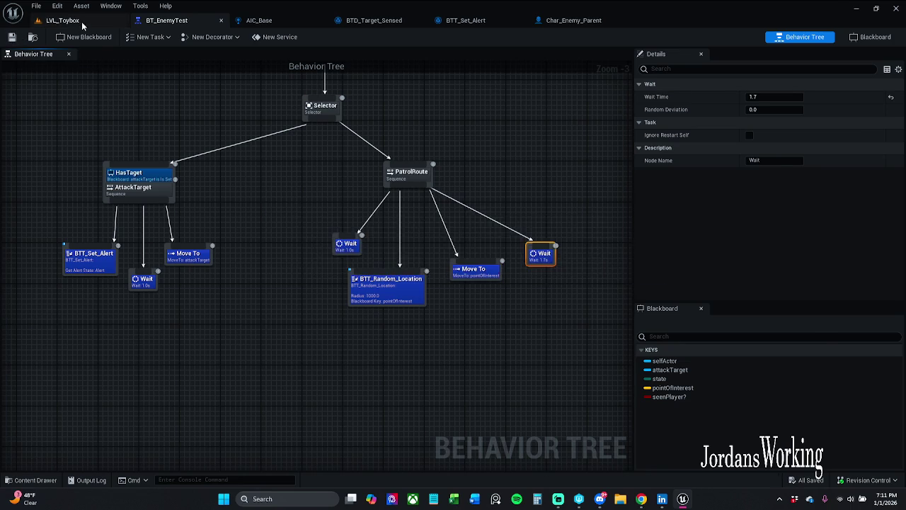
- Play-test LVL_Toybox, running among the enemies past the wall block to a pillar
left_click(62, 20)
left_click(231, 38)
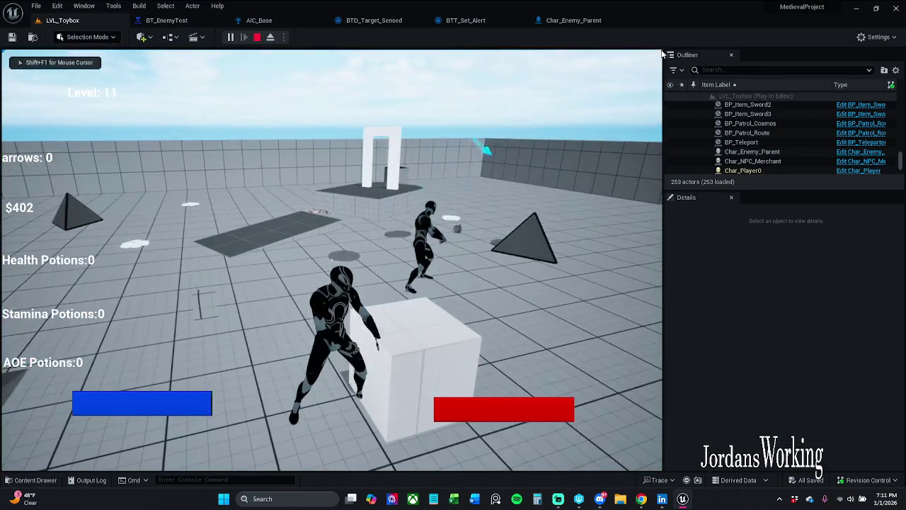
left_click(257, 37)
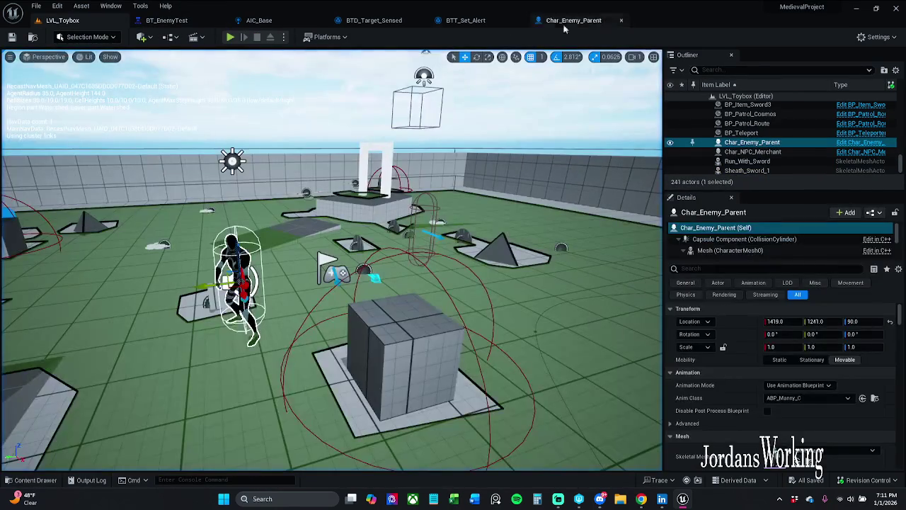
left_click(231, 37)
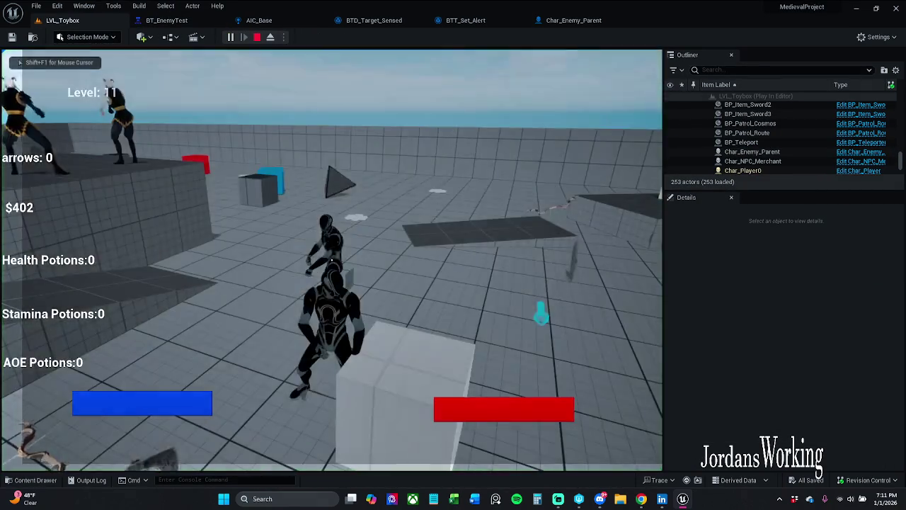
key("w")
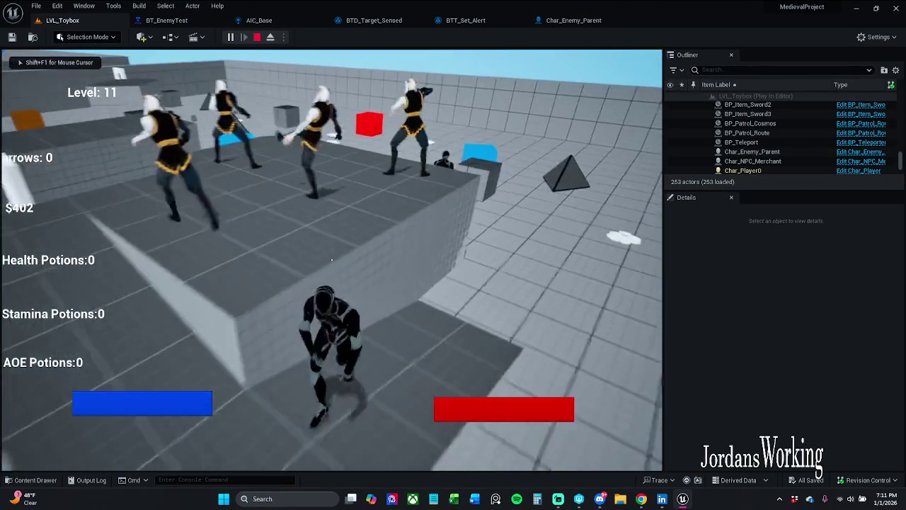
key("w")
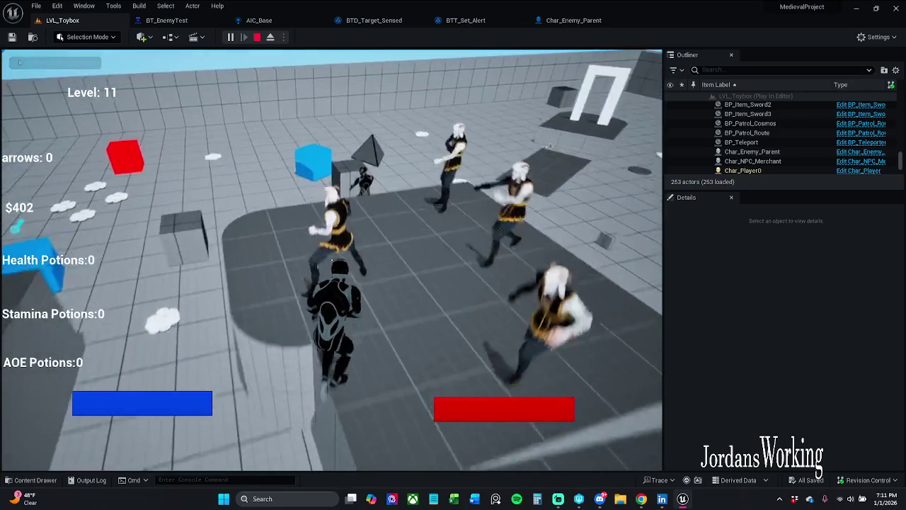
key("w")
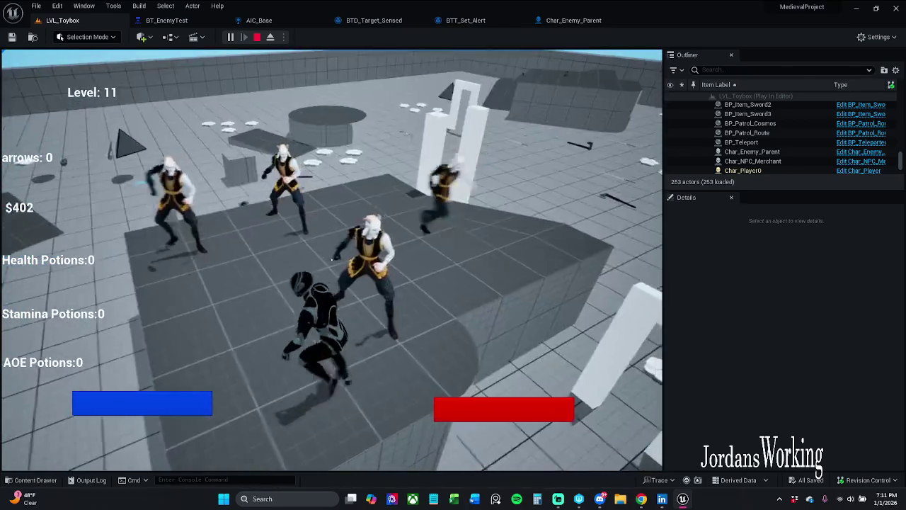
key("w")
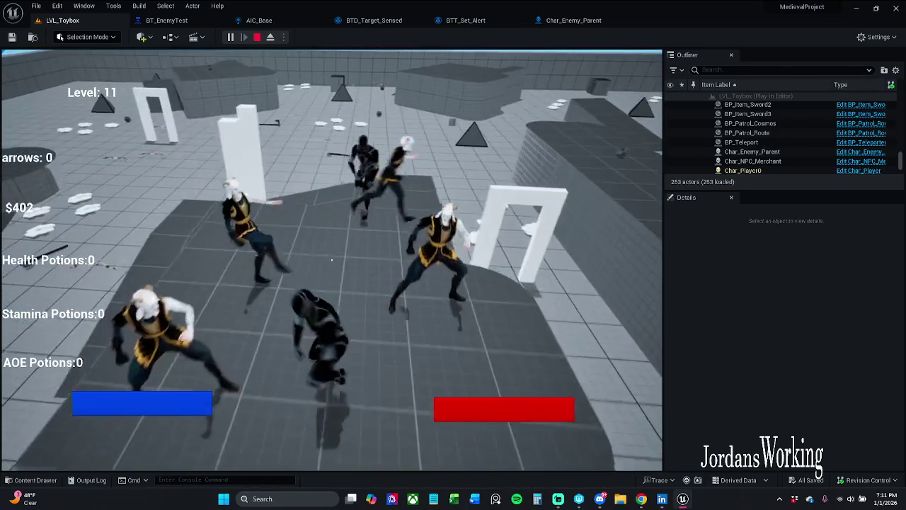
key("w")
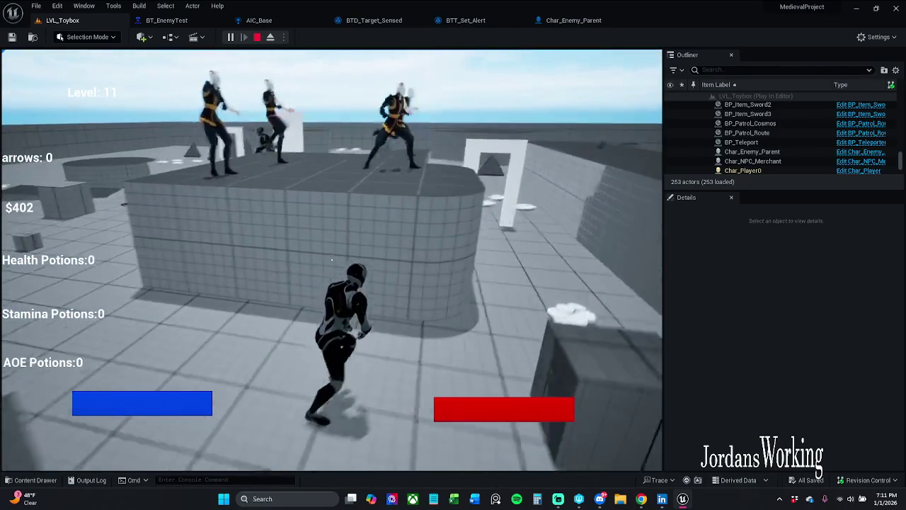
key("w")
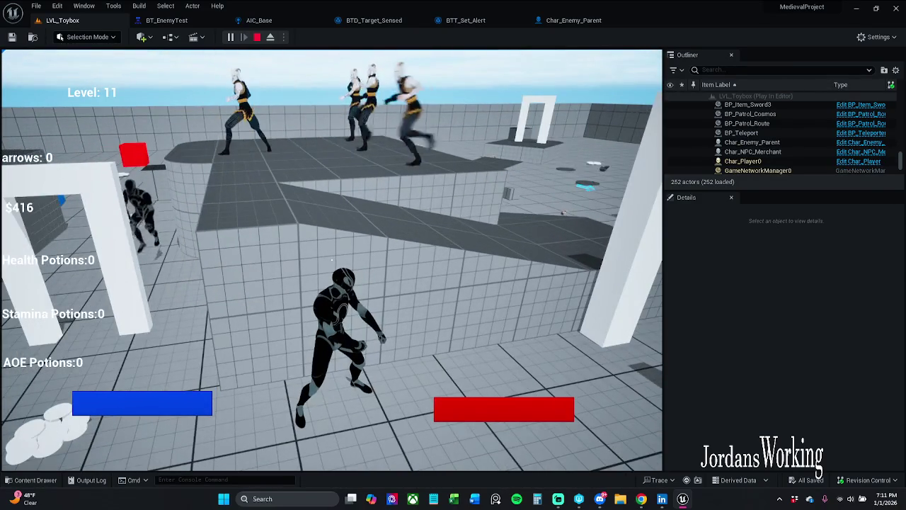
key("Escape")
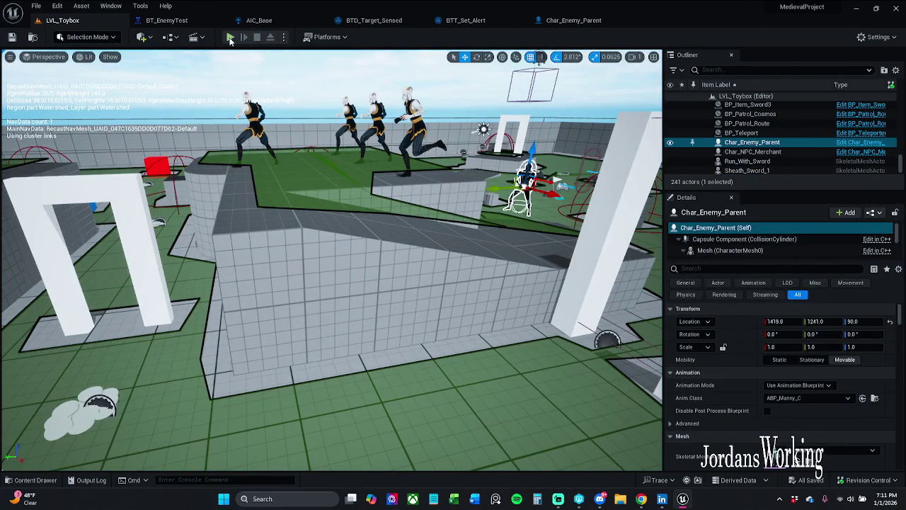
- Run a second play-test, crossing the arena from the raised platform to the white cube
left_click(230, 36)
key("w")
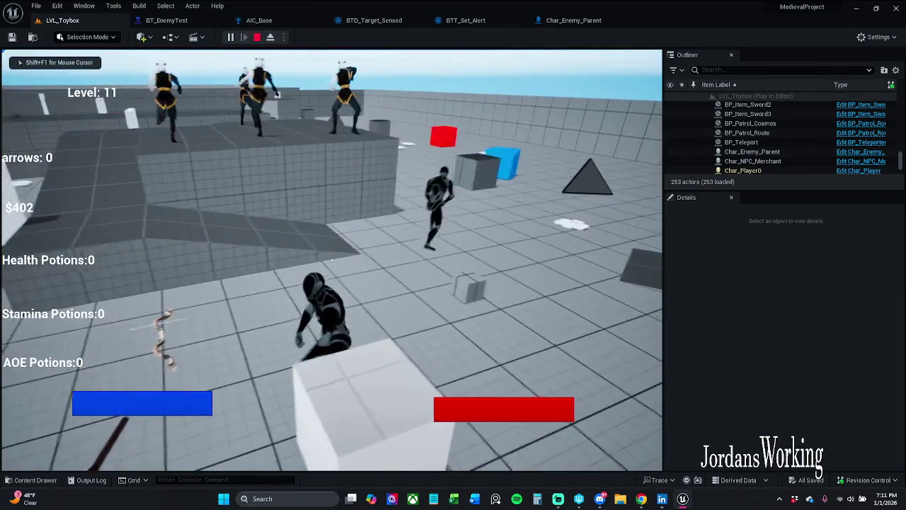
key("w")
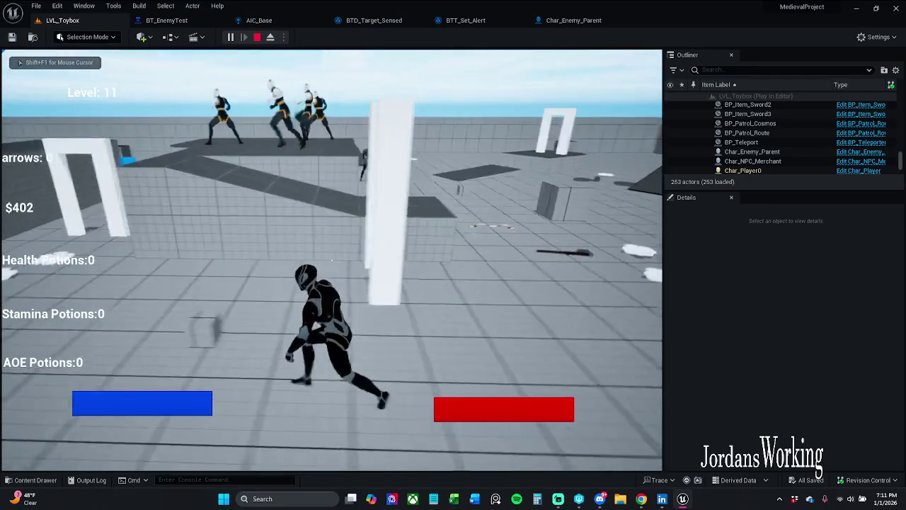
key("w")
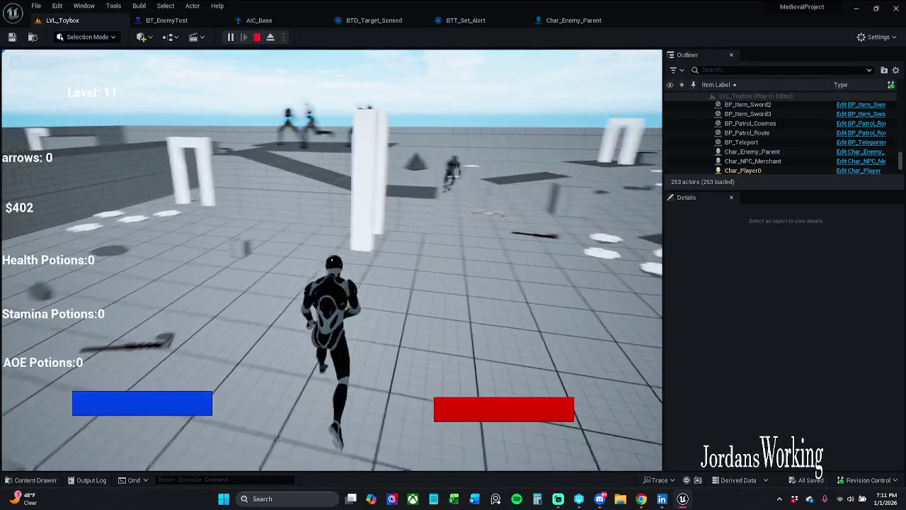
key("w")
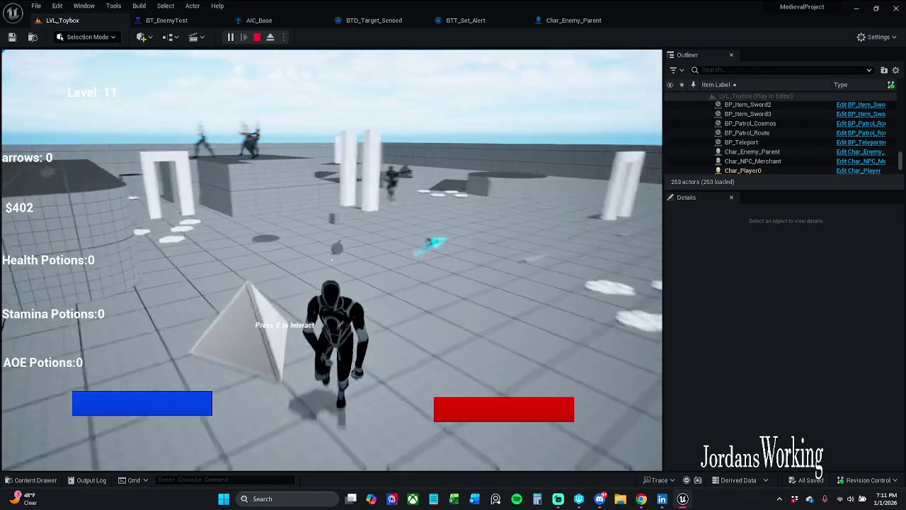
key("w")
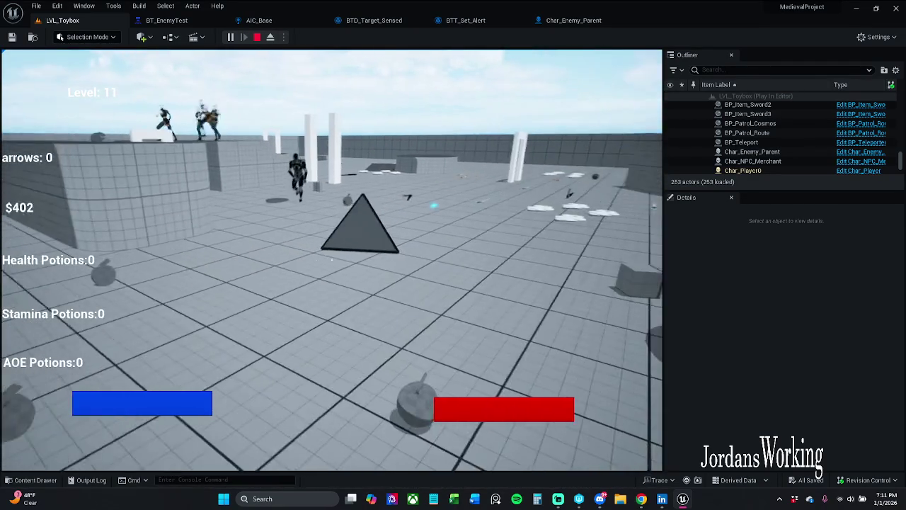
key("w")
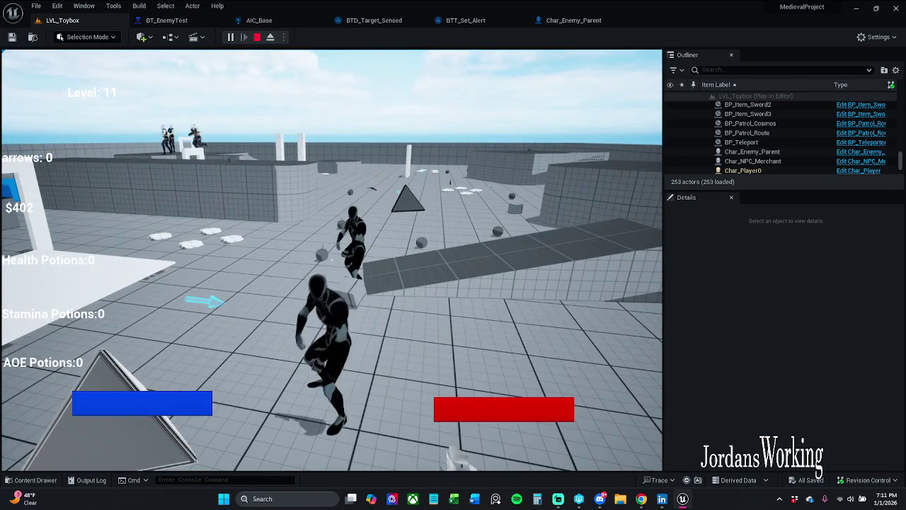
key("w")
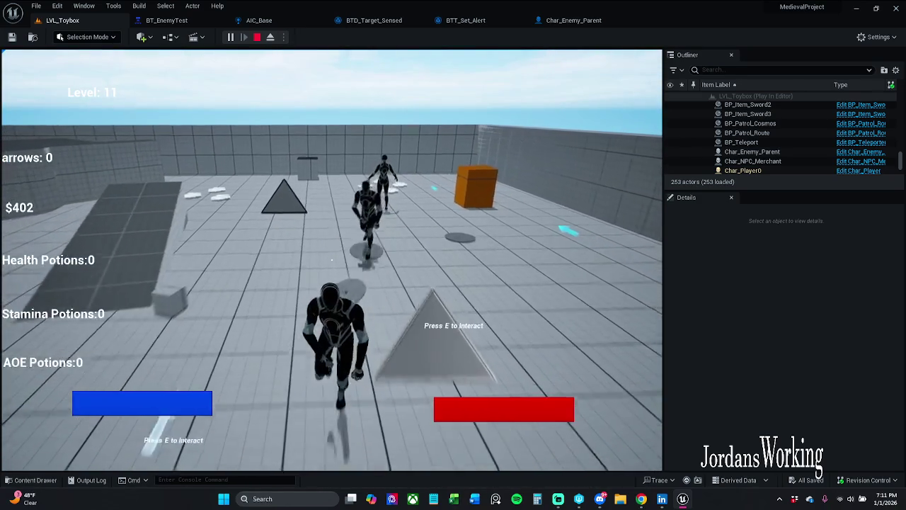
key("w")
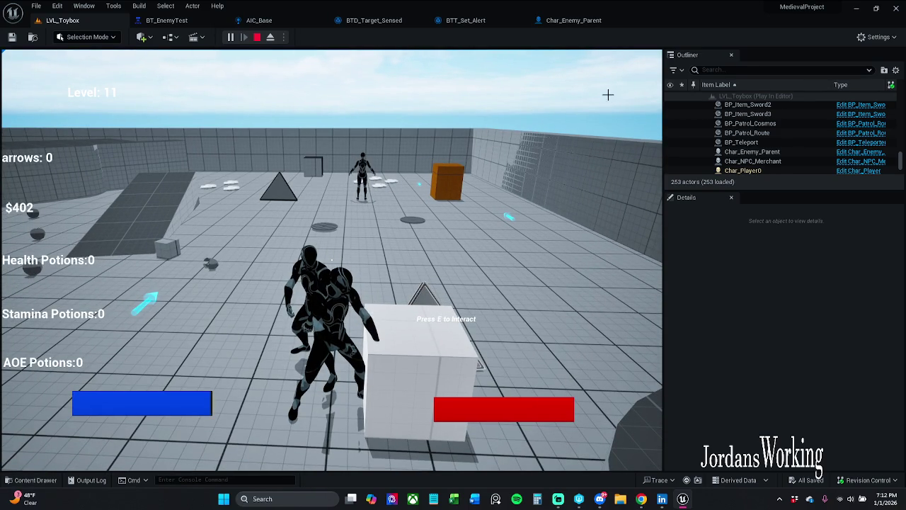
key("Escape")
- Run a third play-test, jumping off the white platform and sprinting into the open arena
left_click(232, 37)
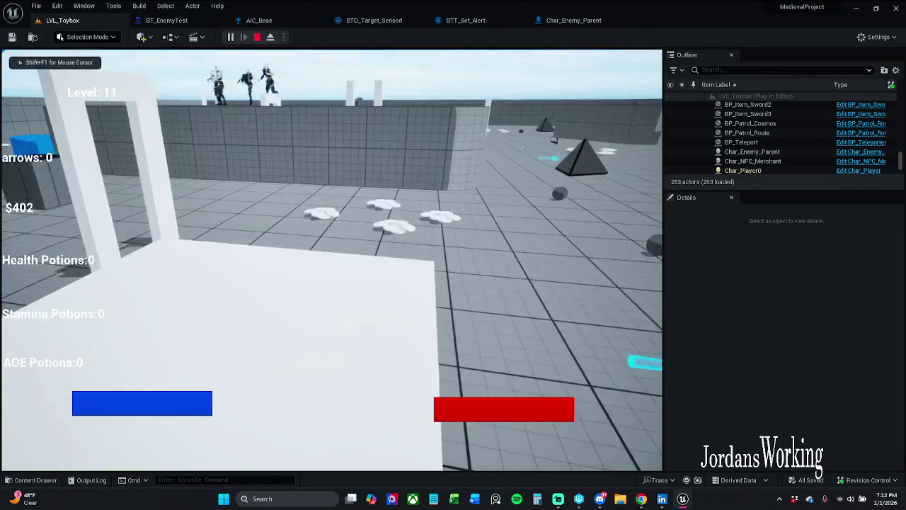
key("w")
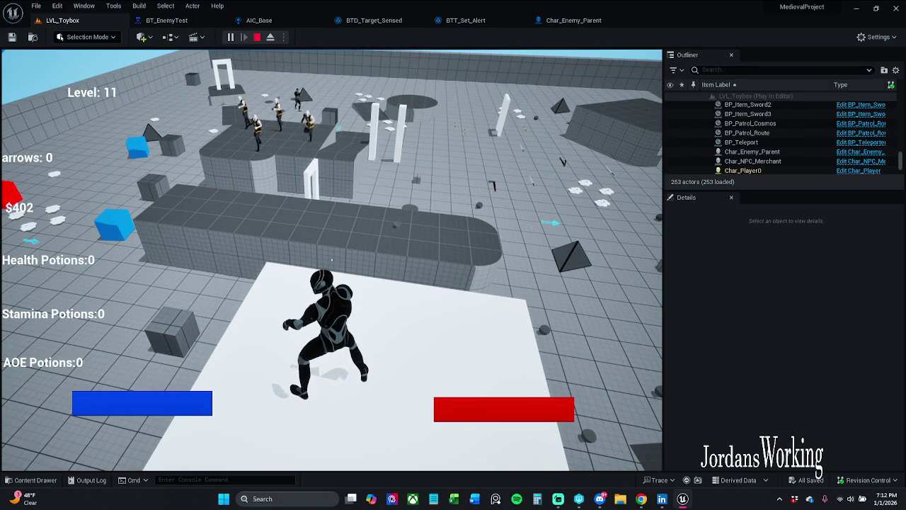
key("w")
key("space")
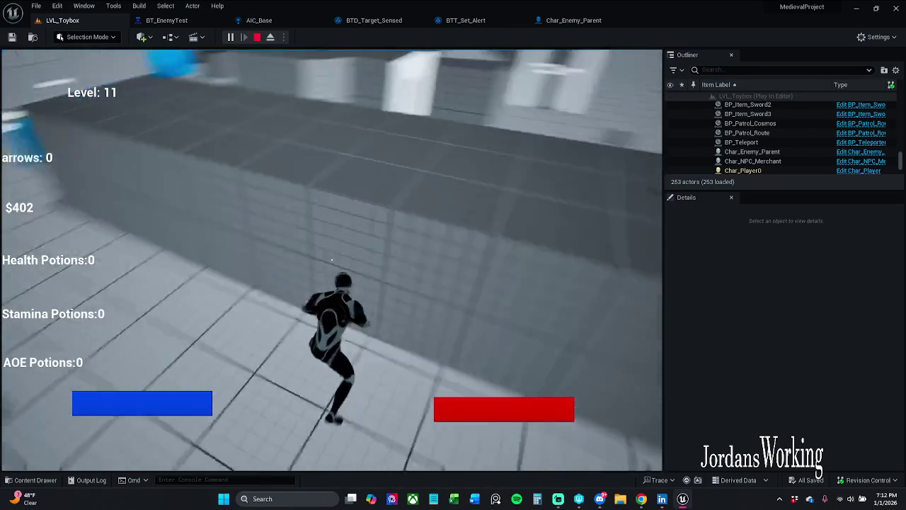
key("shift")
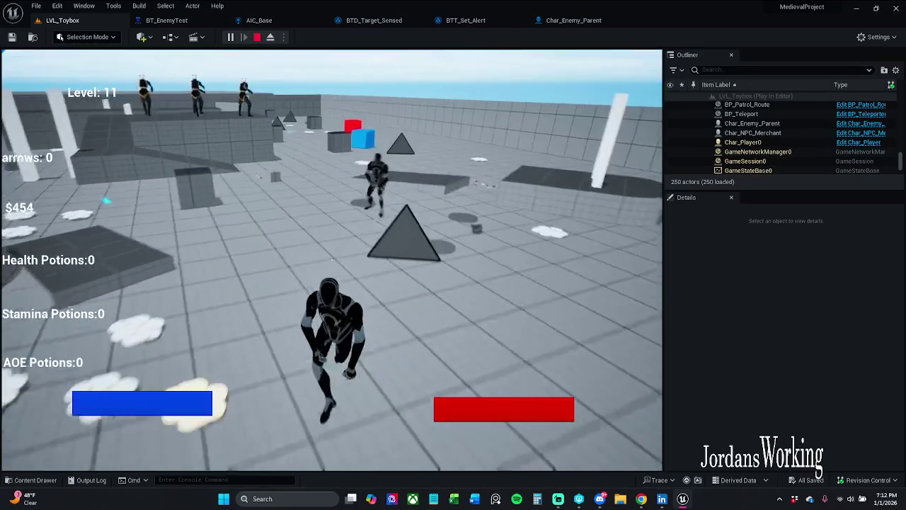
key("Escape")
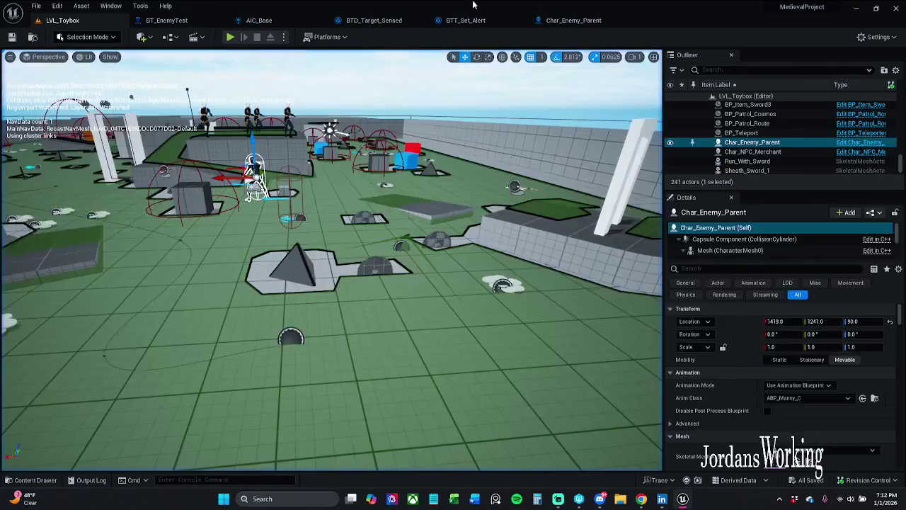
- In BT_EnemyTest, reposition the patrol nodes, BTT_Random_Location and both Wait nodes under PatrolRoute
left_click(166, 20)
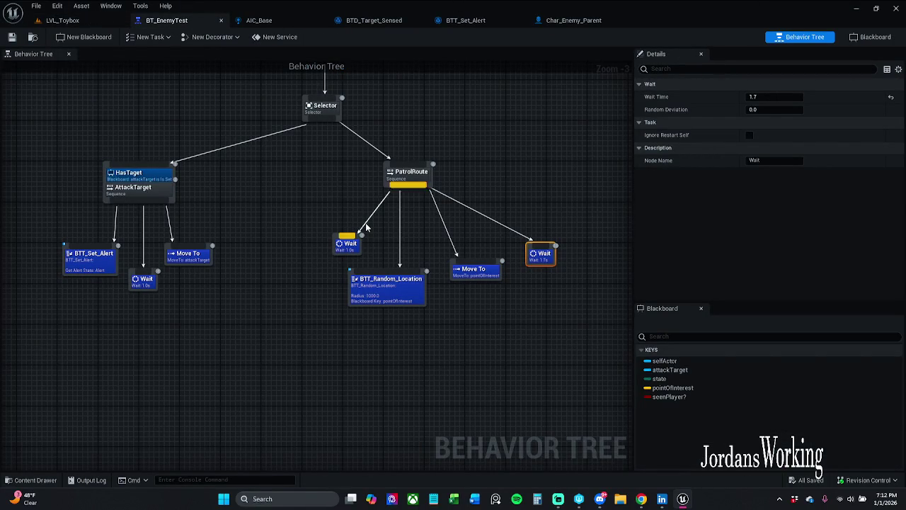
left_click(484, 271)
left_click(436, 314)
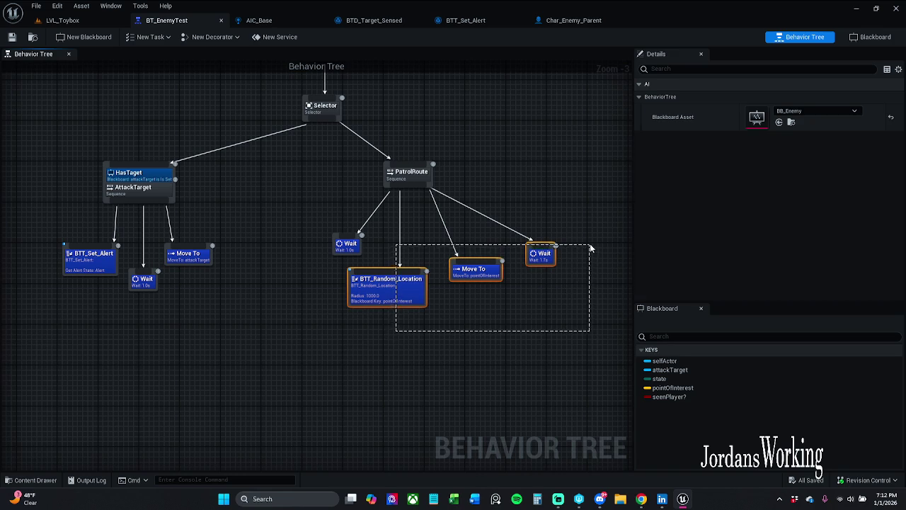
left_click_drag(590, 248, 589, 249)
left_click_drag(481, 272, 491, 267)
left_click(481, 298)
left_click_drag(406, 285, 411, 282)
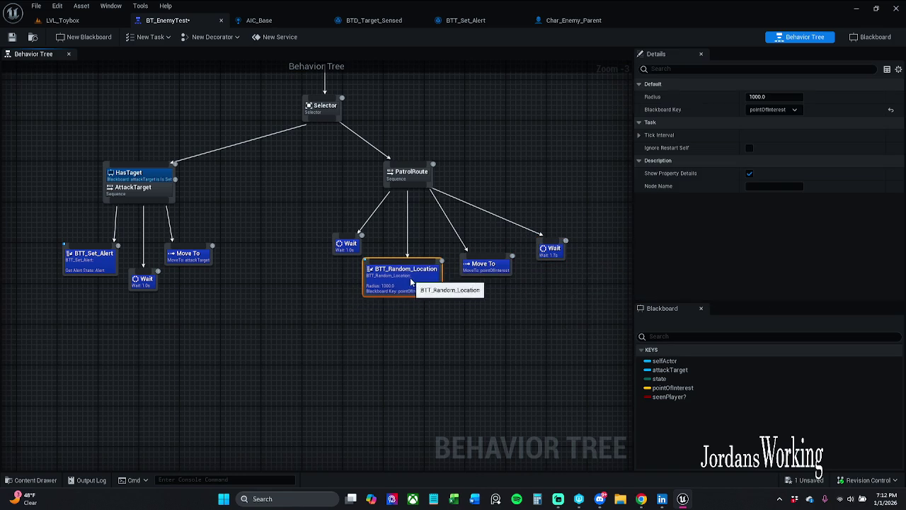
left_click_drag(349, 243, 333, 234)
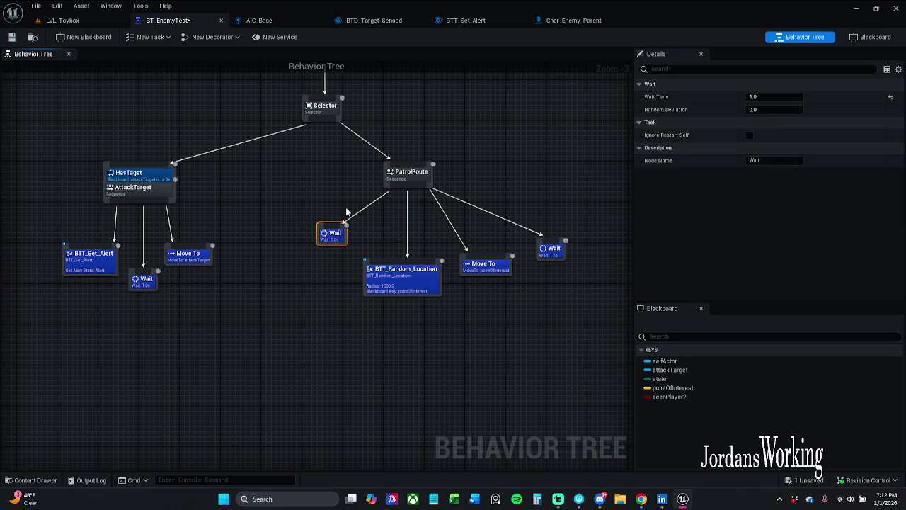
left_click(439, 245)
left_click_drag(549, 256, 532, 242)
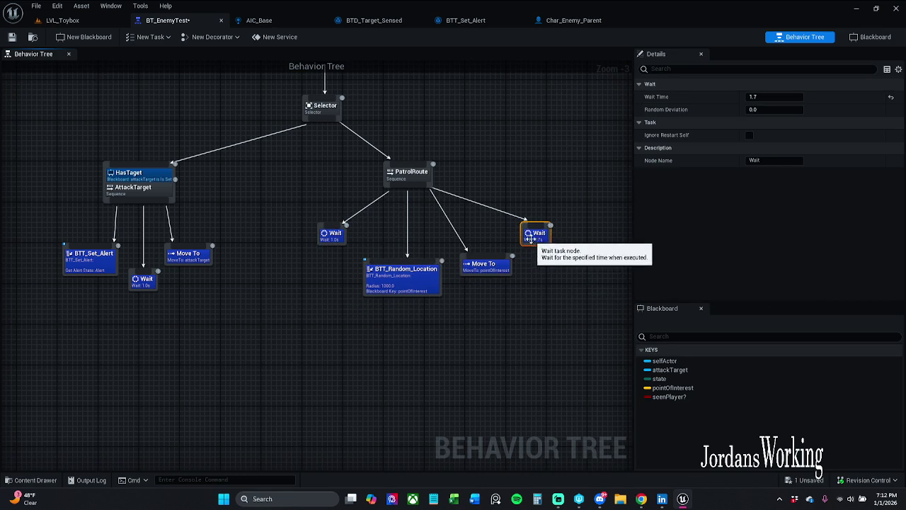
left_click(583, 153)
left_click_drag(582, 149, 718, 168)
- Set HasTaget's Key Query to Is Not Set, save, and start a LVL_Toybox play-test
left_click(307, 200)
left_click(785, 135)
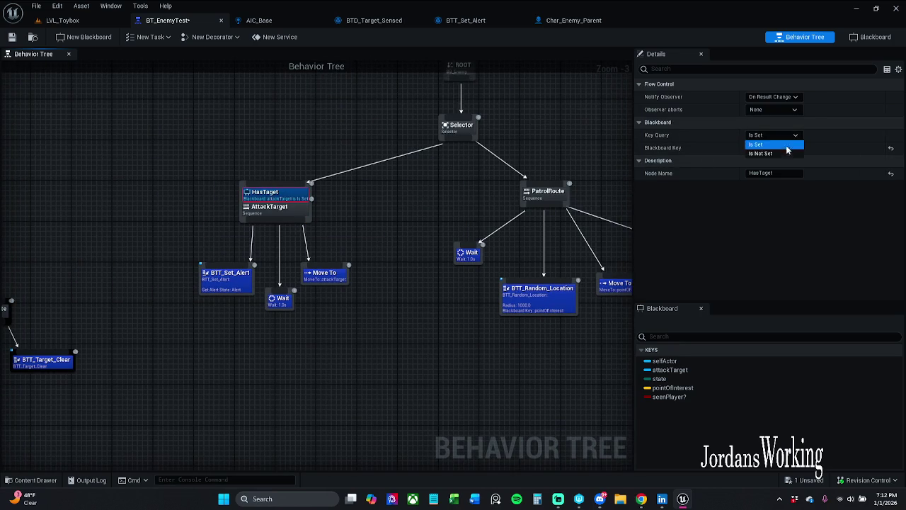
left_click(790, 154)
left_click(13, 37)
left_click(71, 20)
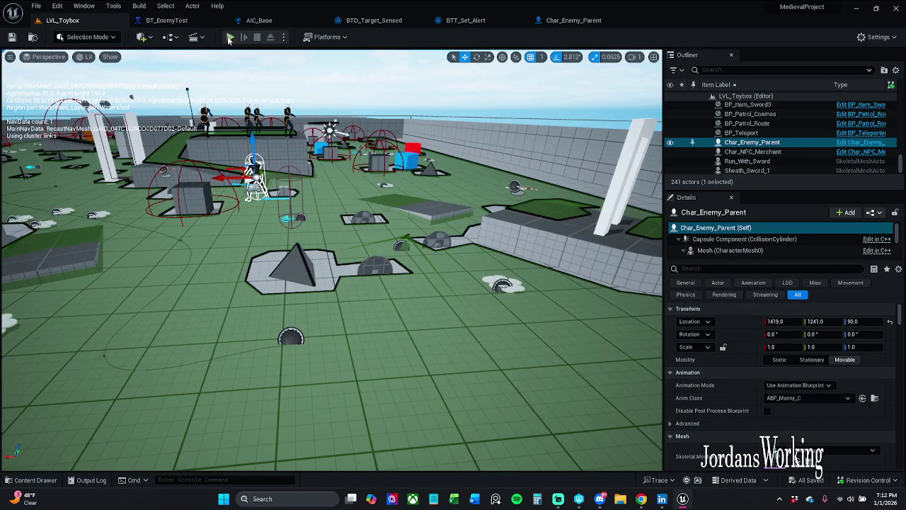
left_click(229, 38)
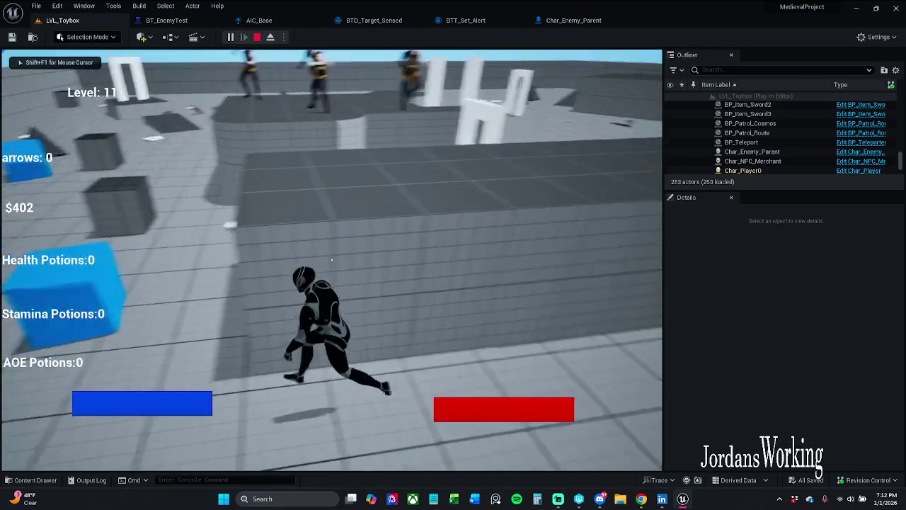
- Run past the blue cube to the curved wall, then show the Gameplay Debugger with apostrophe
key("w")
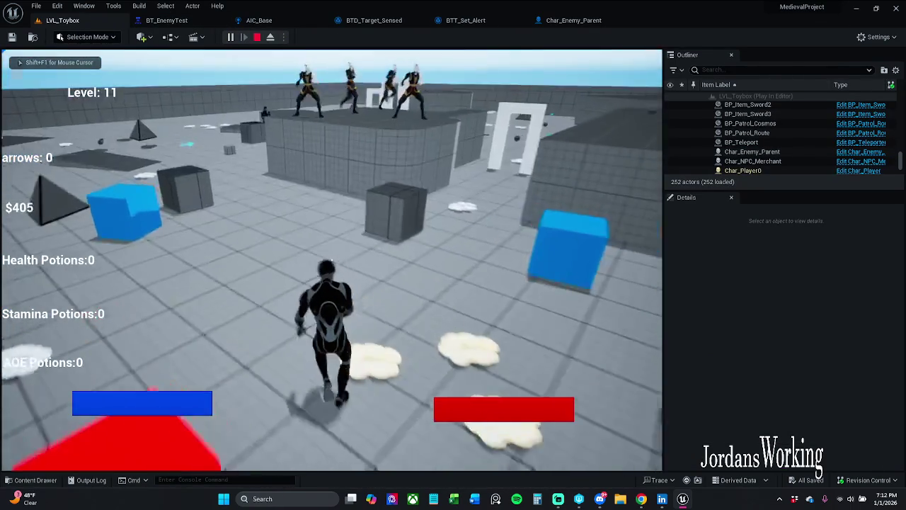
key("w")
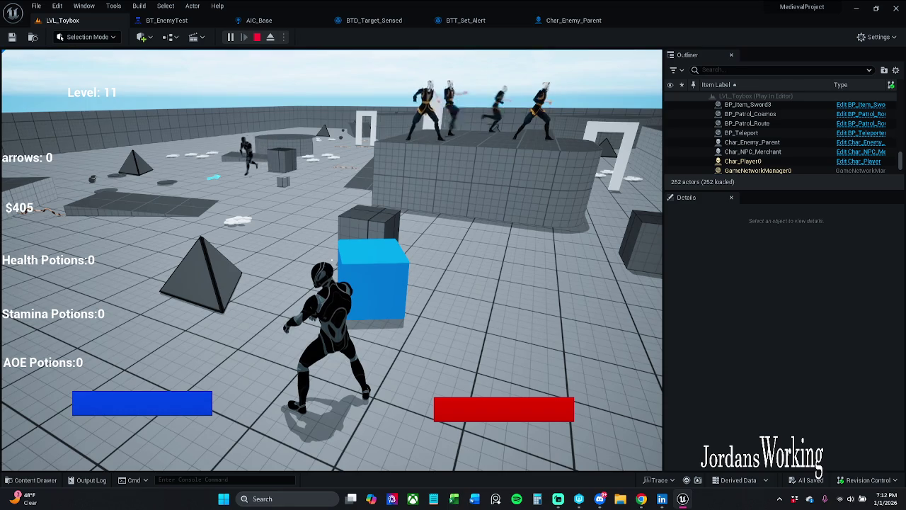
key("w")
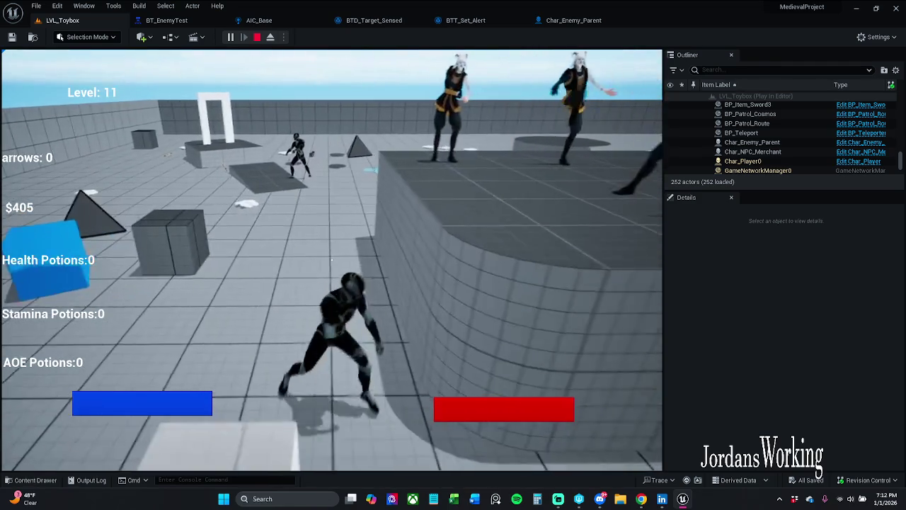
key("w")
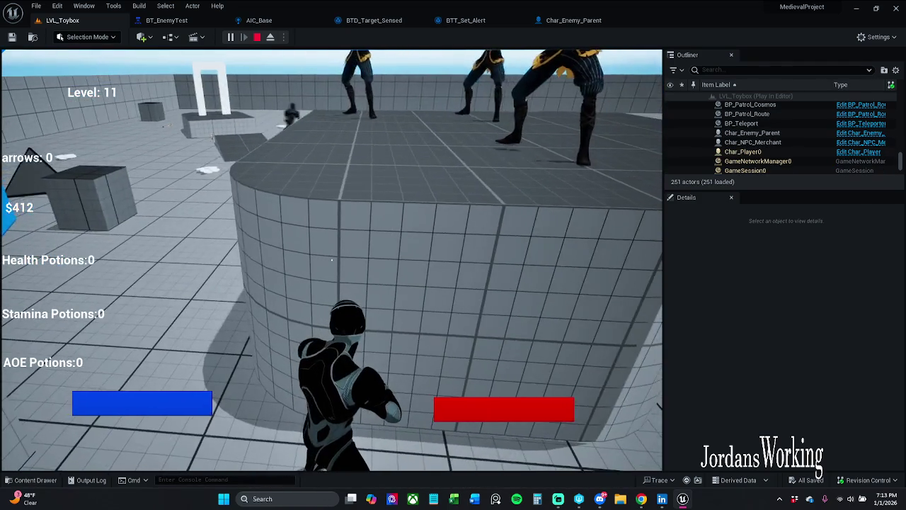
key("s")
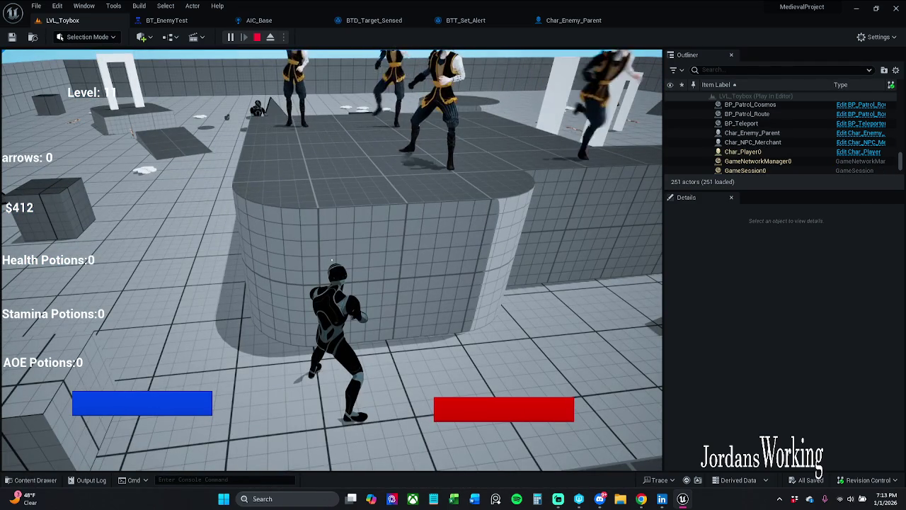
key("apostrophe")
key("w")
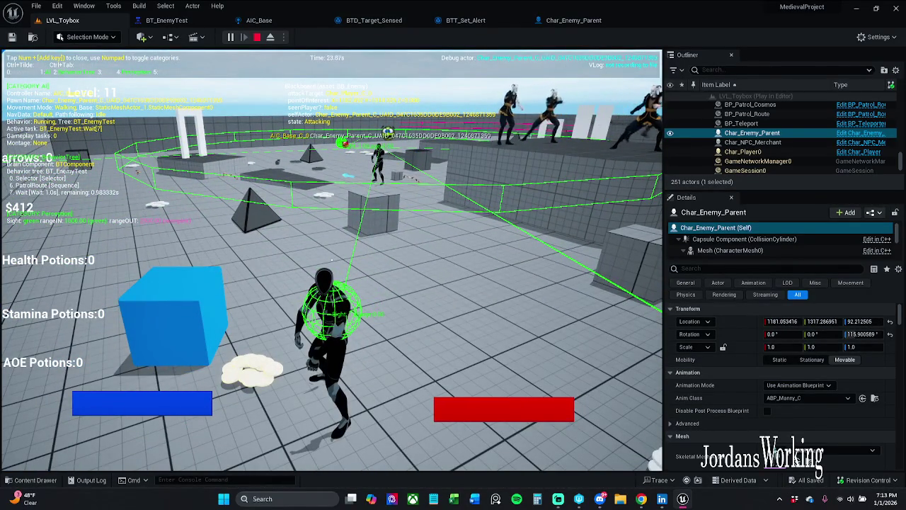
- Steer toward the enemy's area, then stop the debugger-overlaid play session
key("w")
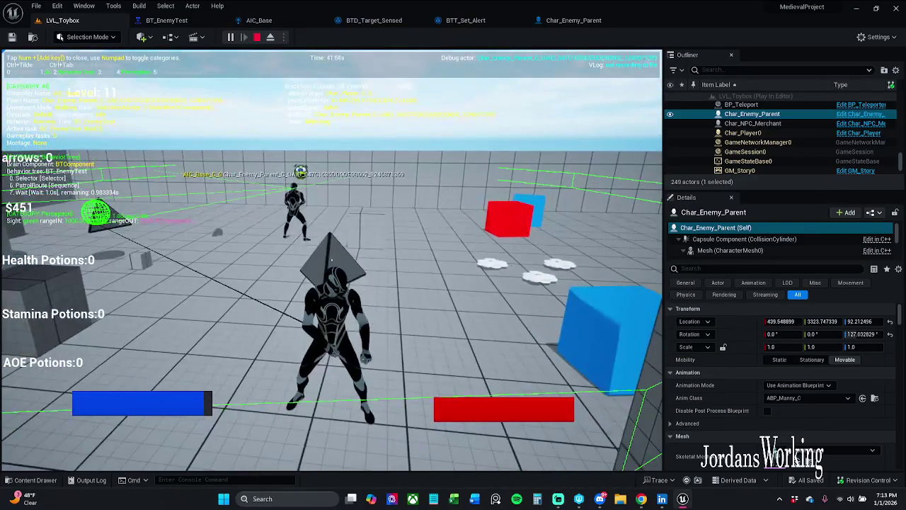
key("Escape")
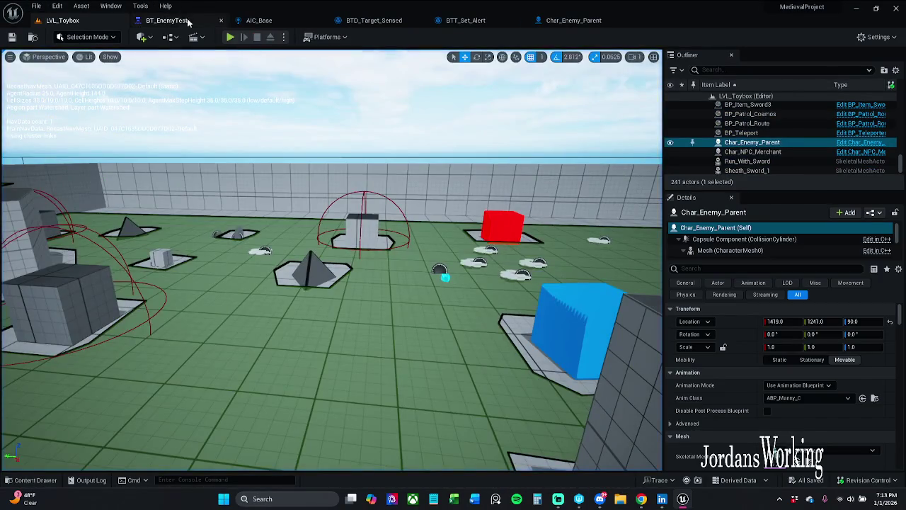
- Undo HasTaget's Key Query back to Is Set, then start a new LVL_Toybox play test
left_click(167, 20)
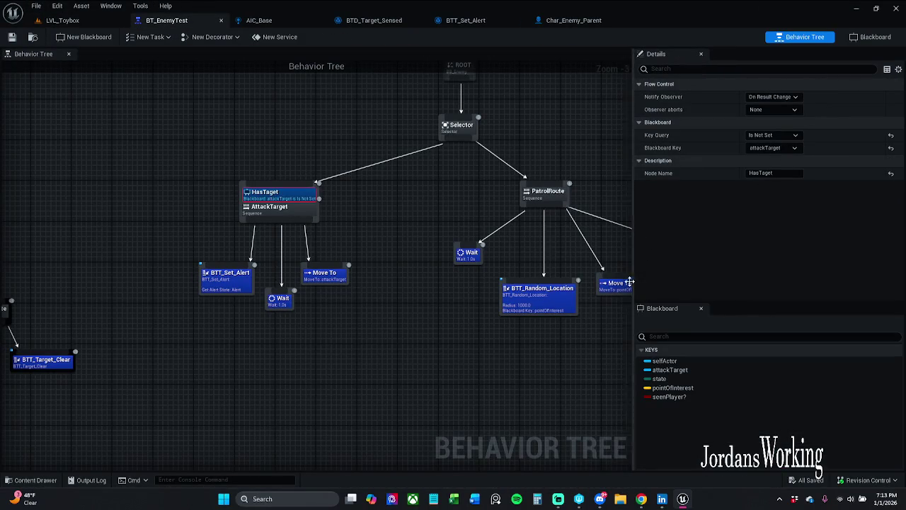
key("ctrl+z")
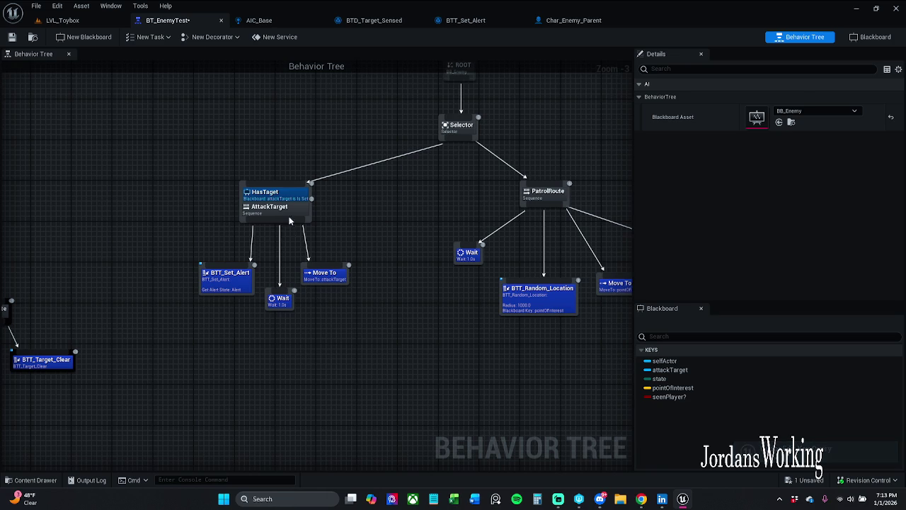
left_click(268, 193)
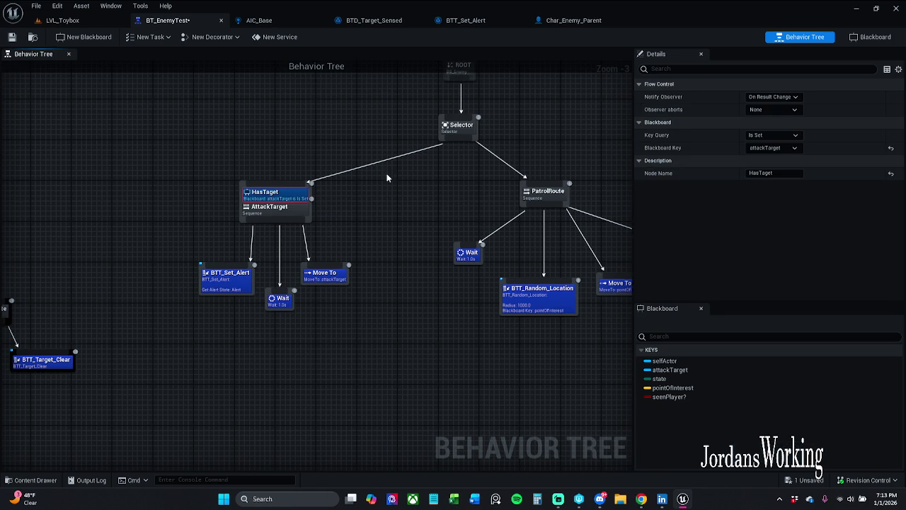
left_click(64, 21)
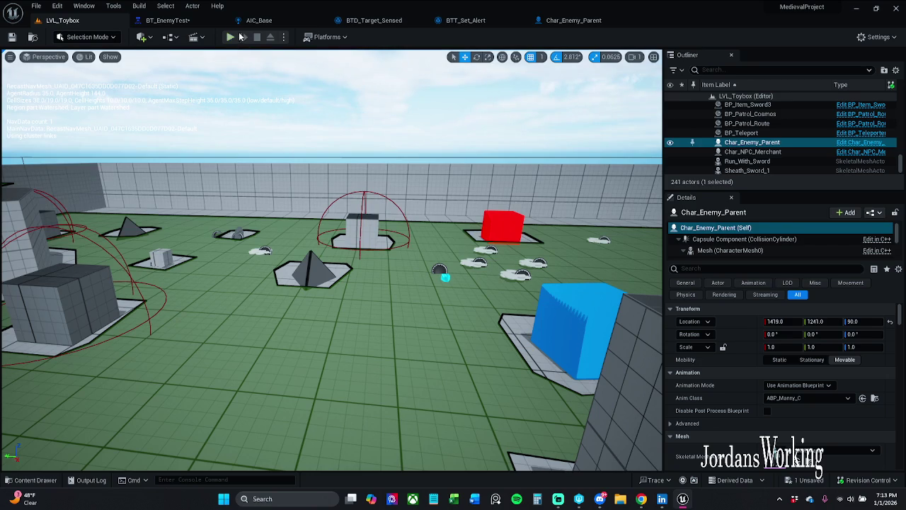
left_click(243, 34)
key("w")
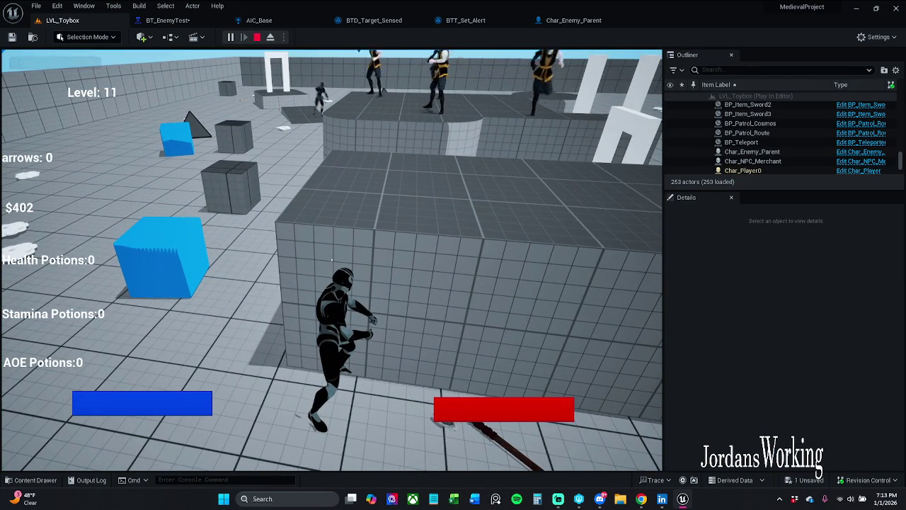
key("w")
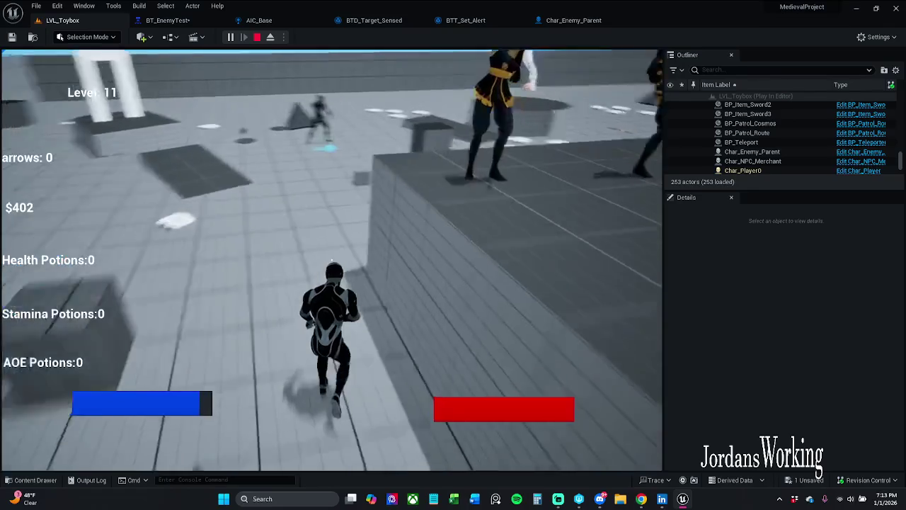
key("w")
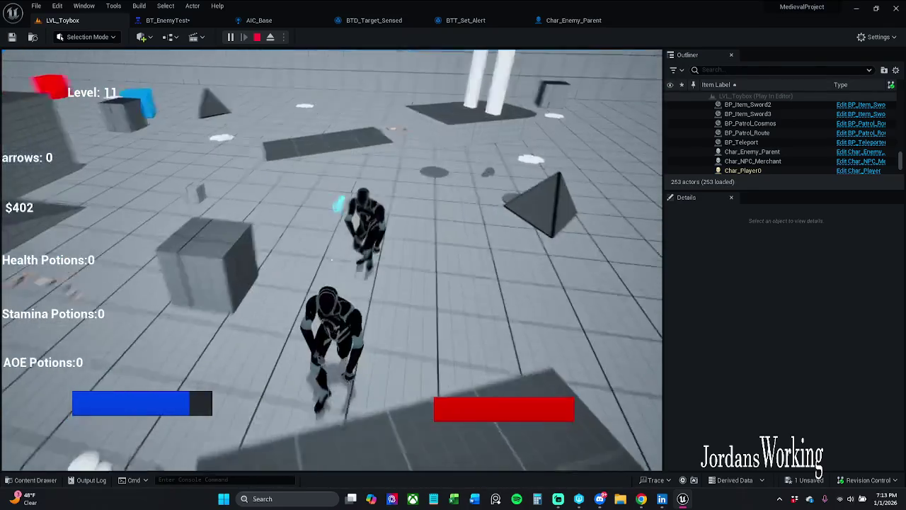
key("w")
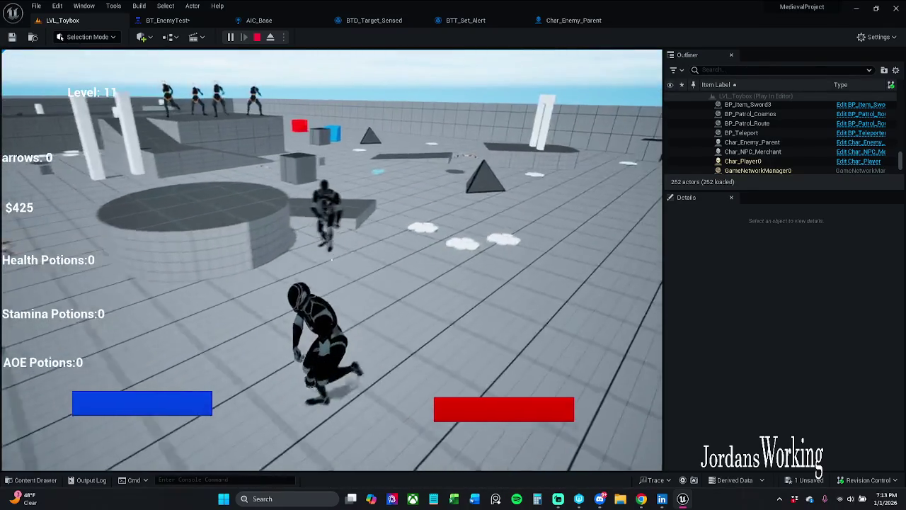
key("w")
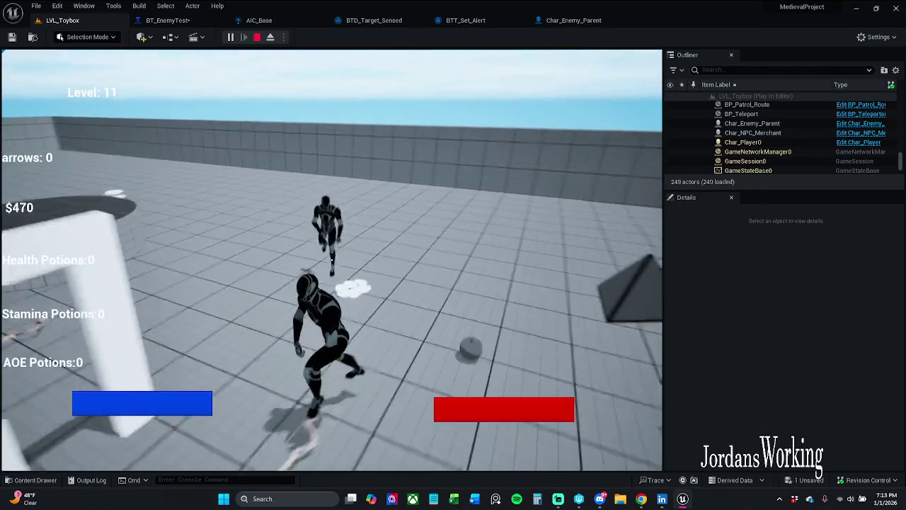
key("w")
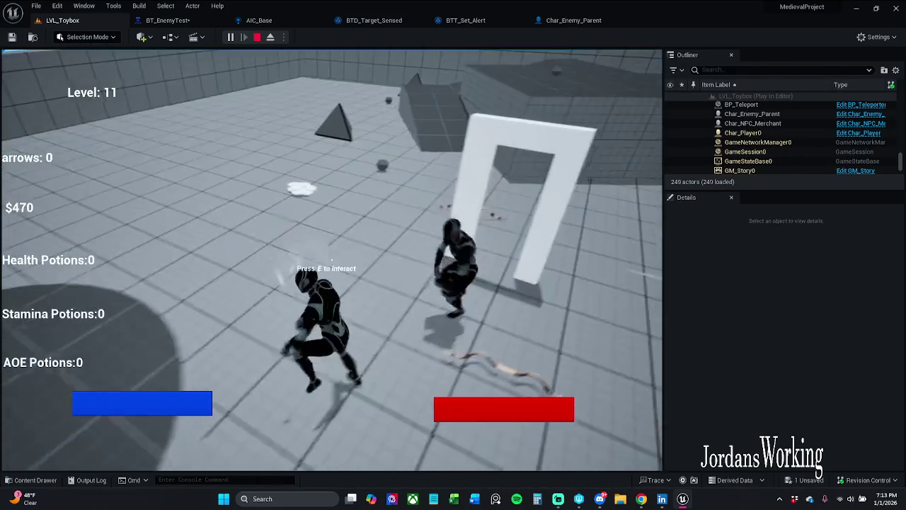
key("w")
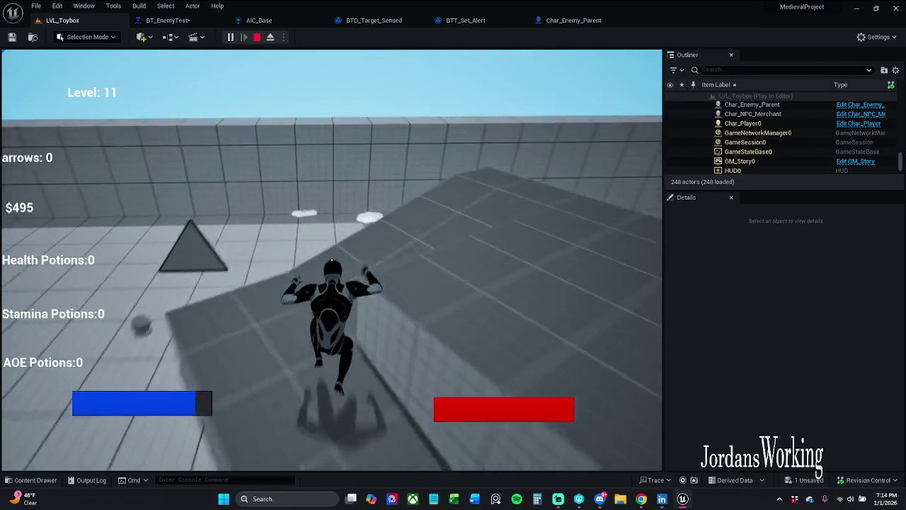
key("w")
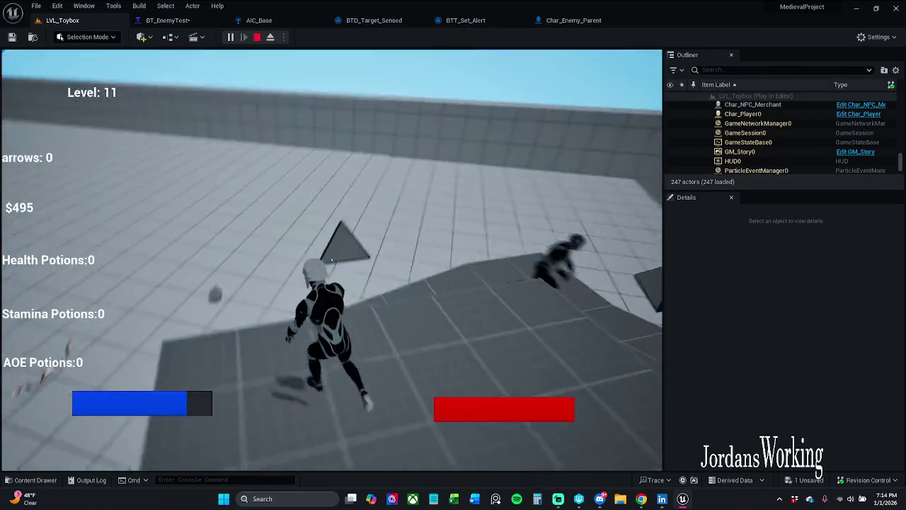
key("Escape")
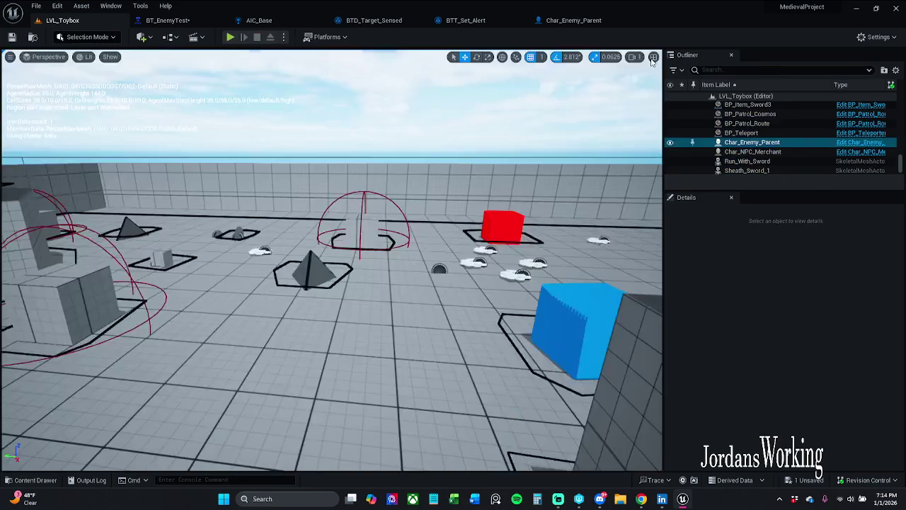
- Cycle through the open asset tabs back to BT_EnemyTest and save all modified assets
left_click(569, 20)
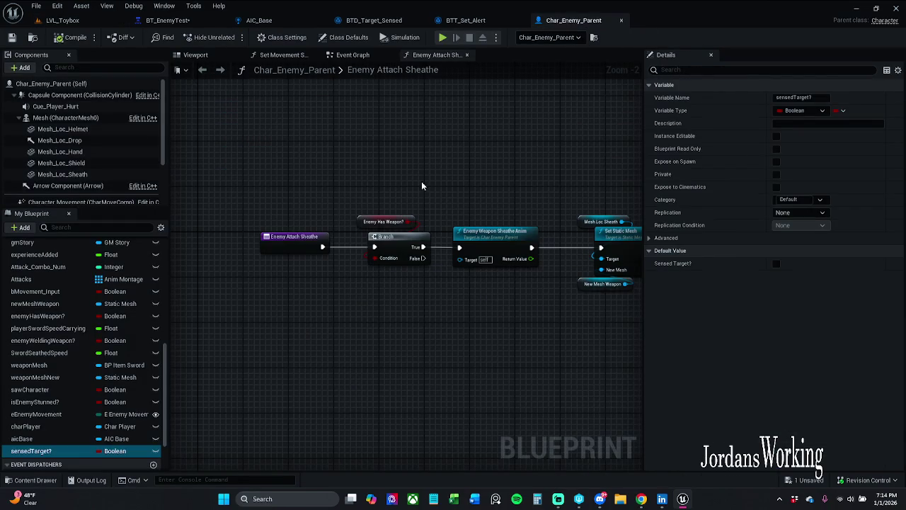
left_click(463, 20)
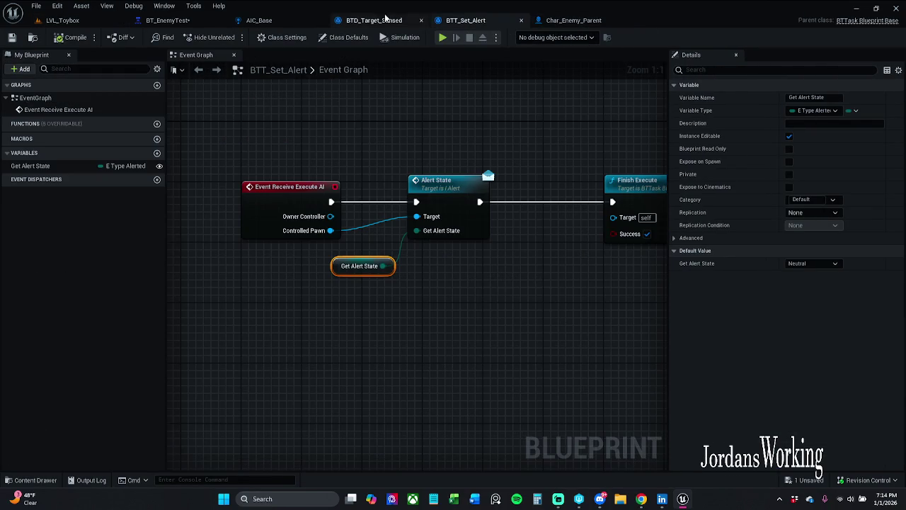
left_click(386, 20)
left_click(251, 21)
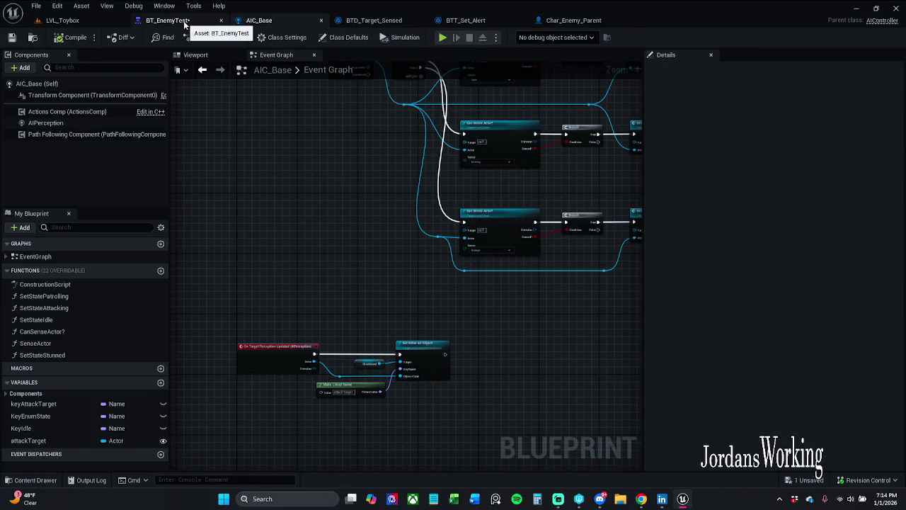
left_click(168, 20)
left_click(35, 9)
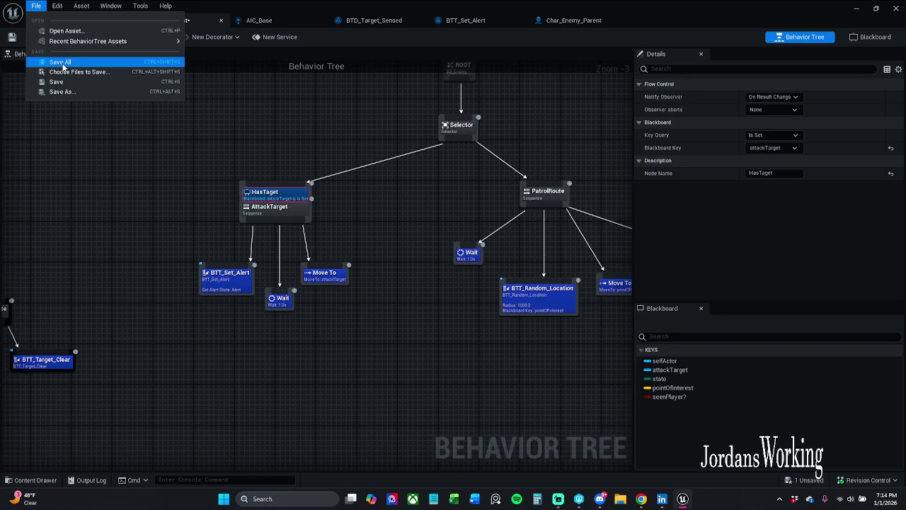
left_click(57, 61)
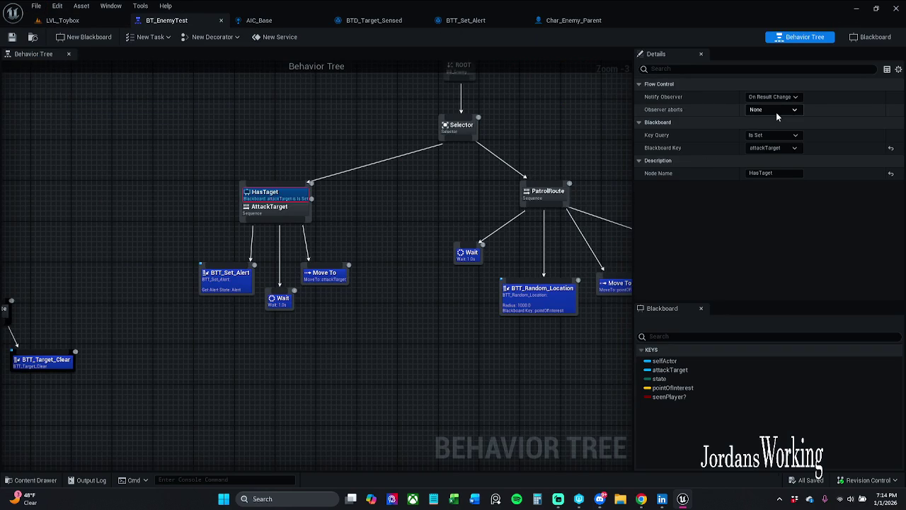
- Set HasTaget's Observer aborts to Lower Priority, save BT_EnemyTest, and return to LVL_Toybox
left_click(788, 144)
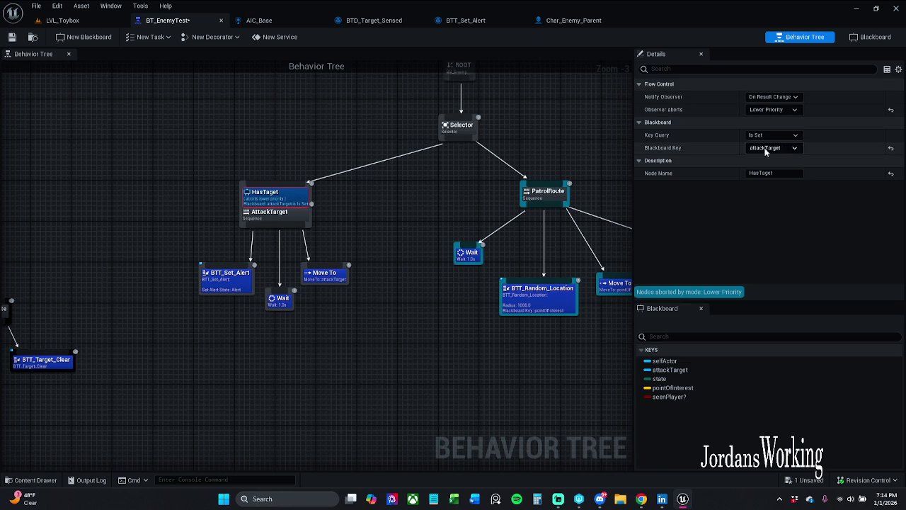
left_click(238, 110)
key("ctrl+s")
left_click(62, 20)
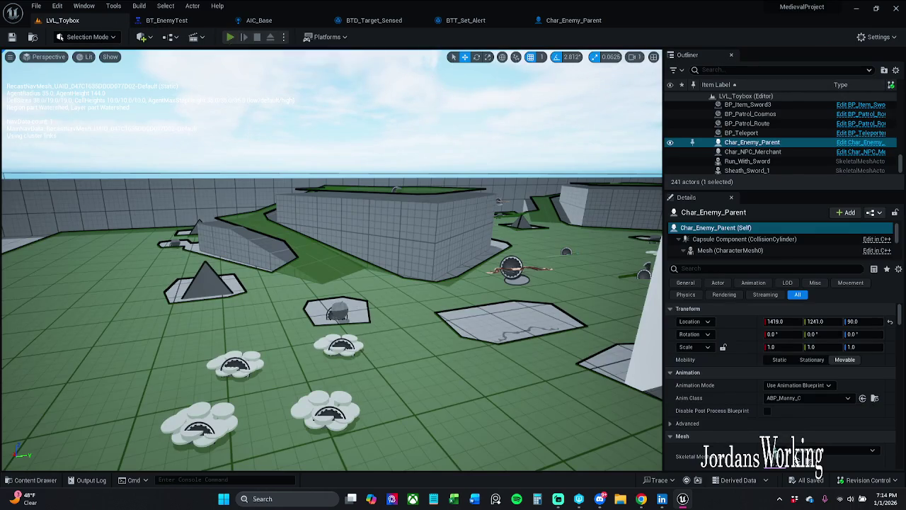
- Play-test LVL_Toybox briefly, running toward the enemies, then stop and reopen BT_EnemyTest
key("alt+p")
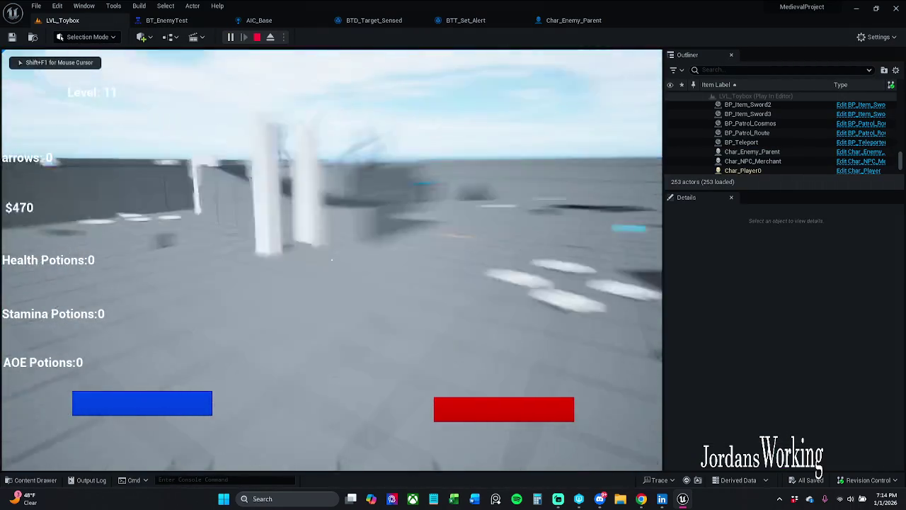
key("w")
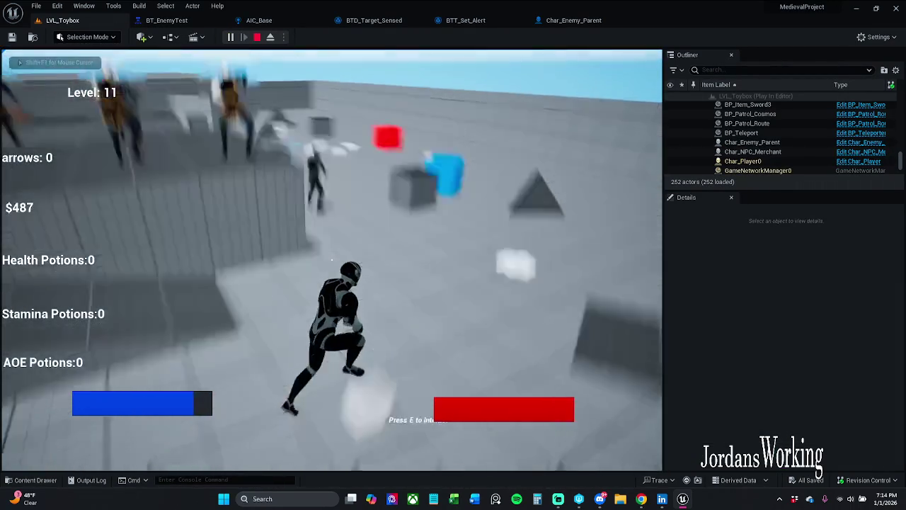
key("w")
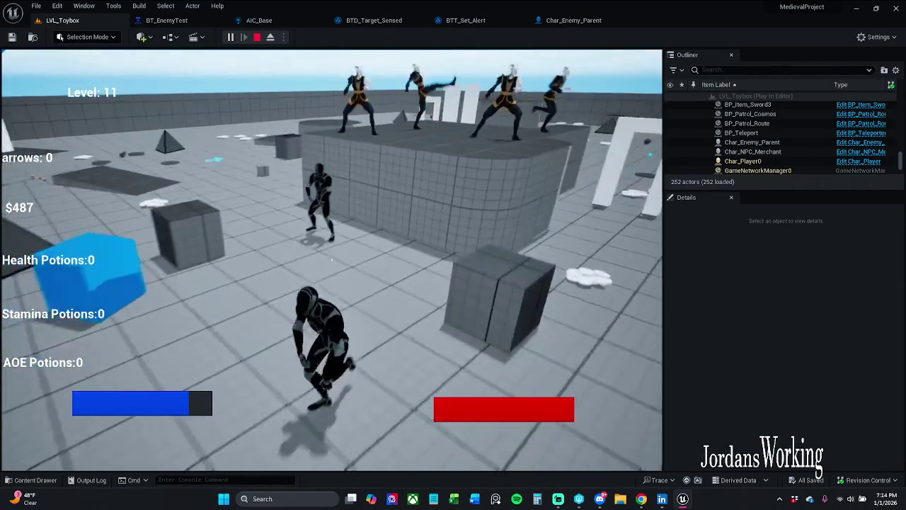
key("w")
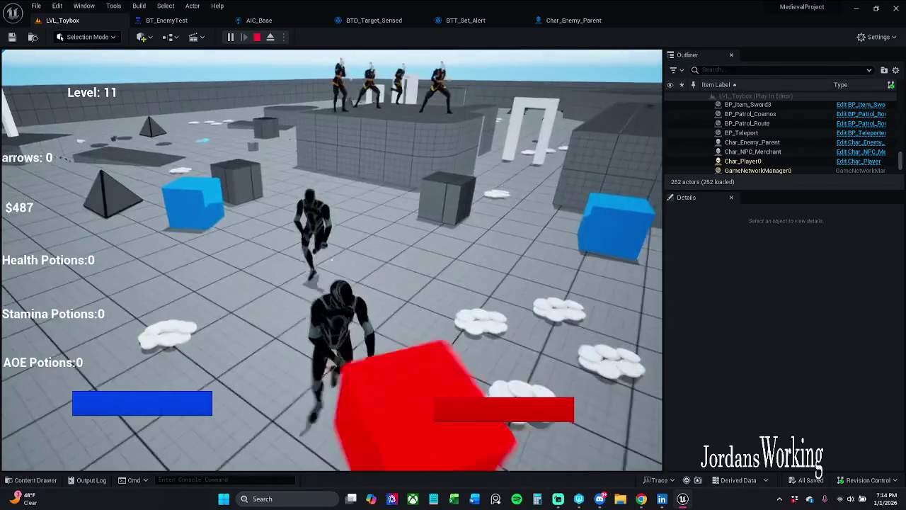
key("w")
key("Escape")
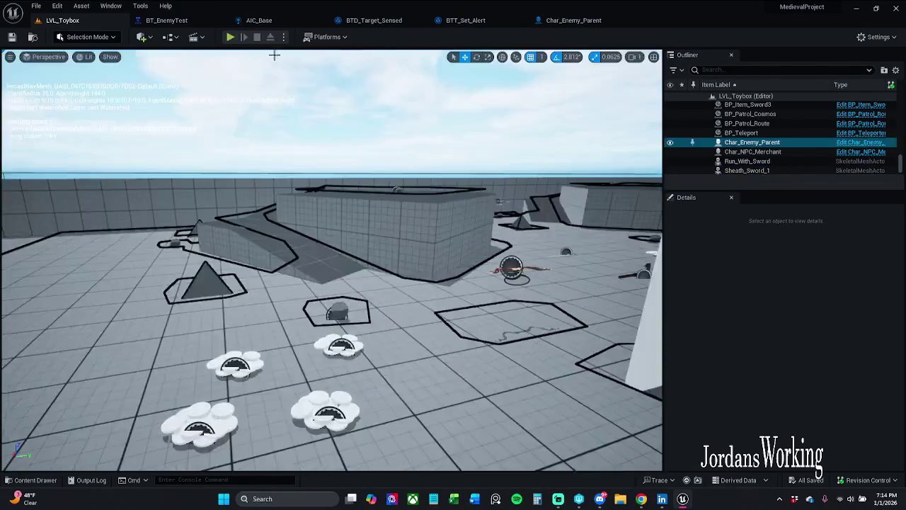
left_click(170, 22)
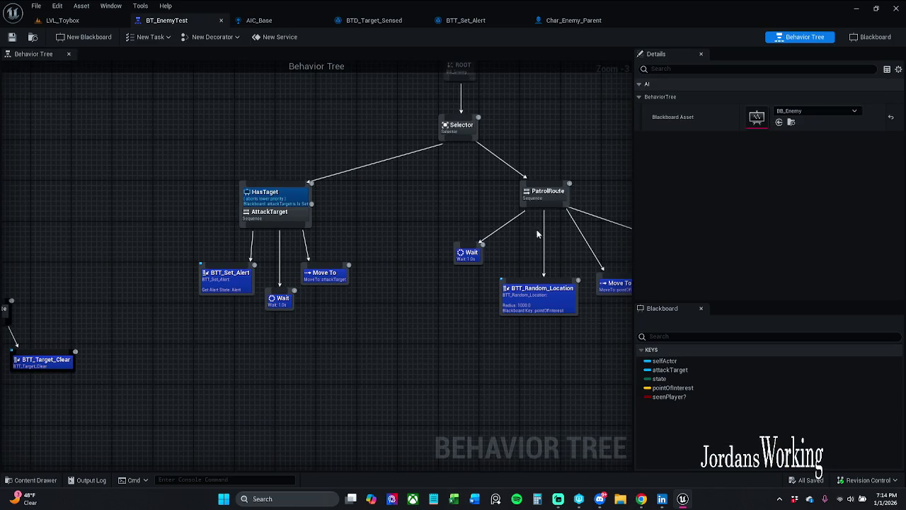
- Set the HasTarget decorator's Observer aborts to Both, save BT_EnemyTest, and return to LVL_Toybox
scroll(434, 223, "down", 1)
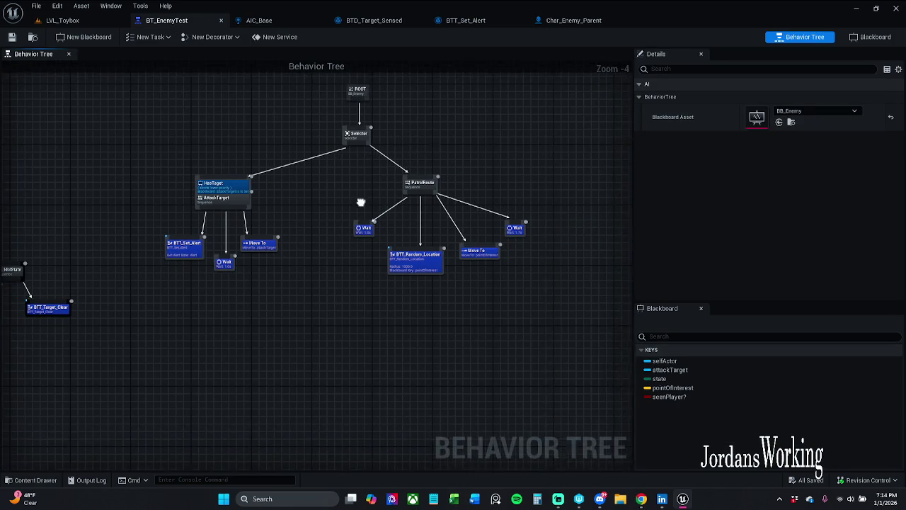
scroll(343, 218, "up", 1)
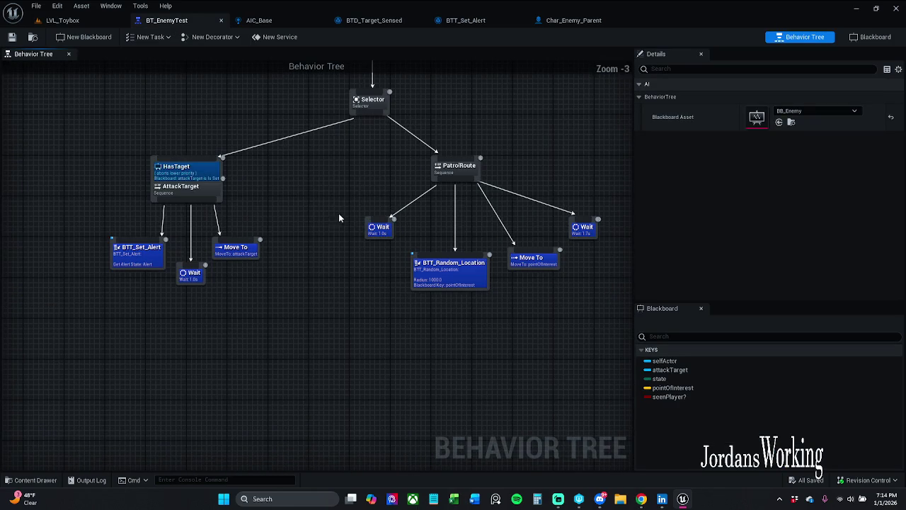
left_click(204, 175)
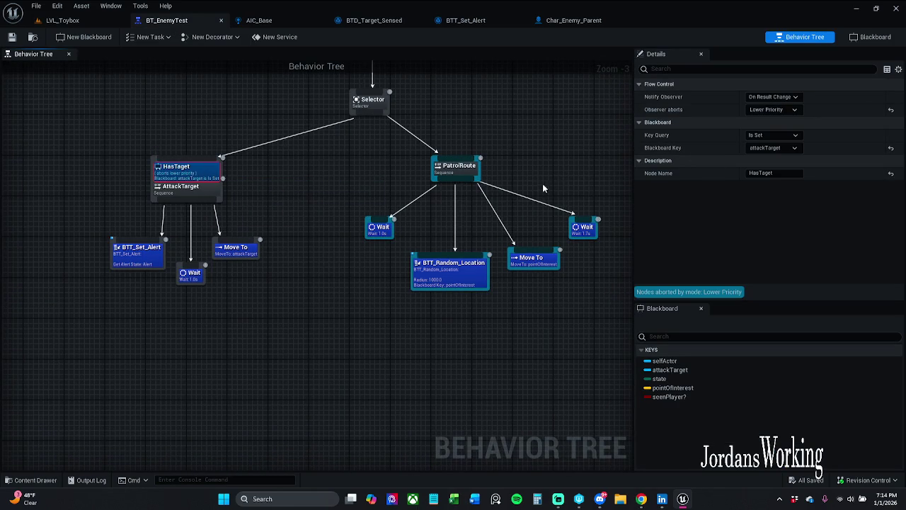
left_click(782, 110)
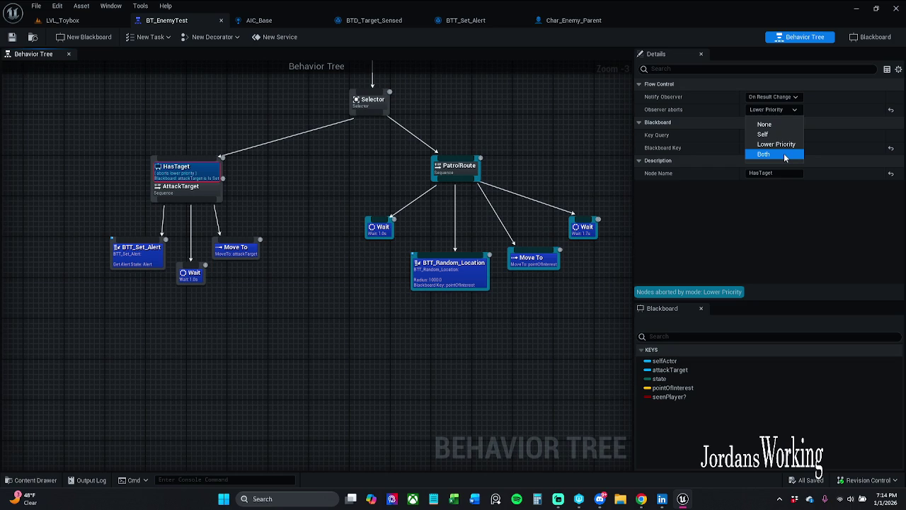
left_click(784, 153)
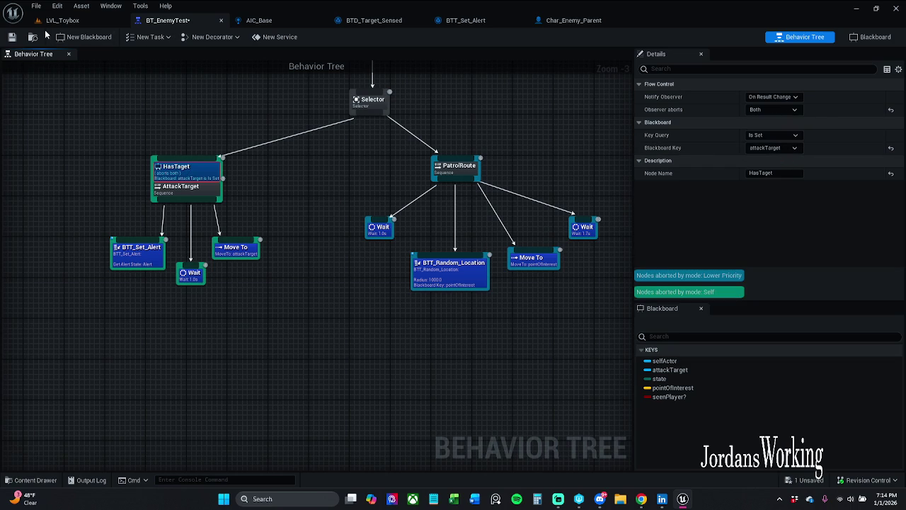
left_click(11, 38)
left_click_drag(277, 180, 315, 200)
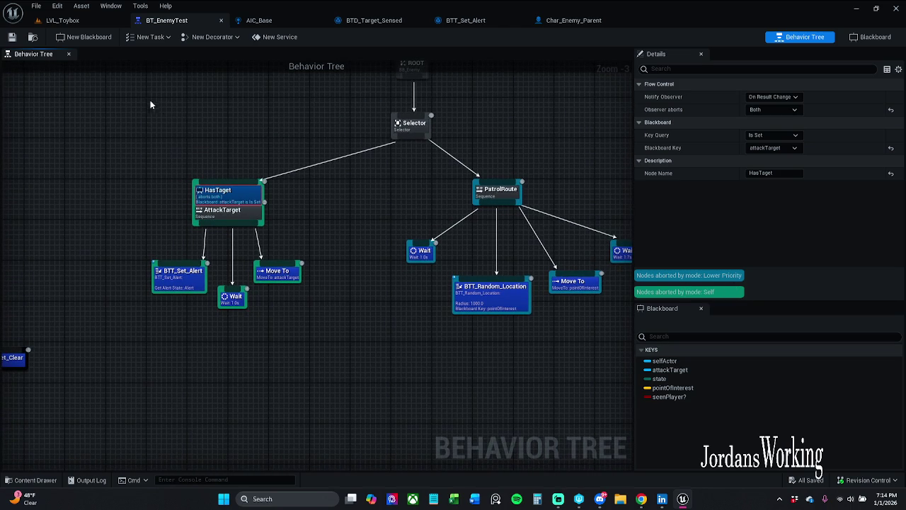
left_click(64, 21)
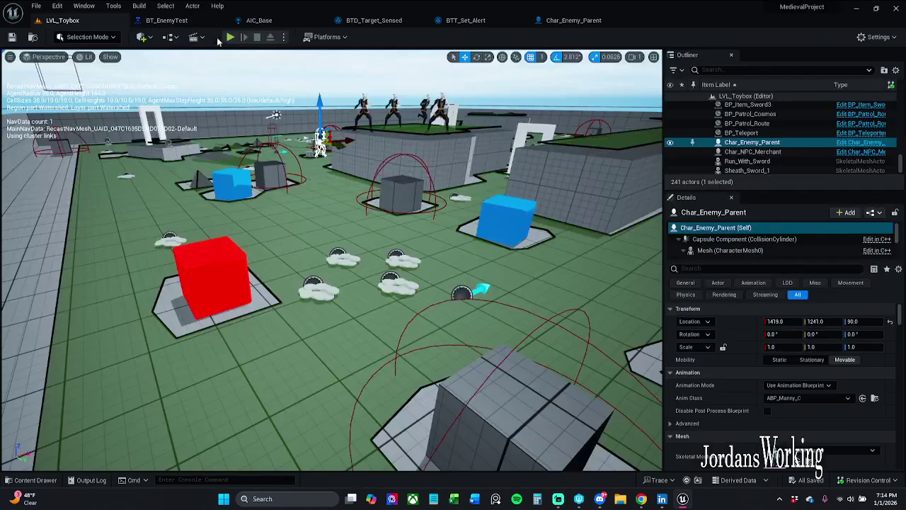
- Play-test LVL_Toybox, running toward the enemies, then stop the session
left_click(231, 38)
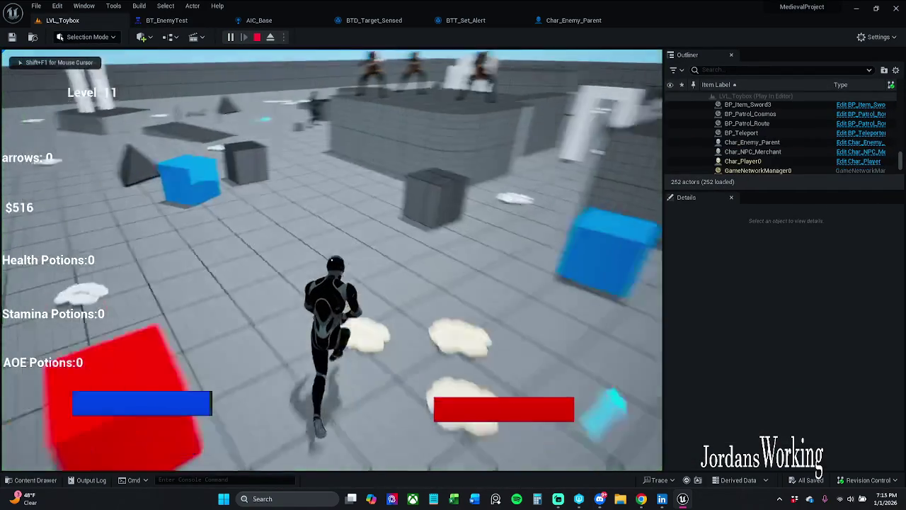
key("shift+w")
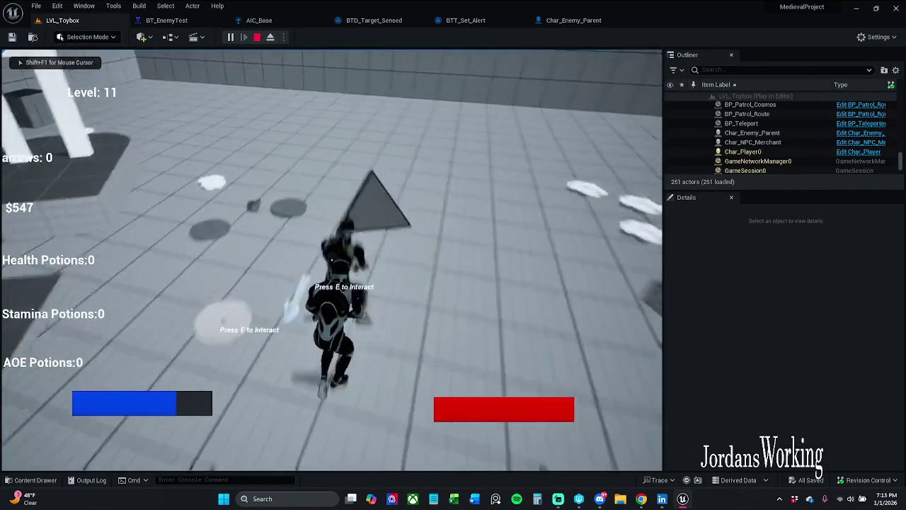
key("w")
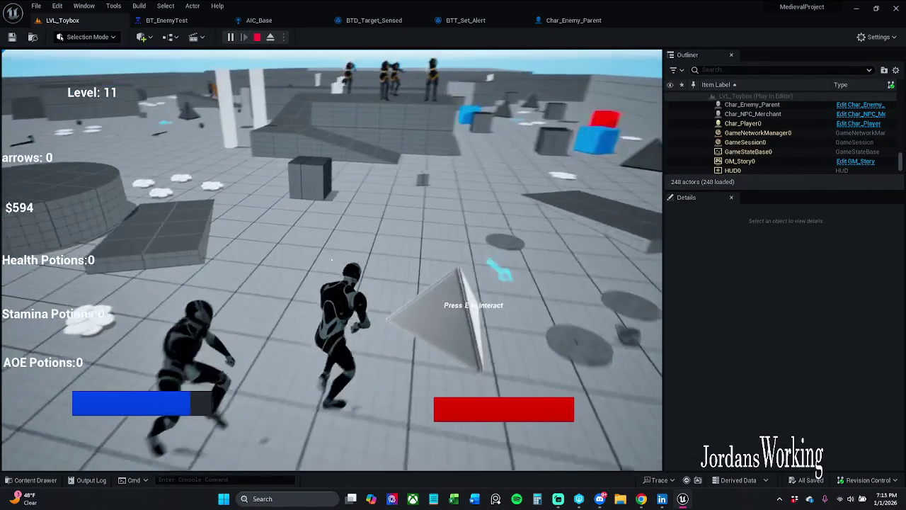
key("Escape")
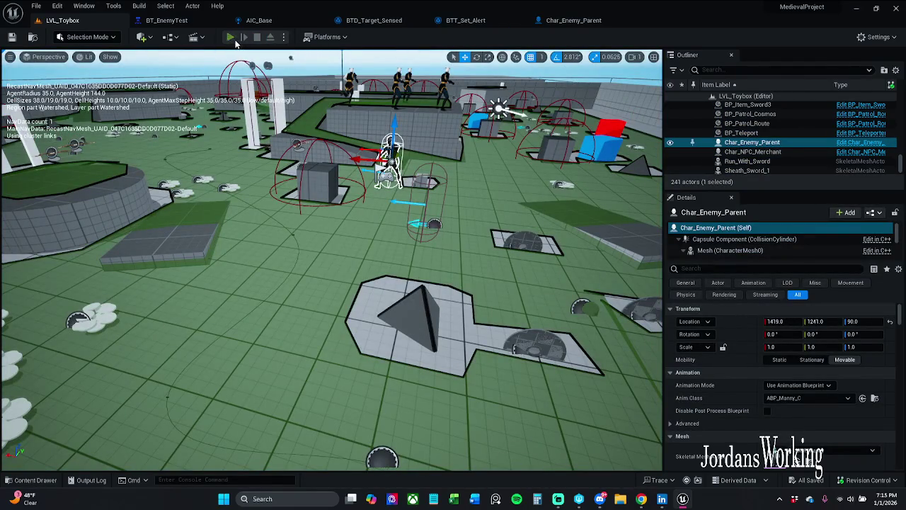
- Run a second play test past the enemy to check the chase, then end it
key("alt+p")
key("w")
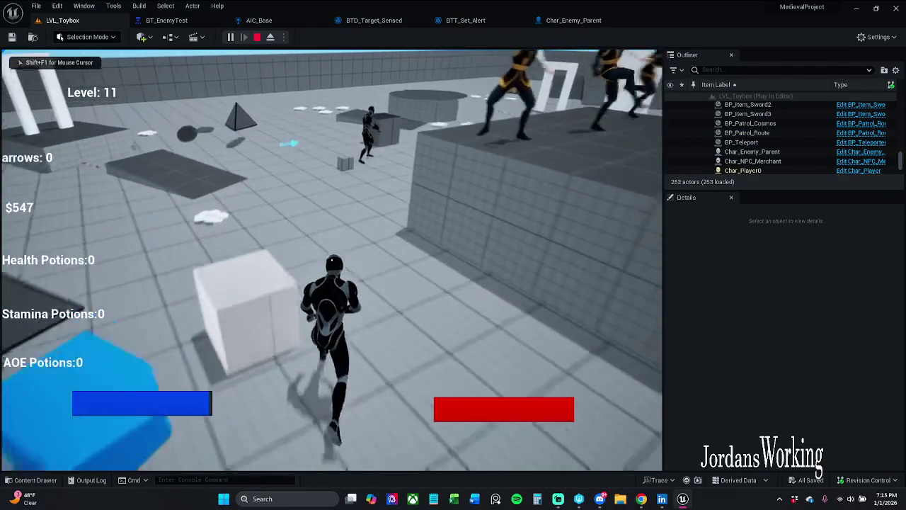
key("w")
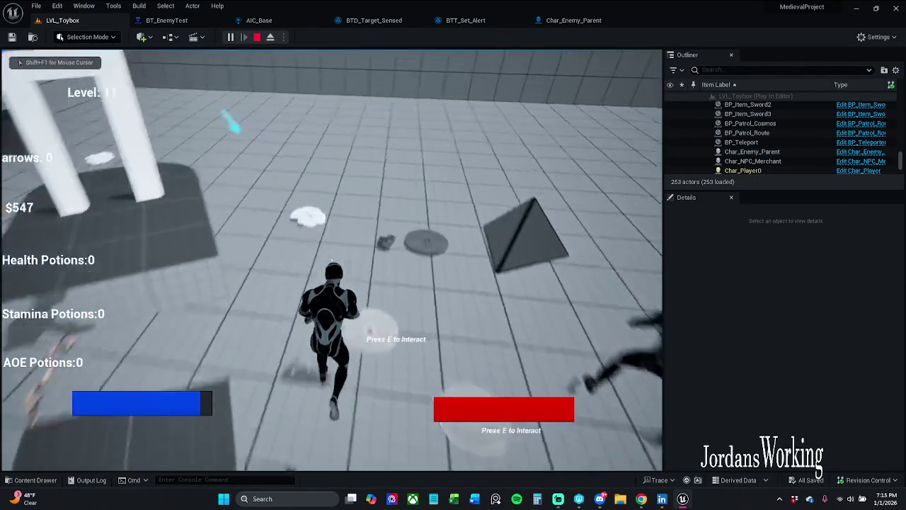
key("w")
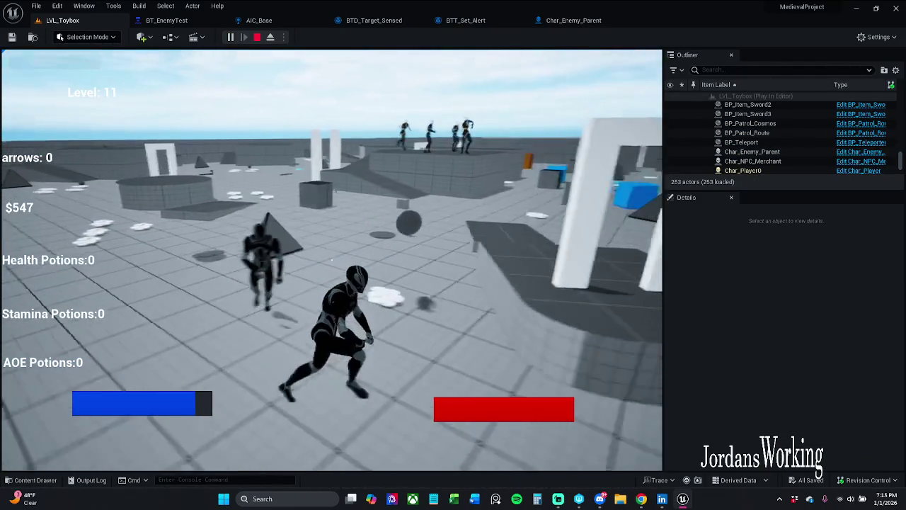
key("w")
key("Escape")
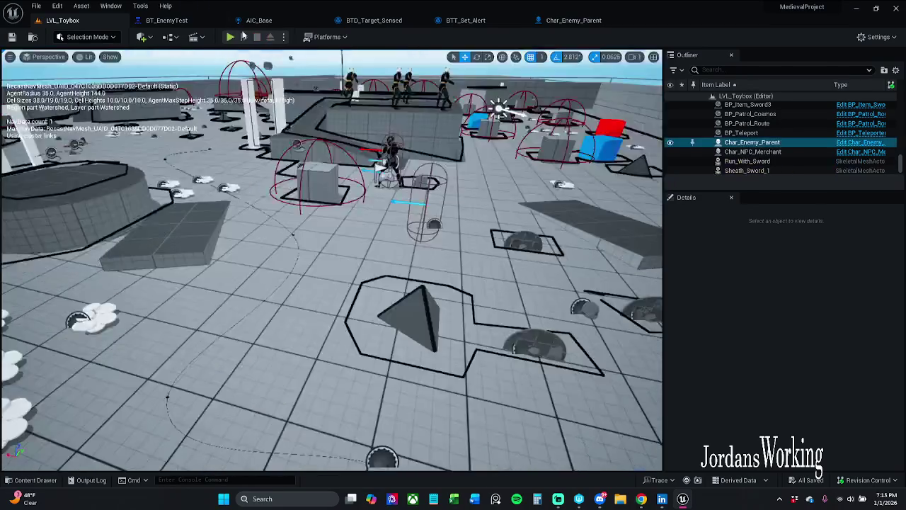
left_click(37, 7)
left_click(70, 62)
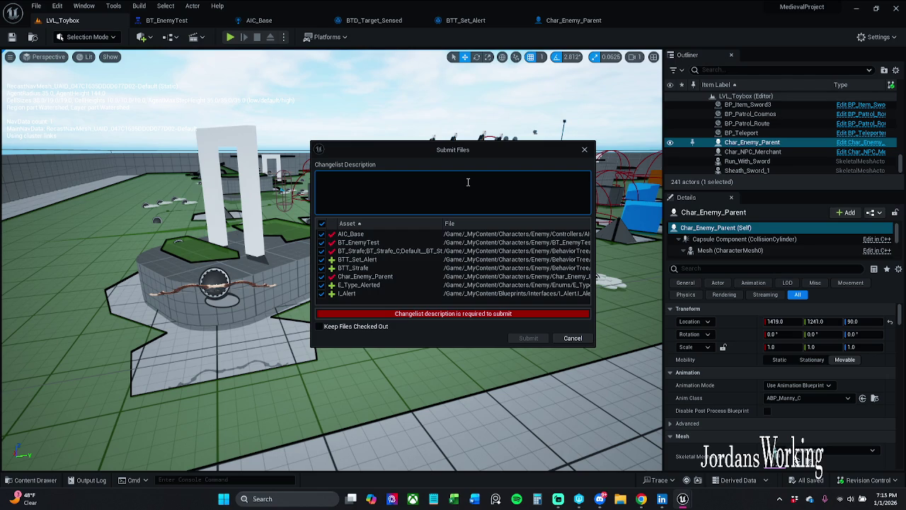
- Type the description 'The Enemy now chases the player once we enter', fixing typos along the way
type("NPC")
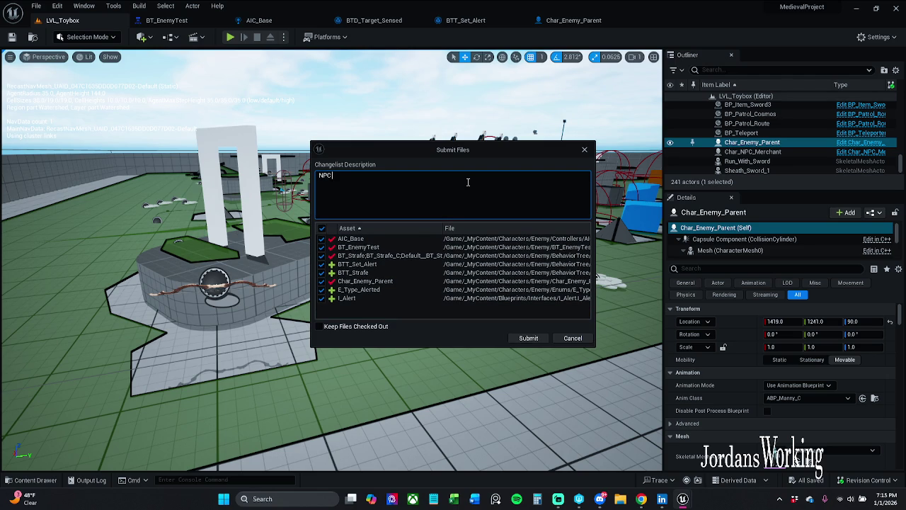
key("BackSpace")
key("BackSpace")
key("BackSpace")
type("th")
key("ctrl+a")
key("End")
key("Delete")
type("The")
type(" Enemy now chas")
type("es")
type(" the")
type(" player")
type("once ")
type("we")
type(" w")
key("BackSpace")
type("en")
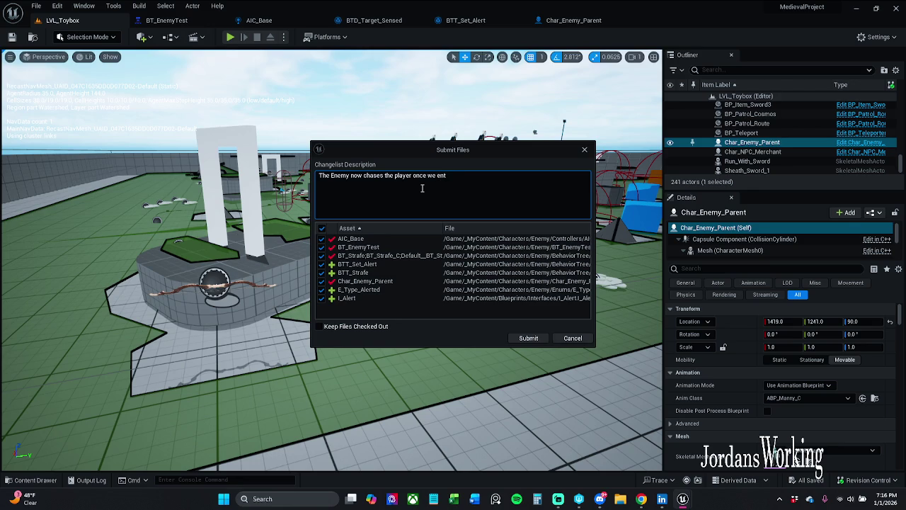
key("BackSpace")
type("w")
key("BackSpace")
key("BackSpace")
type("w")
key("BackSpace")
type("er")
- Correct the spelling of 'enter' and finish with 'their line of sight!'
left_click(446, 176)
key("BackSpace")
left_click(491, 177)
type("thiere")
key("BackSpace")
key("BackSpace")
key("BackSpace")
type("ier l")
type("ine")
type(" of")
type(" sight")
type("!~")
- Replace 'now' with '(aborts) the patrol sequence and' in the description
double_click(352, 176)
key("BackSpace")
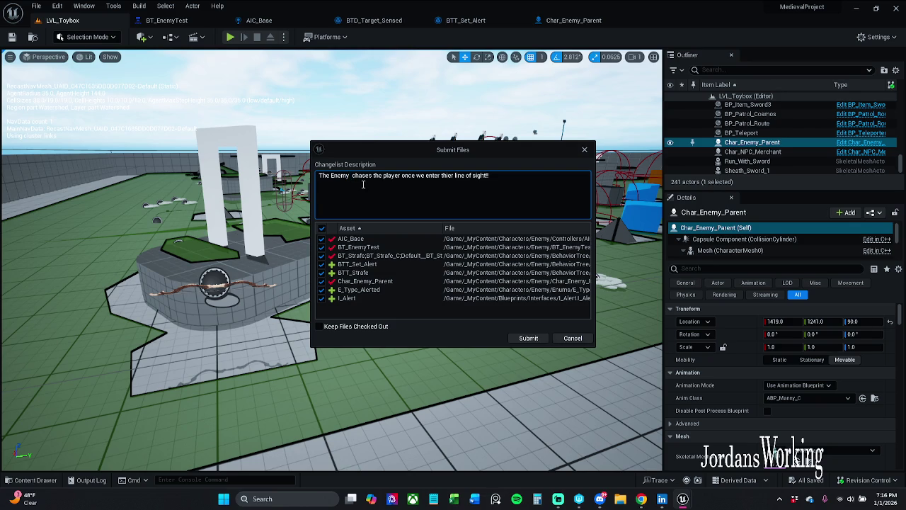
type("(")
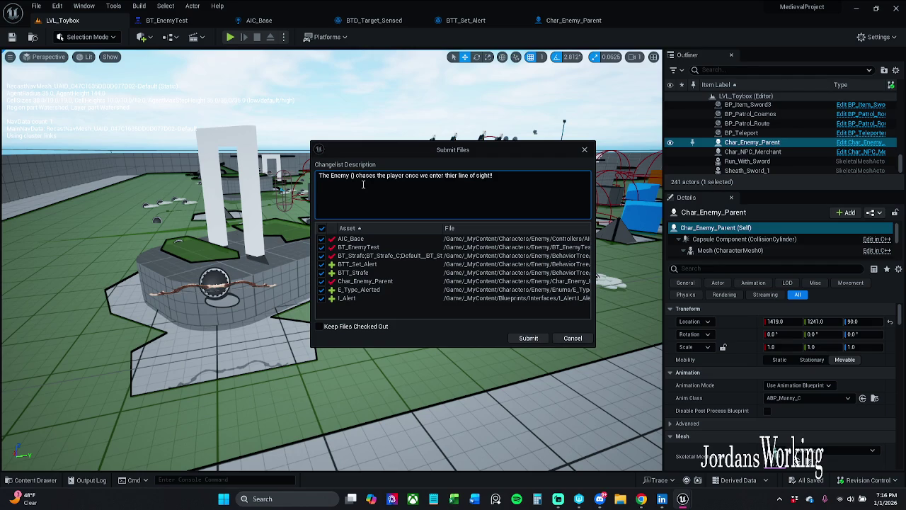
type("aborts)")
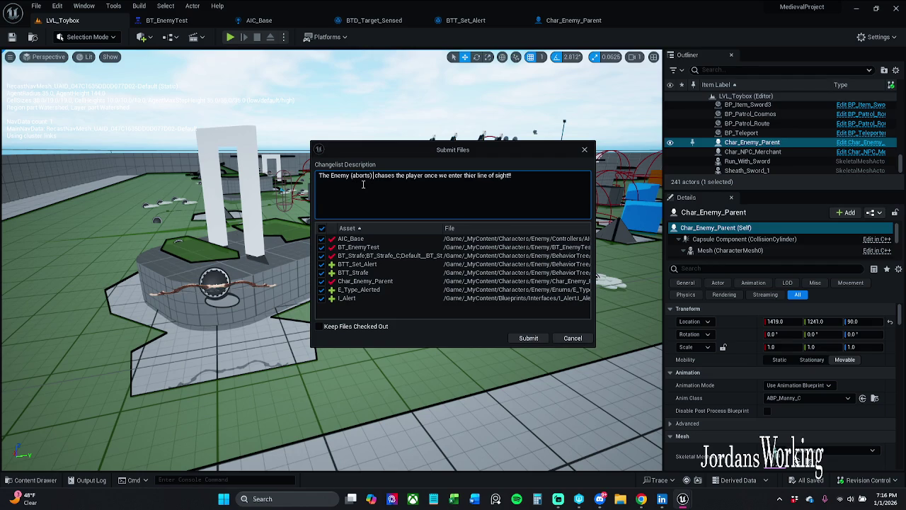
type(" the ")
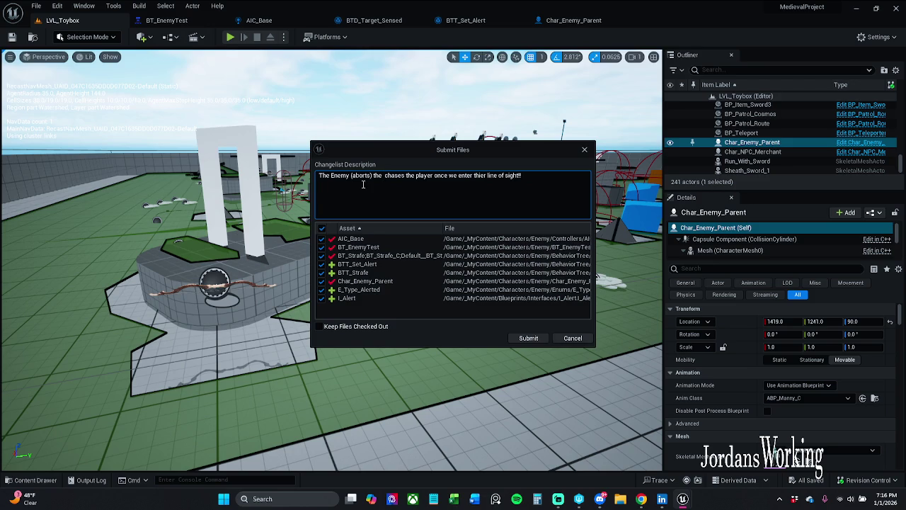
type("t")
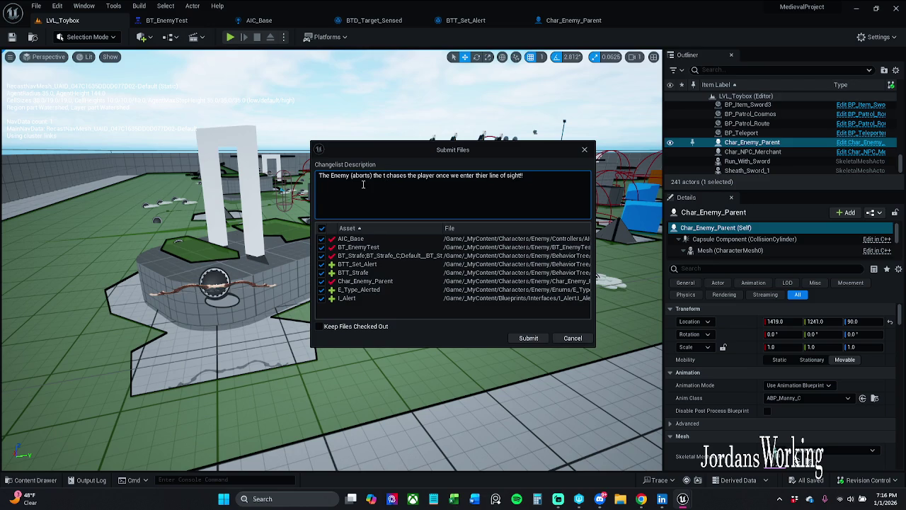
key("BackSpace")
type("patro")
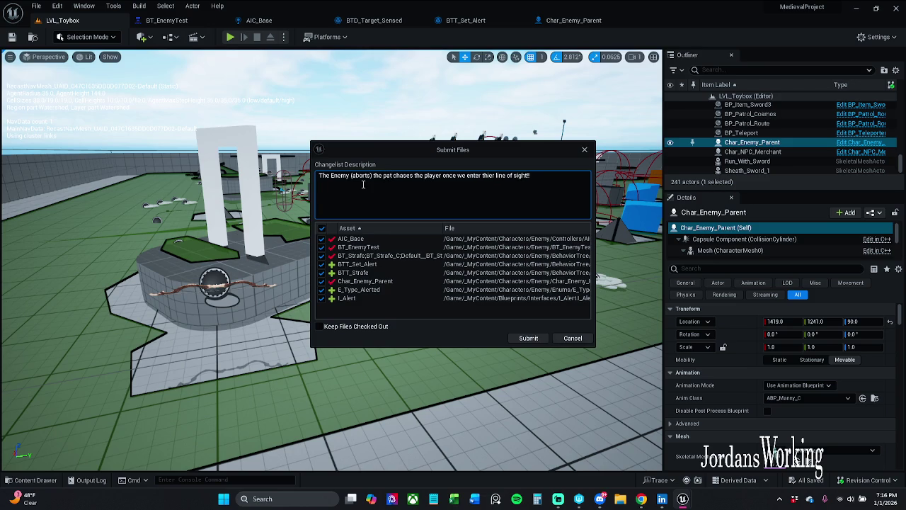
type("l sequence")
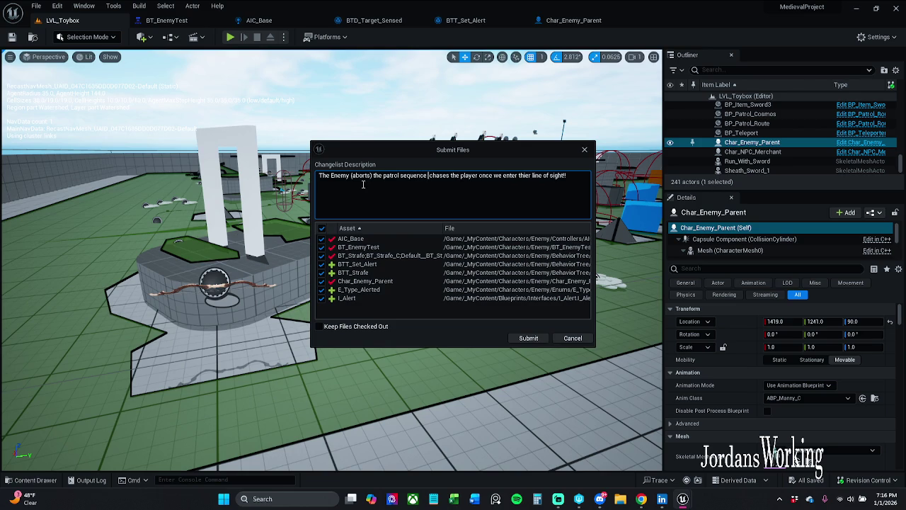
type(" and")
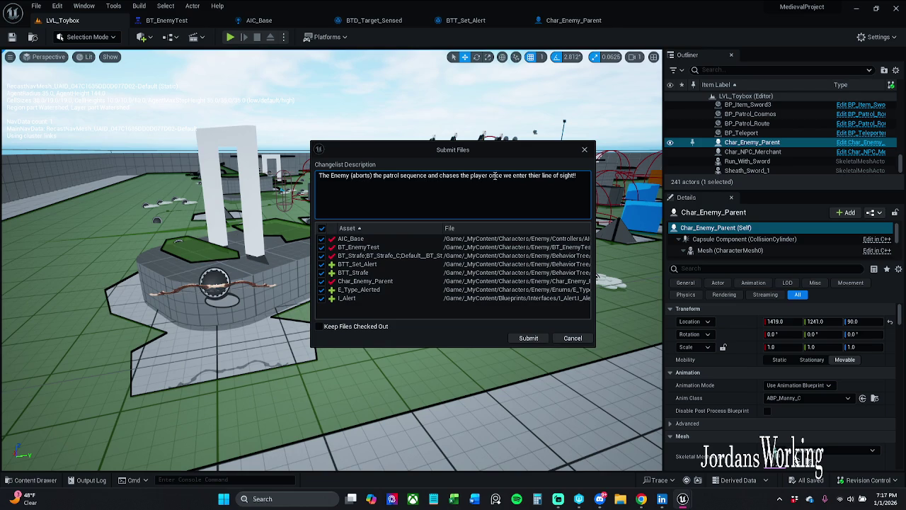
left_click(581, 175)
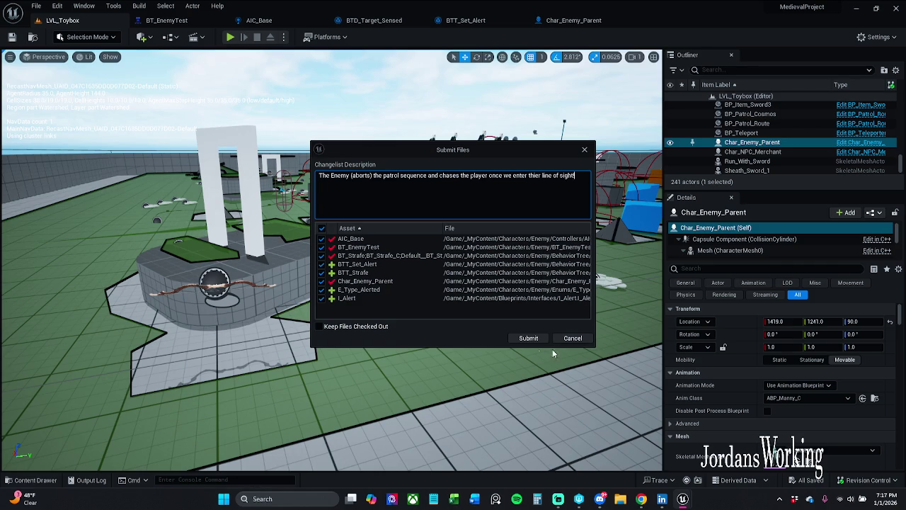
- Submit the enemy AI changes as changelist 270 and start playing LVL_Toybox
left_click(531, 338)
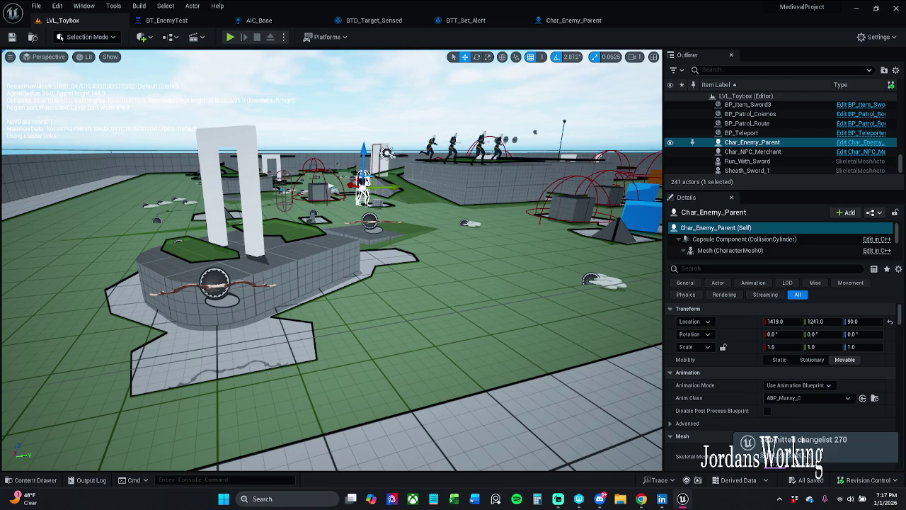
left_click(230, 37)
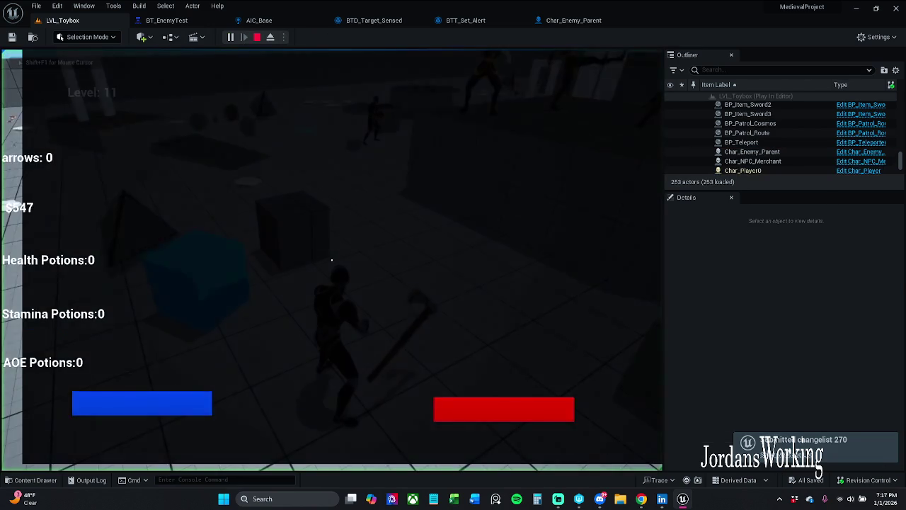
- Run the player forward and collect arrows from the ground pickup
key("w")
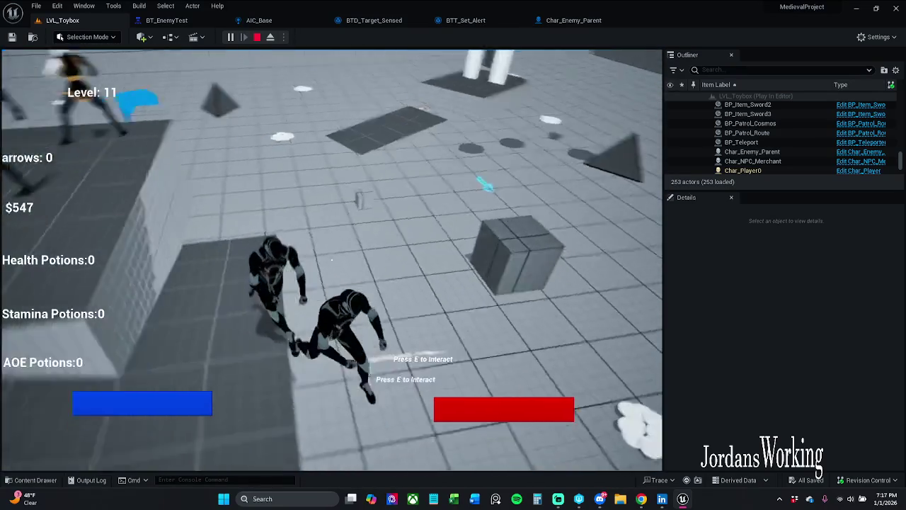
key("e")
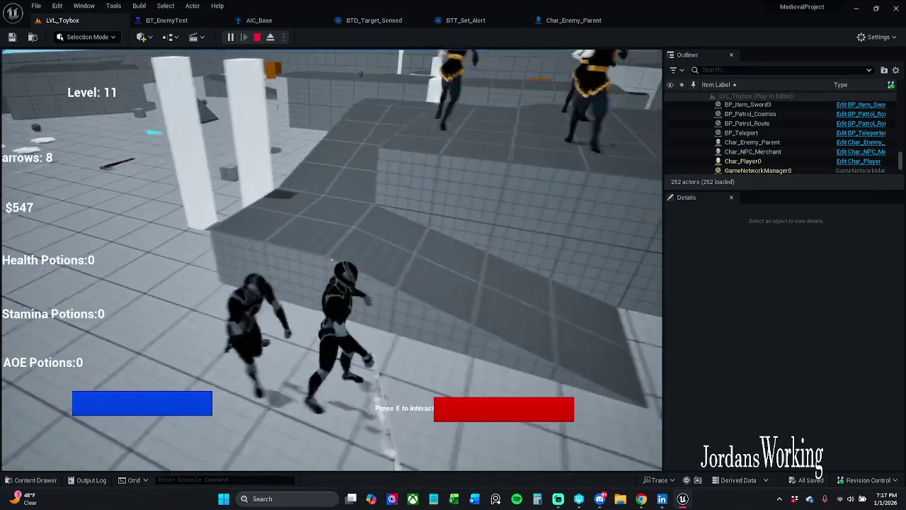
key("e")
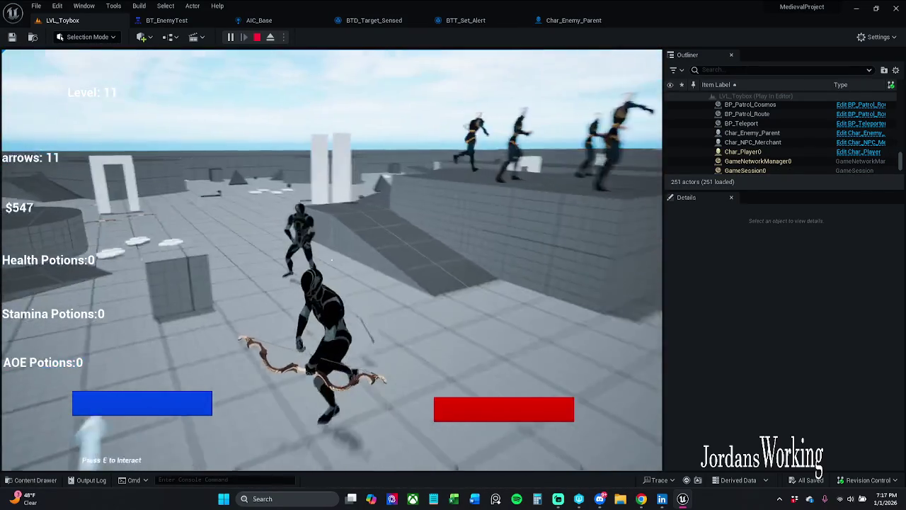
- Fire five arrows at the chasing enemies, then end the play session
left_click(332, 259)
left_click(331, 259)
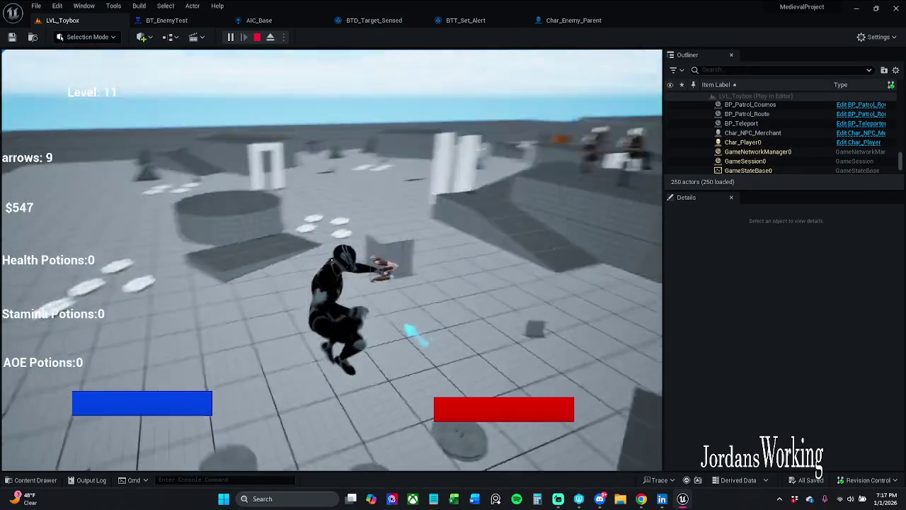
left_click(331, 259)
left_click(331, 259)
left_click(331, 259)
key("Escape")
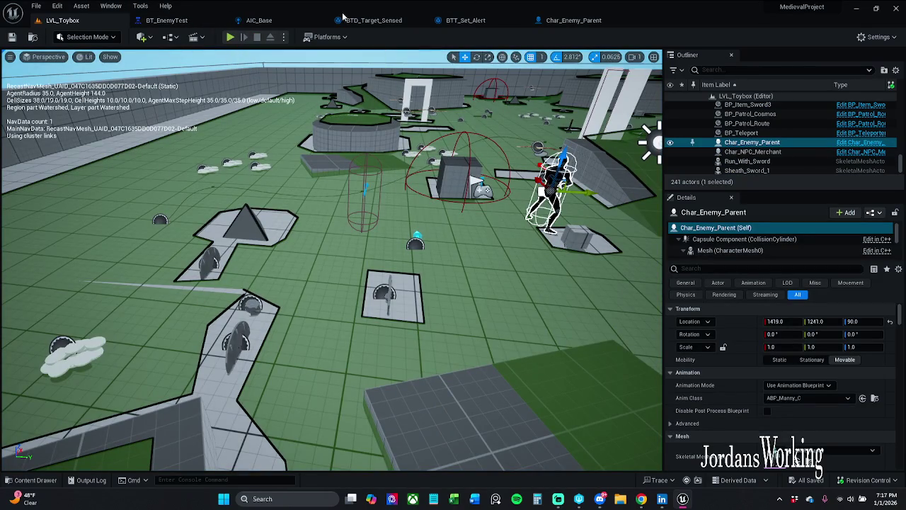
- Review the Char_Enemy_Parent, BTT_Set_Alert and BTD_Target_Sensed tabs, then close BTD_Target_Sensed
left_click(583, 22)
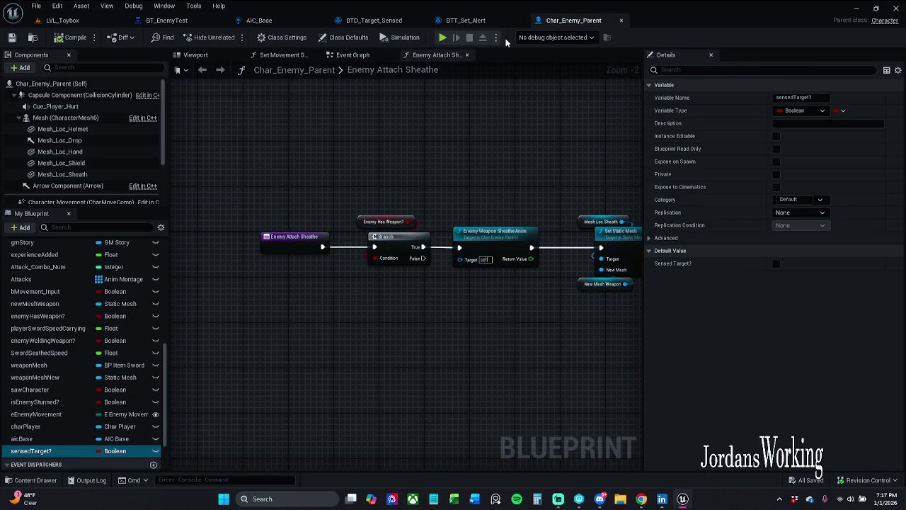
left_click(465, 20)
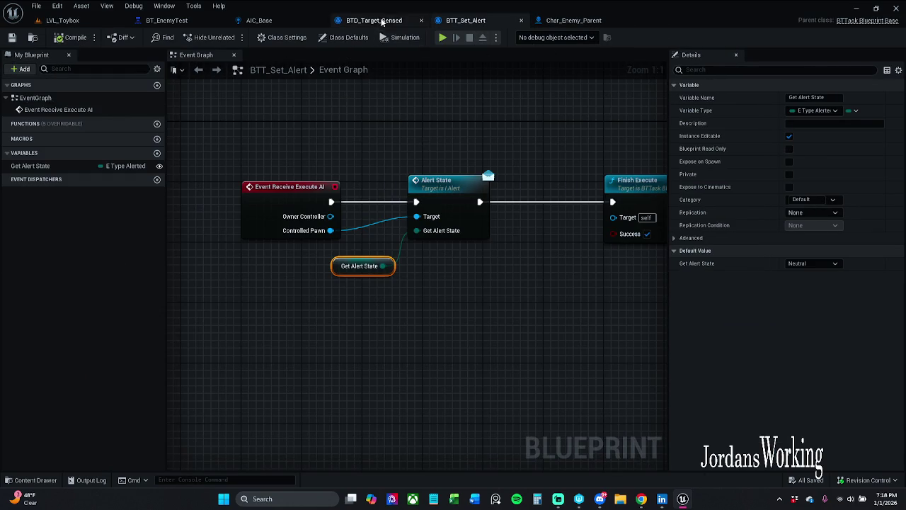
left_click(373, 21)
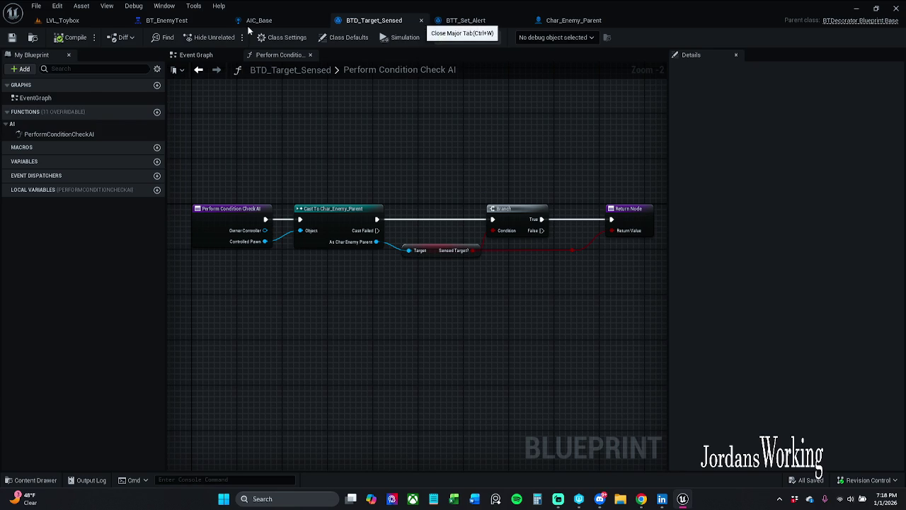
left_click(421, 20)
- Run Check In Changes from LVL_Toybox, confirm nothing remains, and return to BT_EnemyTest
left_click(170, 21)
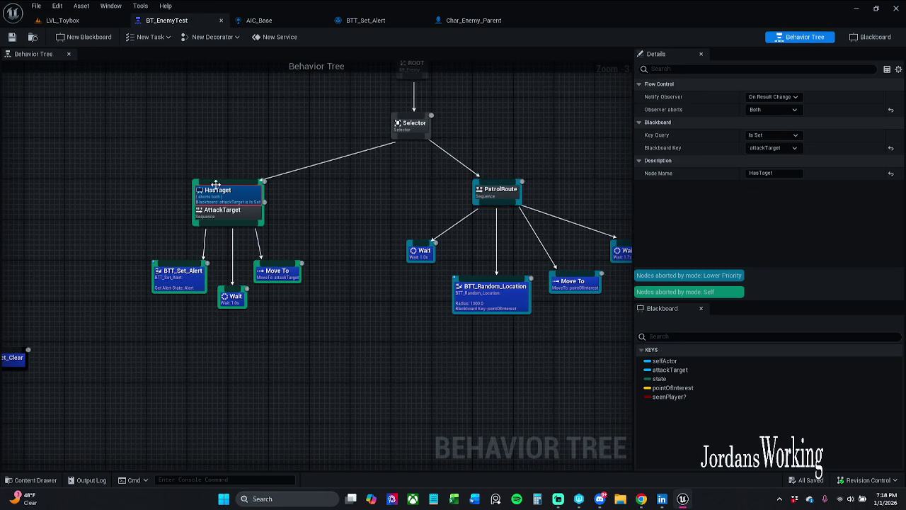
left_click(196, 130)
left_click(69, 21)
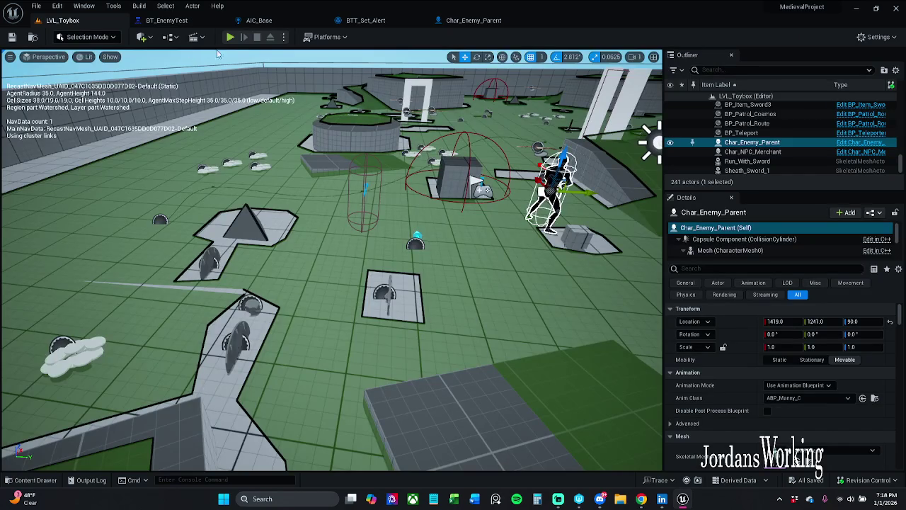
left_click(867, 480)
left_click(853, 435)
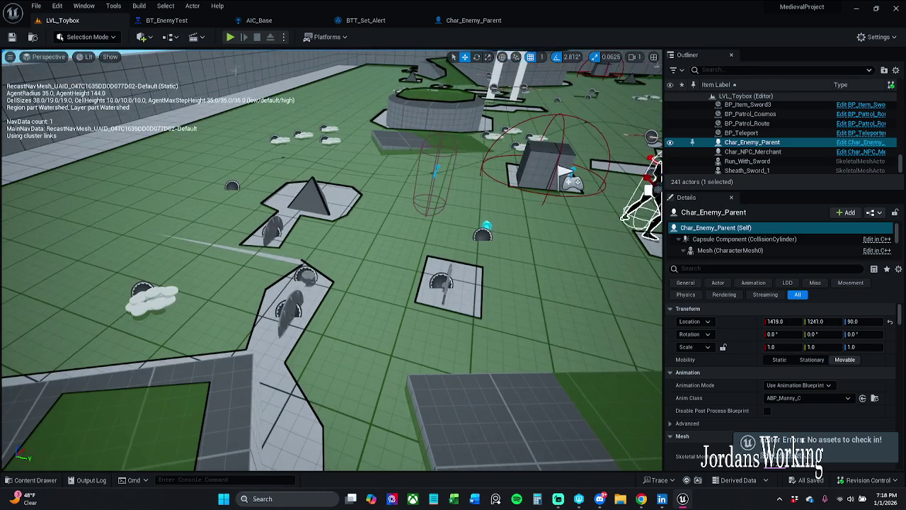
left_click(182, 23)
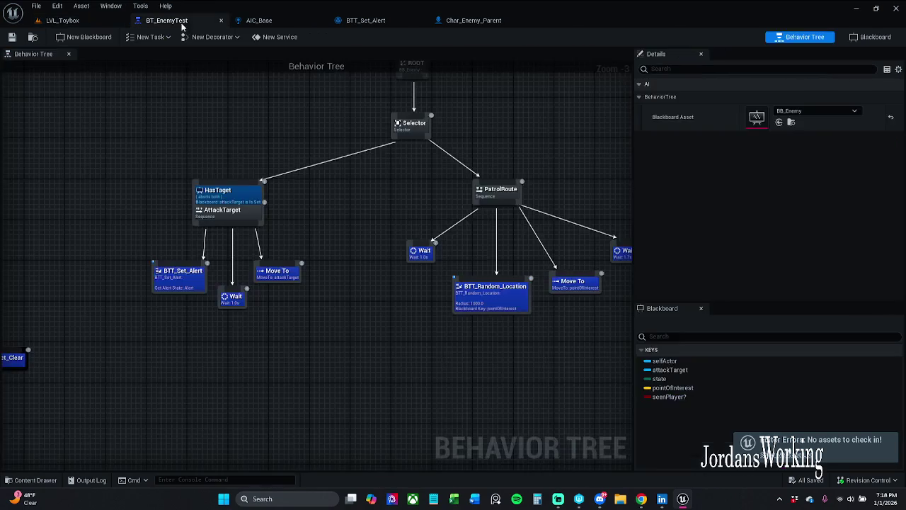
- Wrap the whole original node tree in a comment box with a new title
scroll(327, 295, "down", 4)
mouse_move(395, 329)
left_mouse_down()
mouse_move(111, 228)
mouse_move(9, 178)
mouse_move(48, 157)
left_mouse_up()
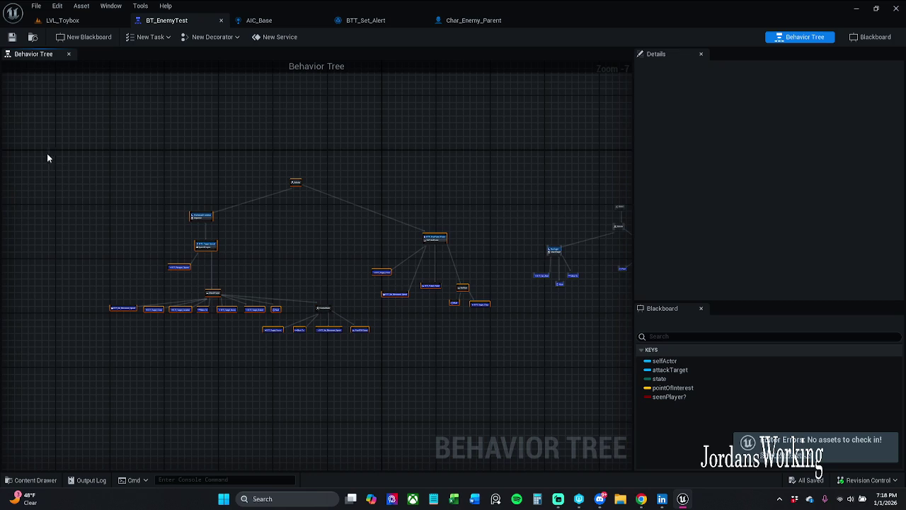
left_click(420, 318)
mouse_move(511, 362)
left_mouse_down()
mouse_move(246, 188)
mouse_move(81, 149)
left_mouse_up()
key("c")
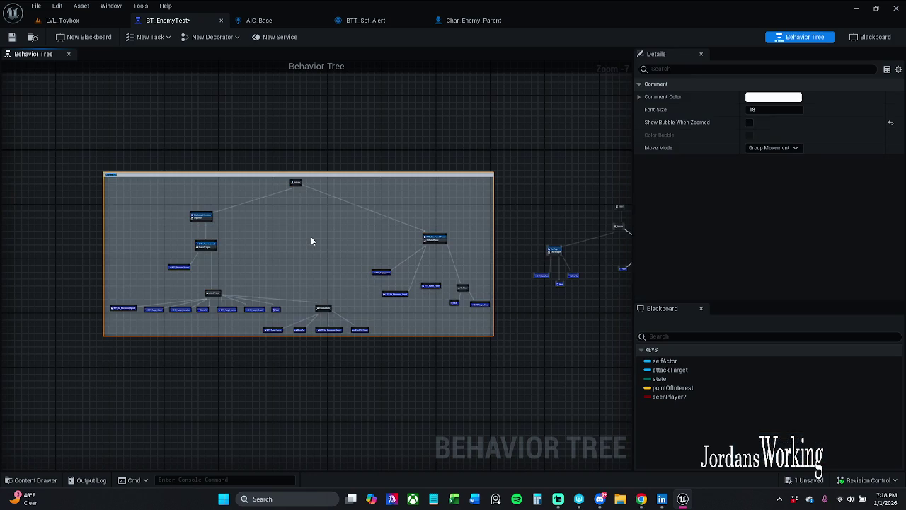
key("BackSpace")
key("Return")
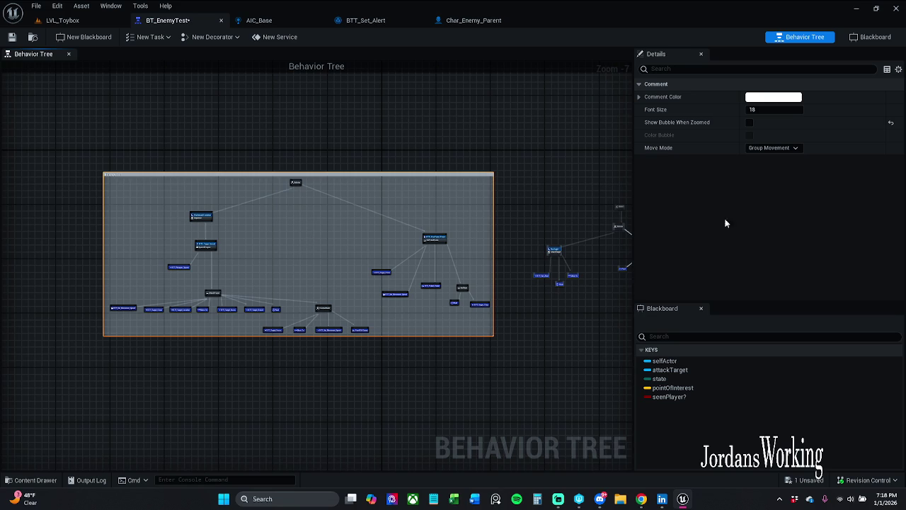
- Enable the zoomed-out bubble, move the comment box, and add 'code' to its title
left_click(749, 123)
left_click_drag(439, 174, 415, 194)
left_click(122, 175)
left_click(123, 174)
type("code")
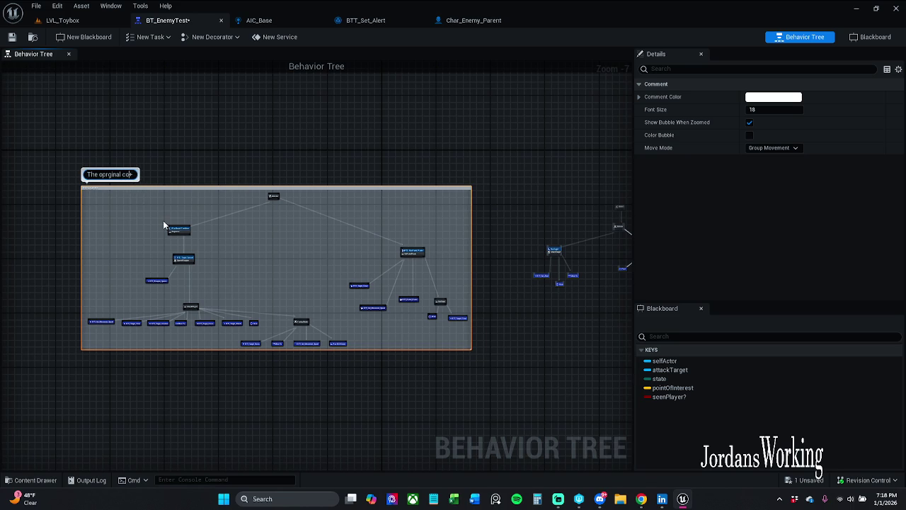
key("Return")
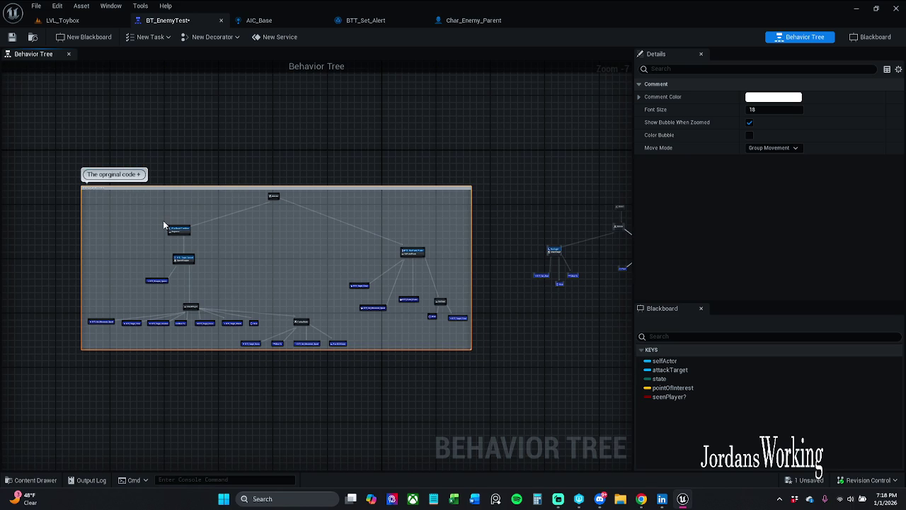
- Fix the title to 'The orginal code +', then save BT_EnemyTest, checking it out
scroll(106, 234, "up", 5)
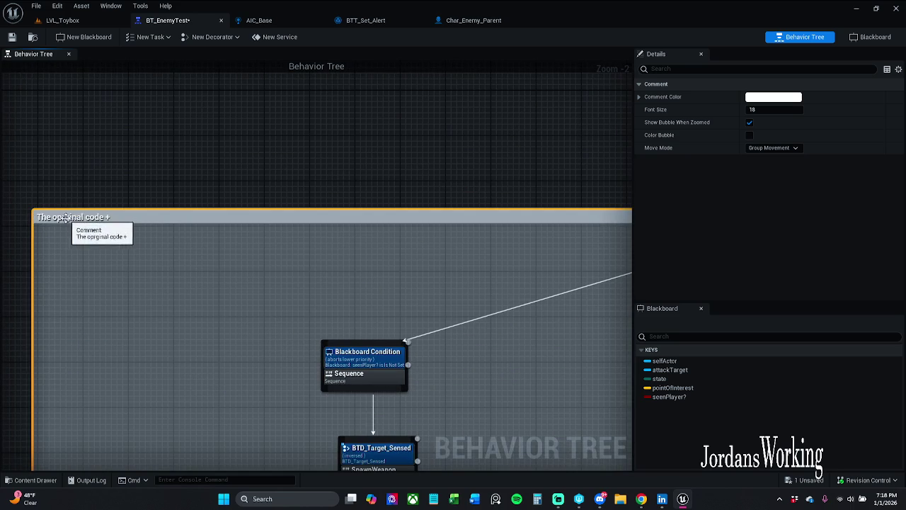
double_click(71, 217)
left_click(66, 218)
key("BackSpace")
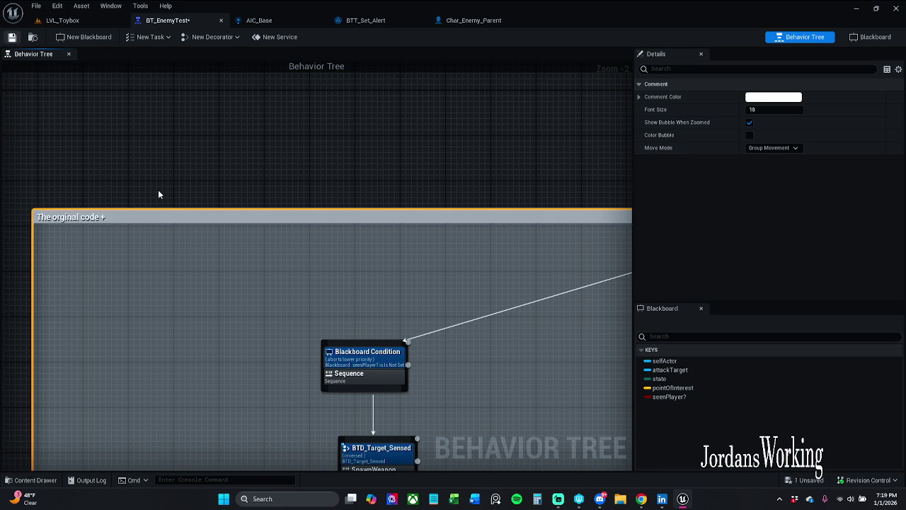
key("ctrl+s")
left_click(463, 354)
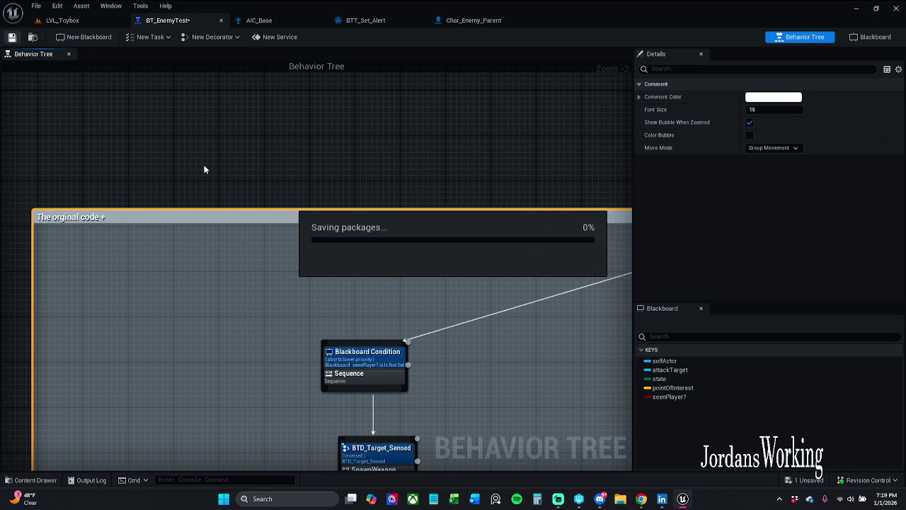
- Wrap the right-hand tree in a new comment titled 'Working code for a simple enemy'
left_click_drag(121, 216, 126, 230)
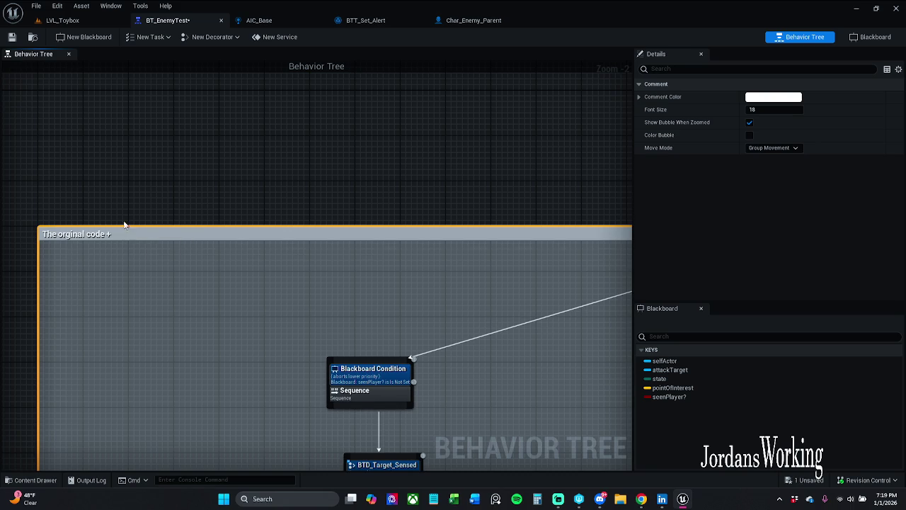
scroll(169, 194, "down", 4)
left_click_drag(41, 217, 83, 230)
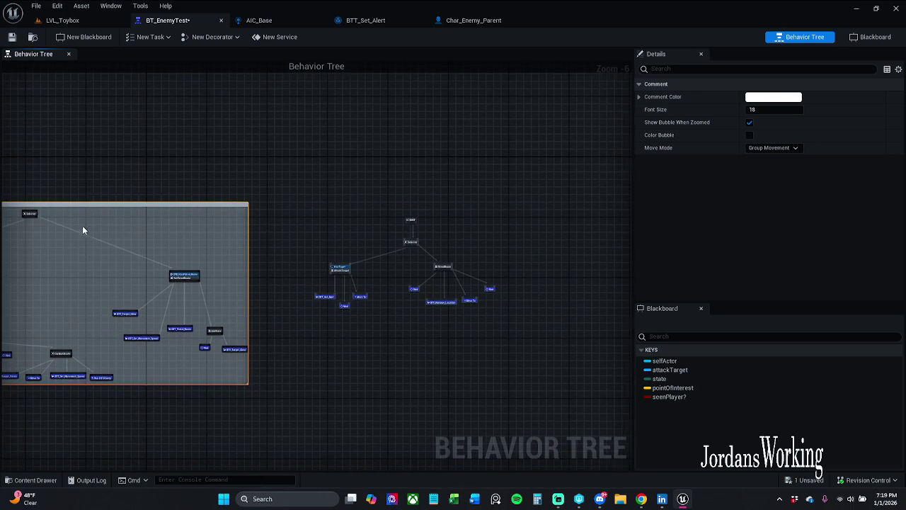
mouse_move(297, 342)
left_mouse_down()
mouse_move(524, 210)
mouse_move(519, 221)
left_mouse_up()
type("c")
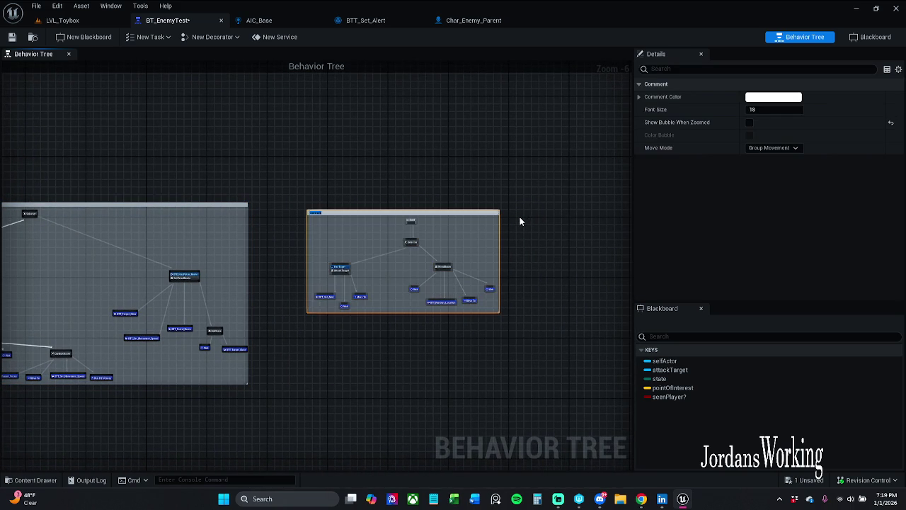
type("P")
scroll(381, 220, "up", 5)
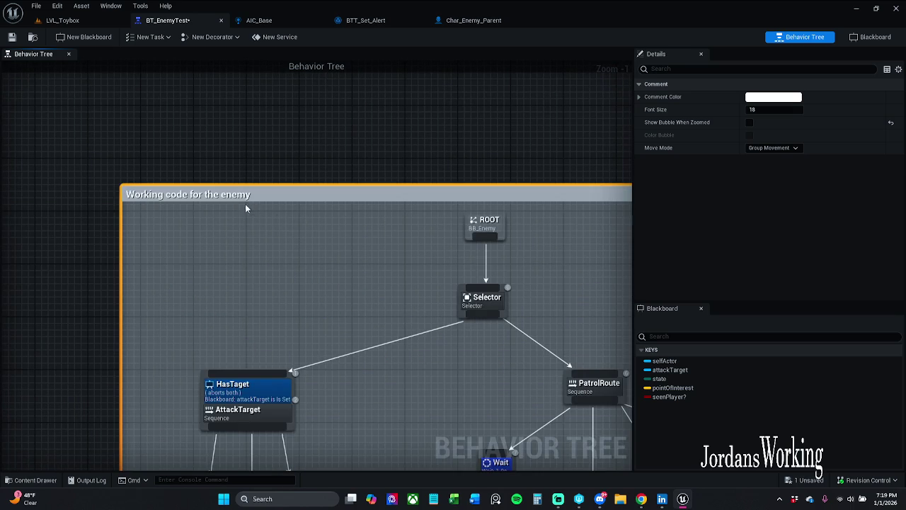
double_click(212, 195)
double_click(212, 195)
type("a sim")
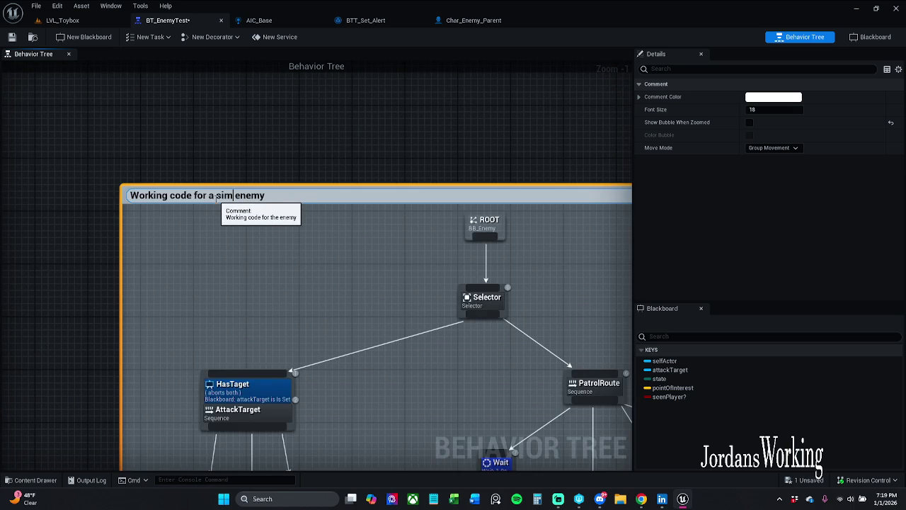
type("ple")
key("Return")
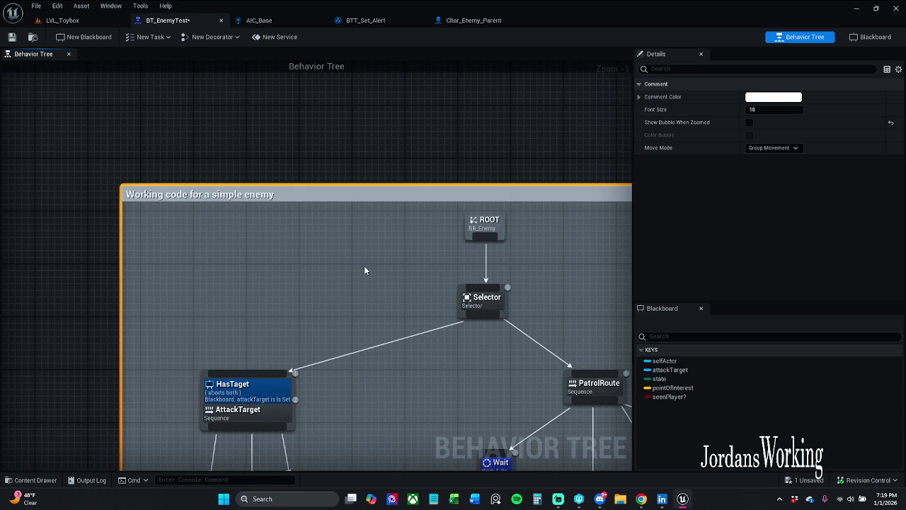
- Enable Show Bubble When Zoomed, reposition the working-code comment upward, and save BT_EnemyTest
key("Home")
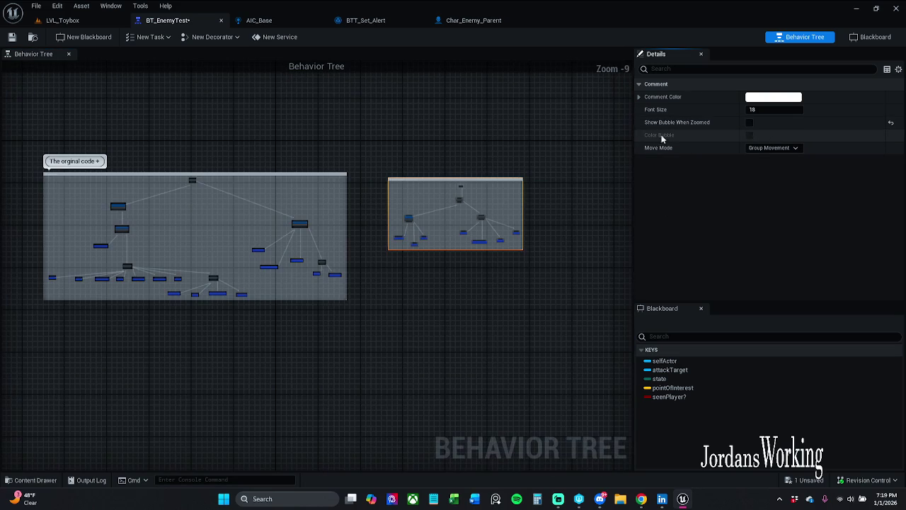
left_click(749, 121)
scroll(479, 180, "down", 3)
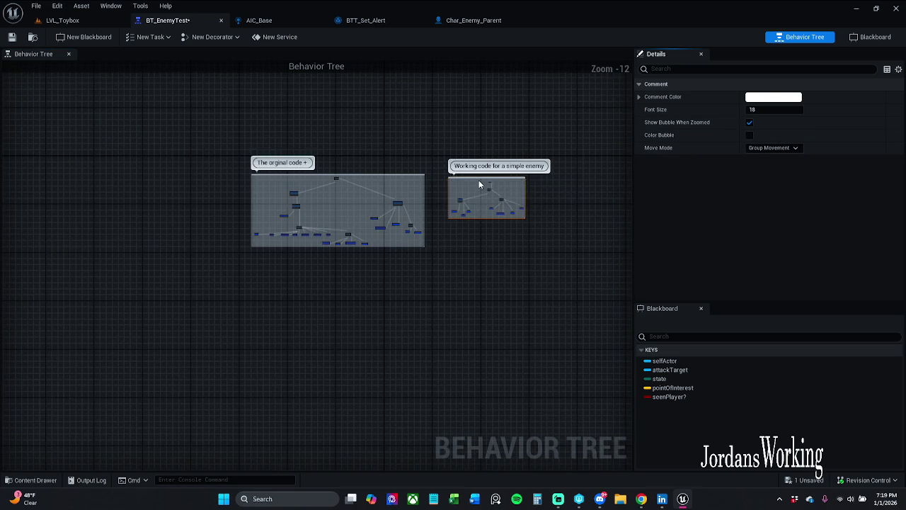
scroll(469, 180, "up", 6)
scroll(470, 182, "up", 5)
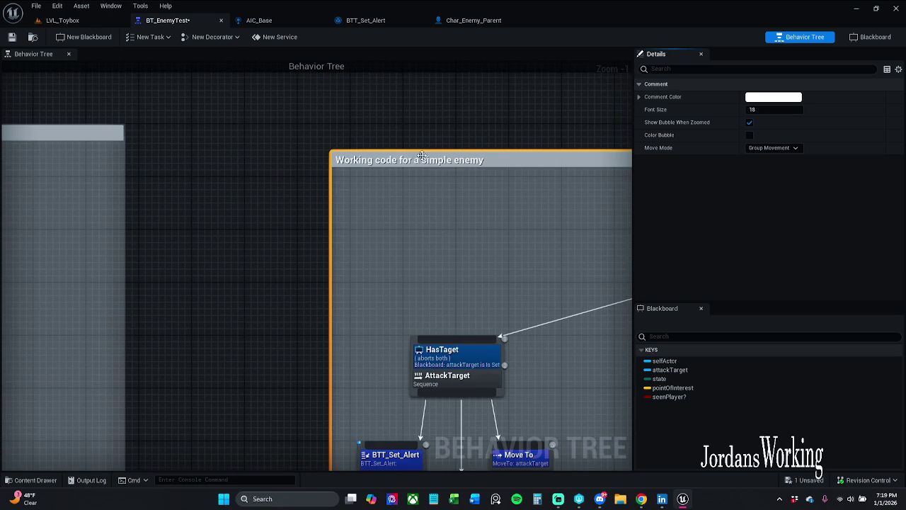
left_click_drag(426, 151, 435, 125)
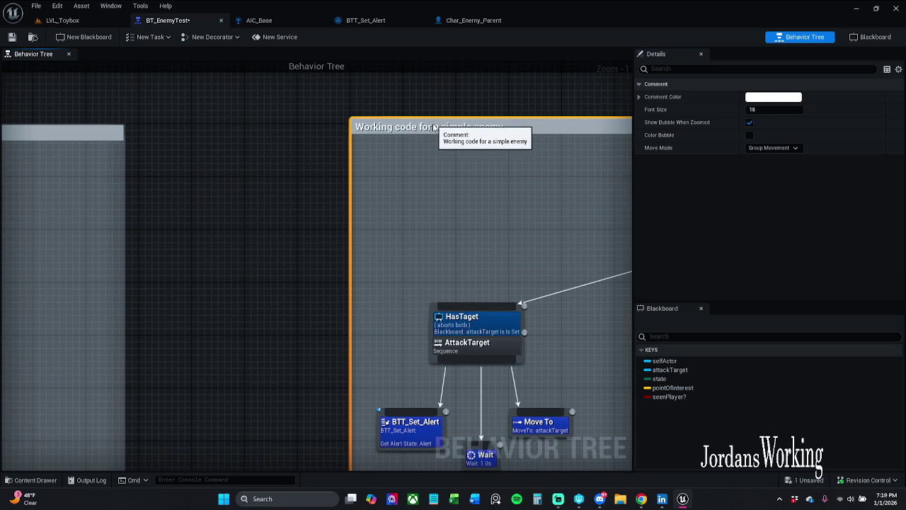
left_click_drag(435, 125, 439, 114)
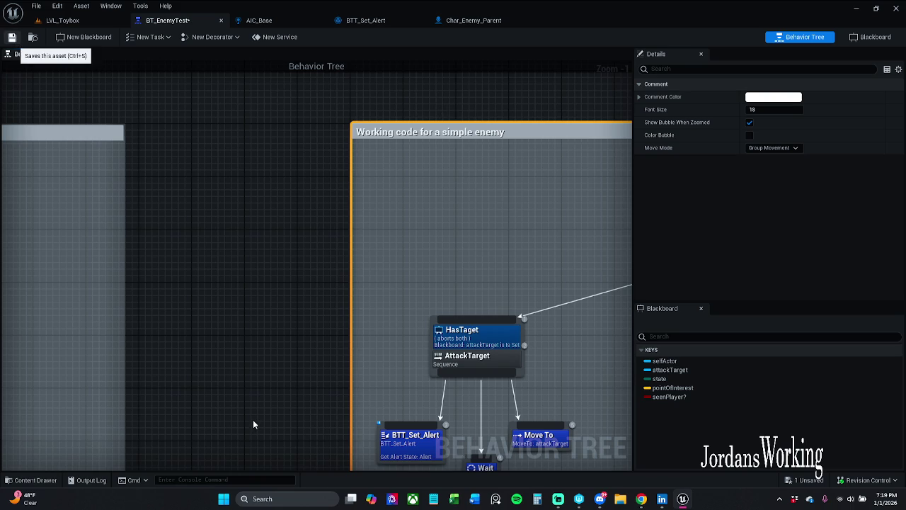
key("ctrl+s")
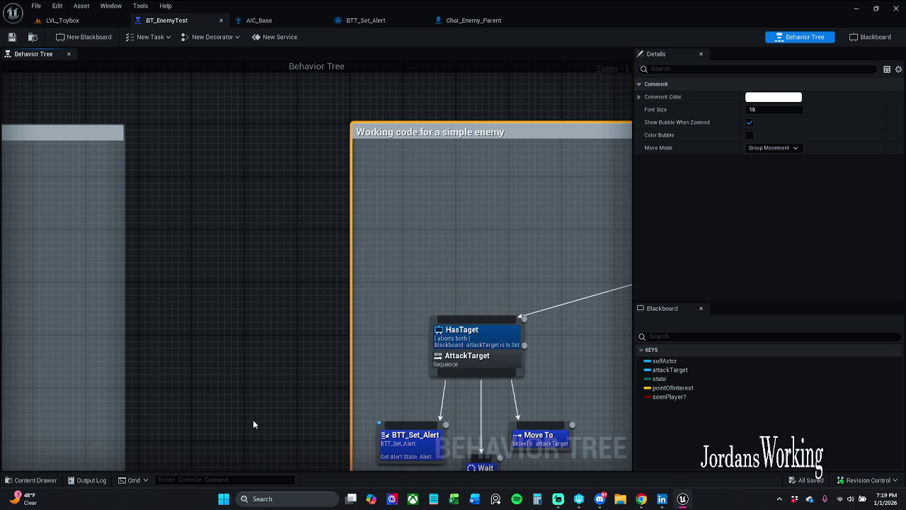
- Enlarge the working-code comment and move the HasTaget/AttackTarget branch inside it
scroll(341, 258, "down", 4)
left_click(459, 261)
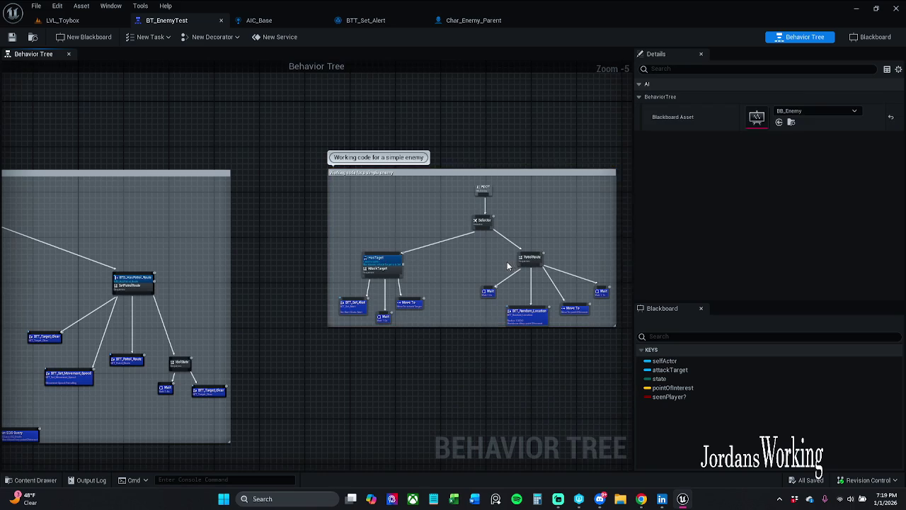
left_click_drag(582, 334, 582, 348)
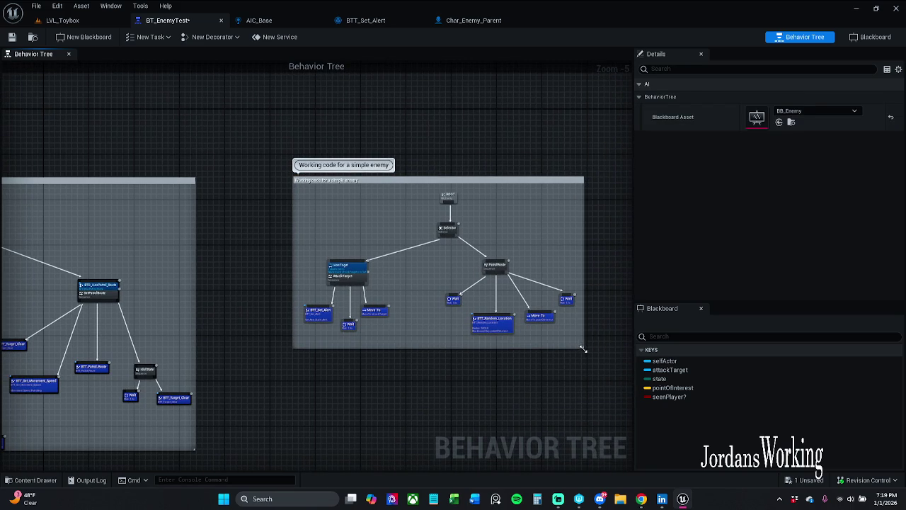
scroll(520, 323, "up", 5)
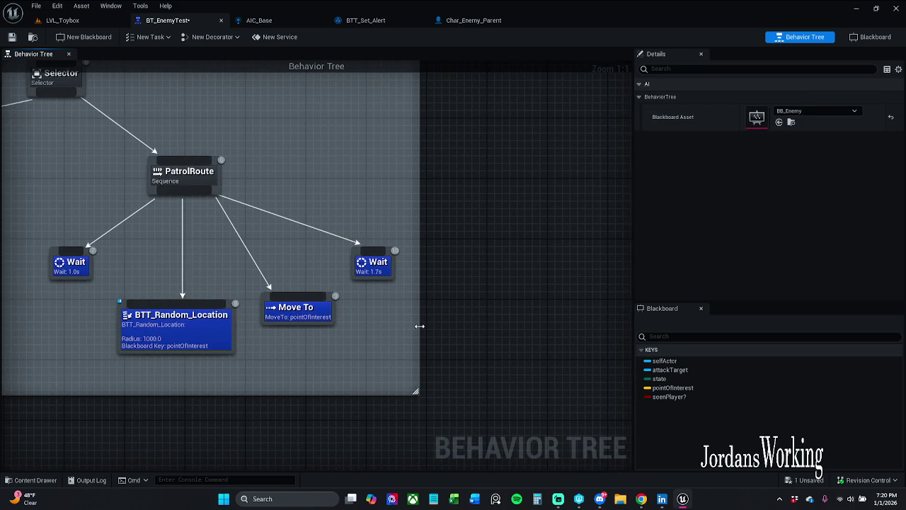
left_click_drag(419, 325, 424, 323)
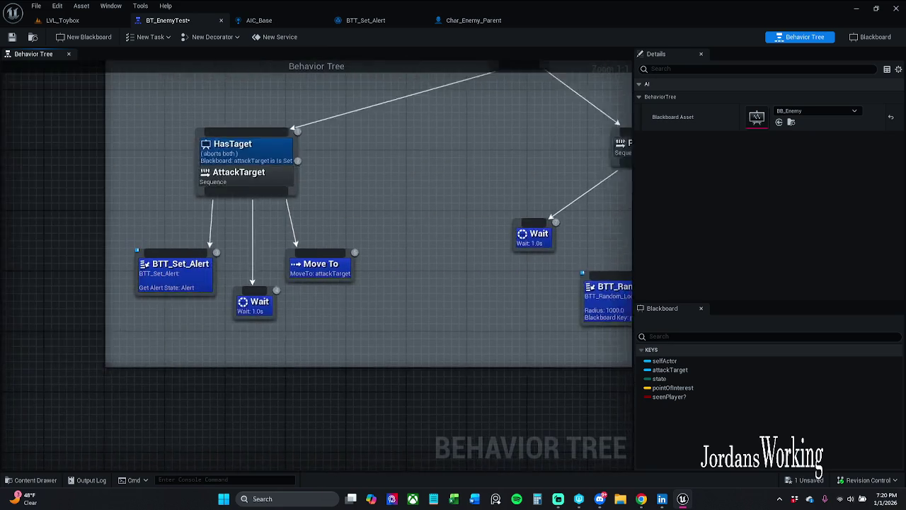
left_click_drag(443, 406, 420, 406)
mouse_move(433, 365)
left_mouse_down()
mouse_move(429, 385)
mouse_move(360, 349)
left_mouse_up()
scroll(409, 366, "down", 3)
left_click_drag(170, 179, 322, 349)
mouse_move(299, 306)
left_mouse_down()
mouse_move(330, 321)
mouse_move(320, 321)
left_mouse_up()
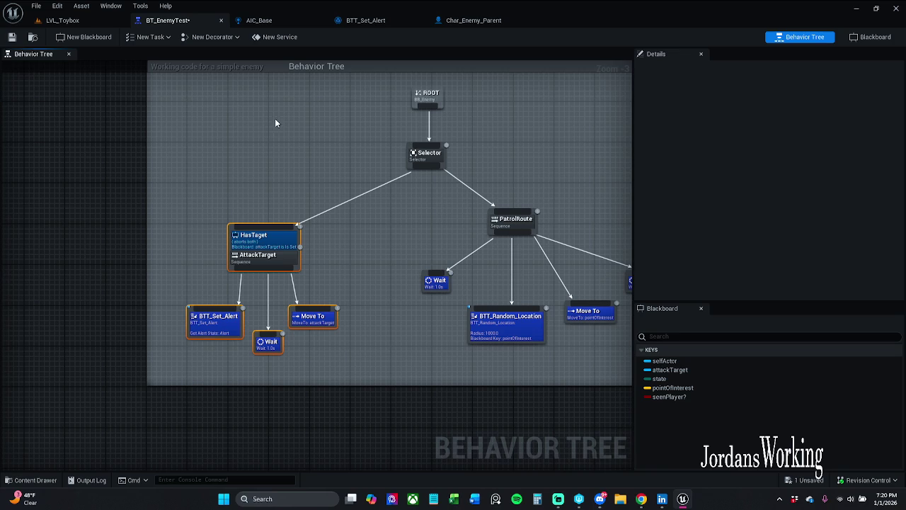
- Save BT_EnemyTest, cancel the Submit Content window, and return to LVL_Toybox
left_click(12, 40)
left_click(858, 479)
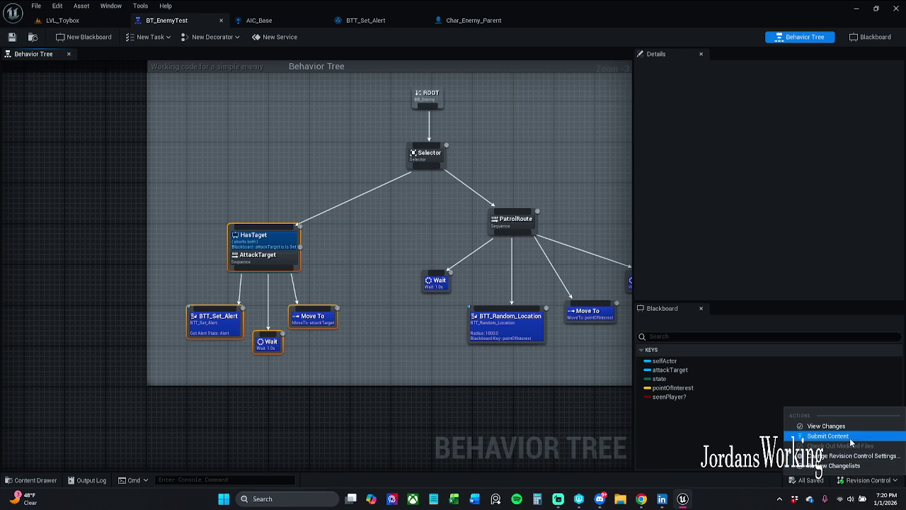
left_click(849, 436)
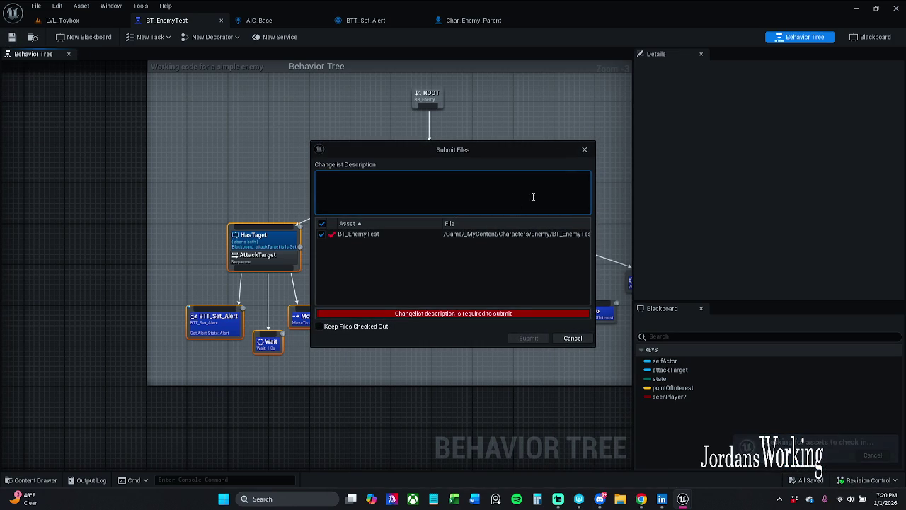
left_click(585, 149)
left_click(89, 25)
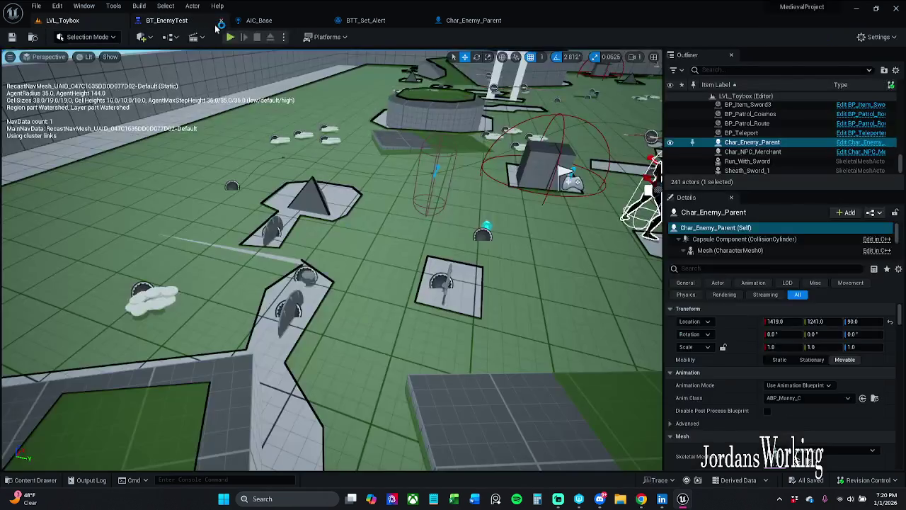
- Play-test the level, fighting enemies and using an AOE potion, then stop the session
left_click(219, 35)
key("w")
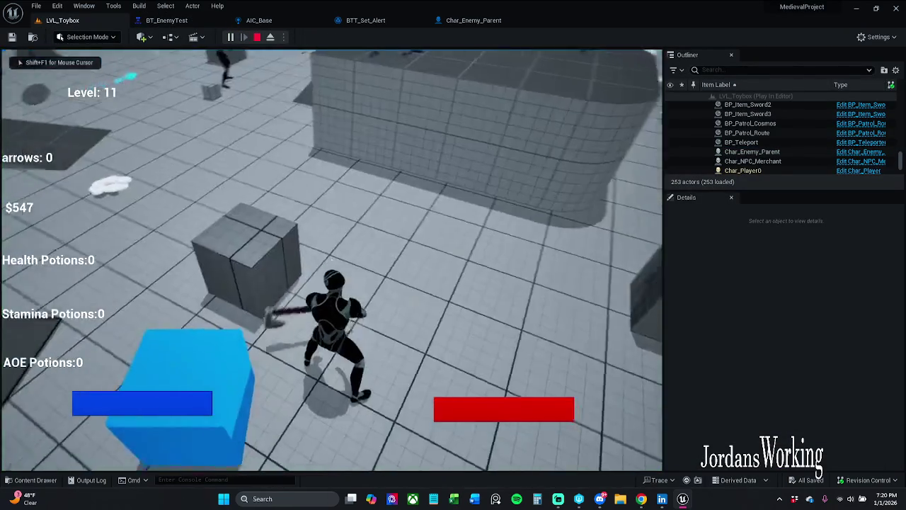
key("w")
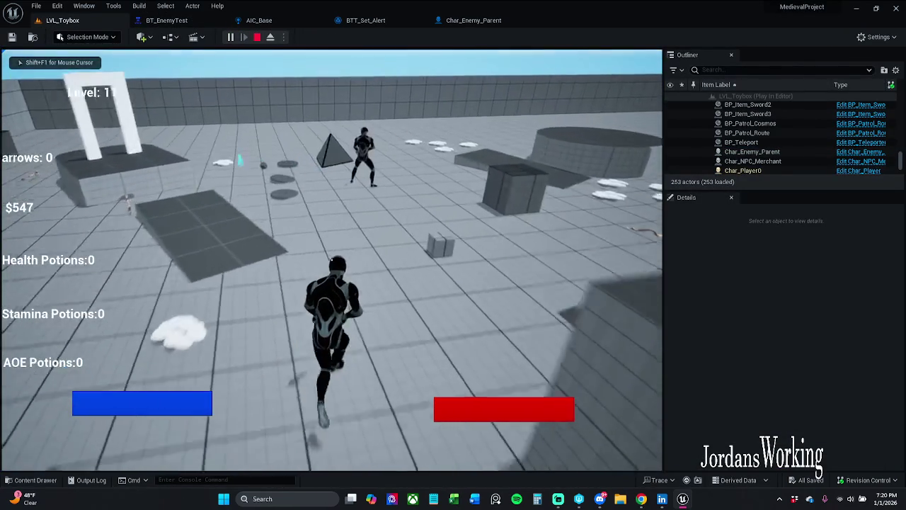
key("w")
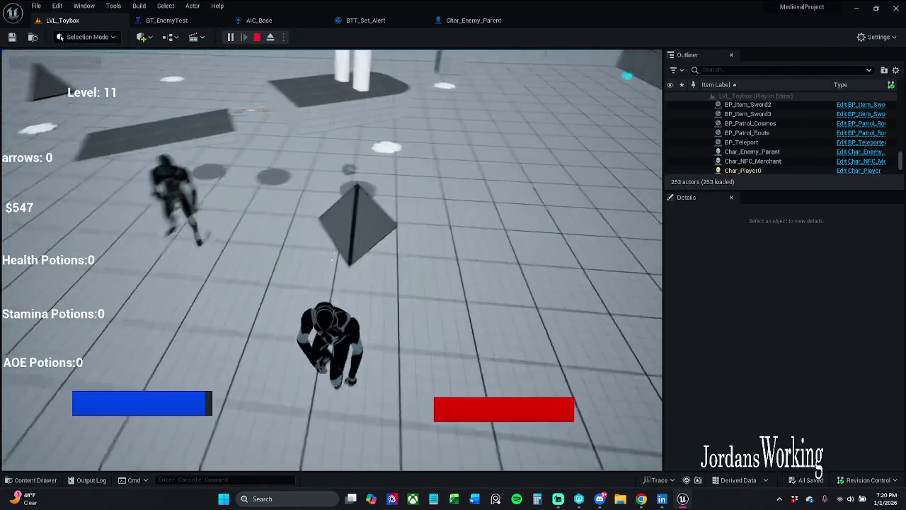
key("w")
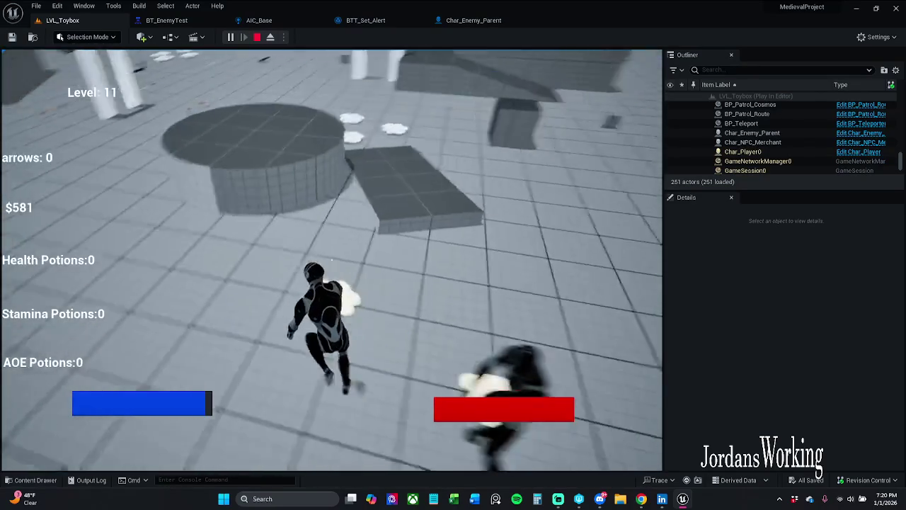
key("w")
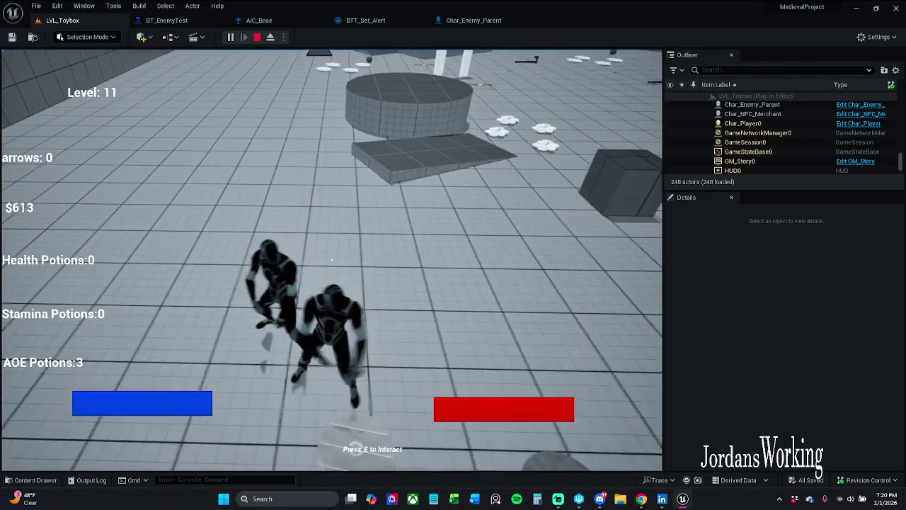
key("3")
key("Escape")
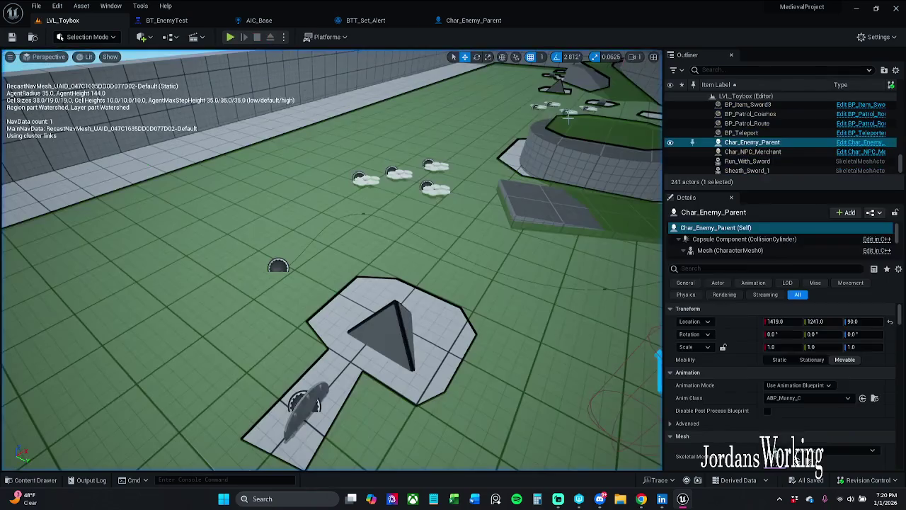
- Save all modified assets with File > Save All and close the editor
left_click(37, 6)
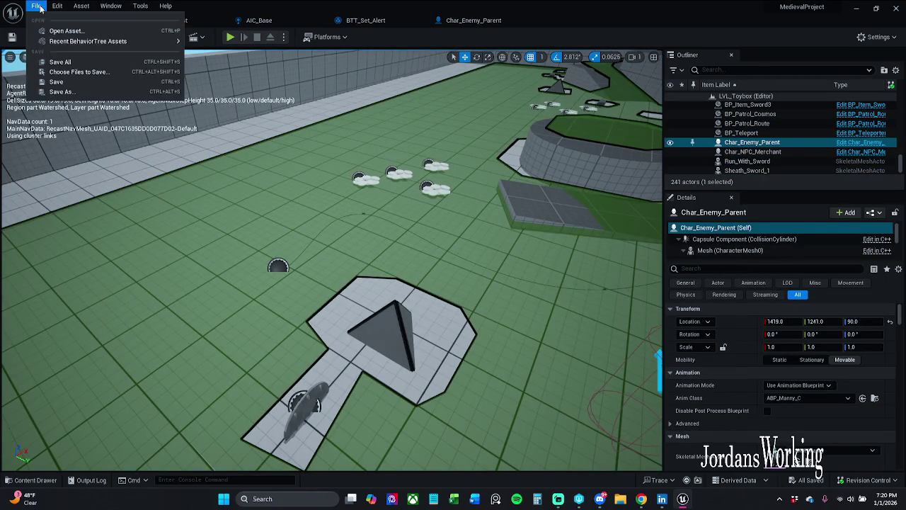
left_click(61, 62)
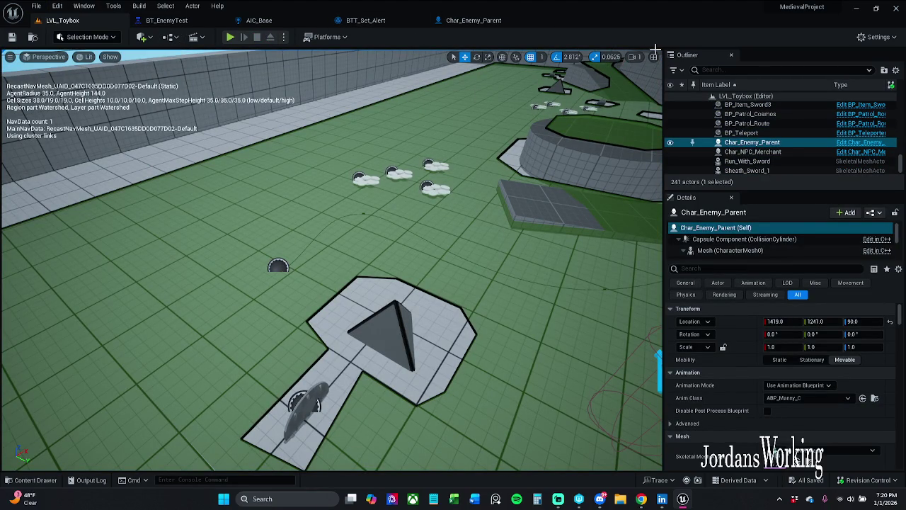
left_click(898, 9)
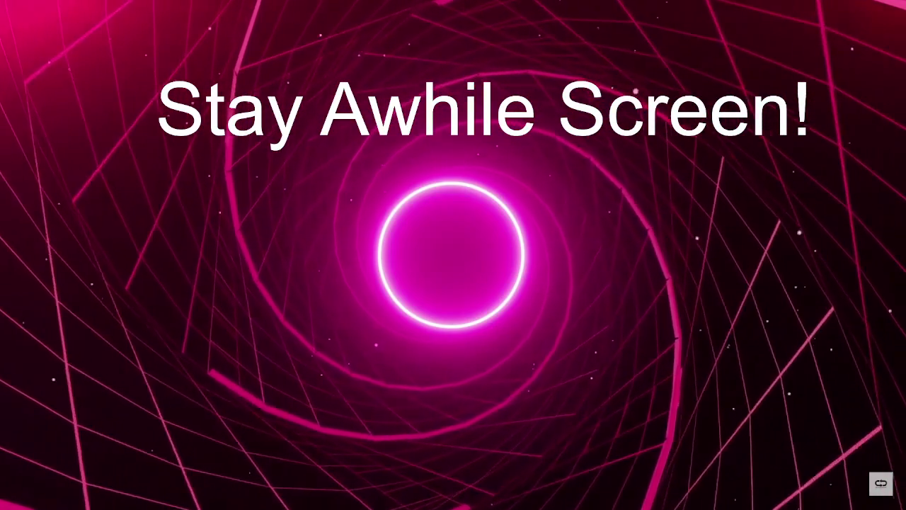
- Replace the end card caption with 'might be awhile'
type("I might !")
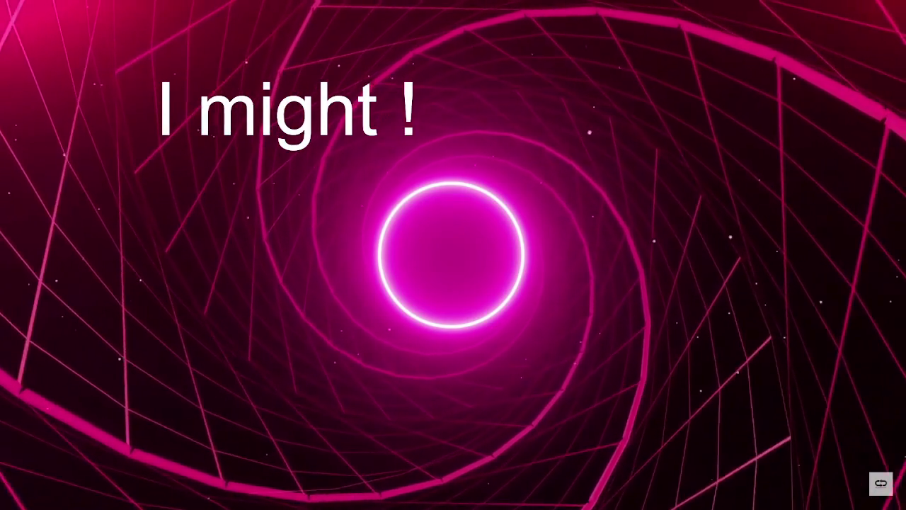
type("be awhi")
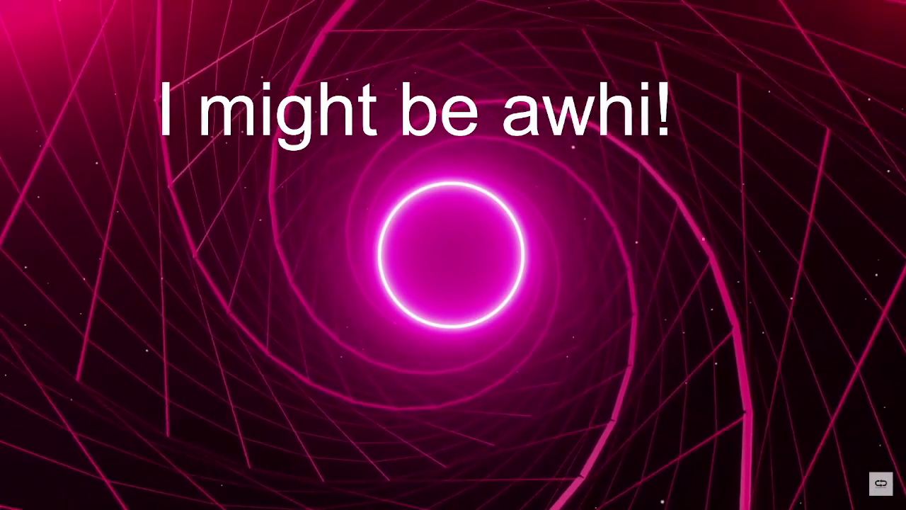